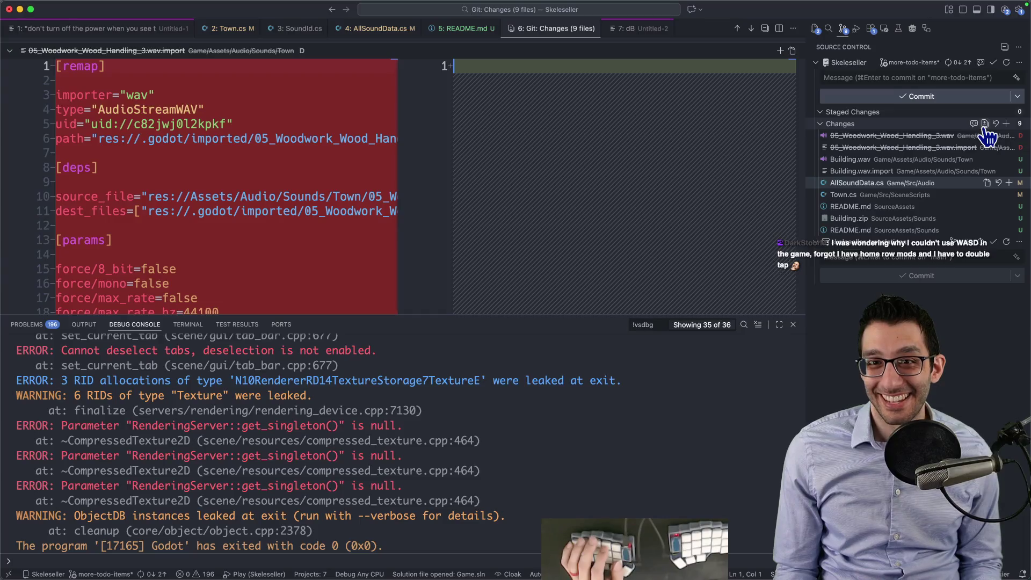
Step: Revert the Town.cs SkipTutorial hunk in the Git diff and glance at issue #1053 in the browser
key("super+j")
scroll(691, 179, "down", 1)
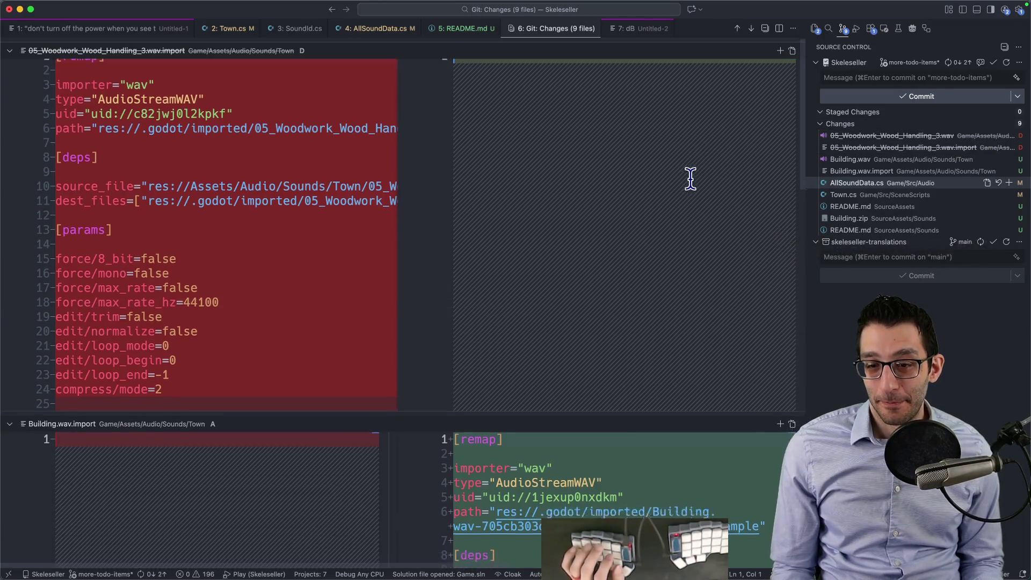
scroll(690, 179, "down", 10)
scroll(691, 179, "down", 10)
scroll(693, 179, "down", 2)
scroll(694, 179, "up", 2)
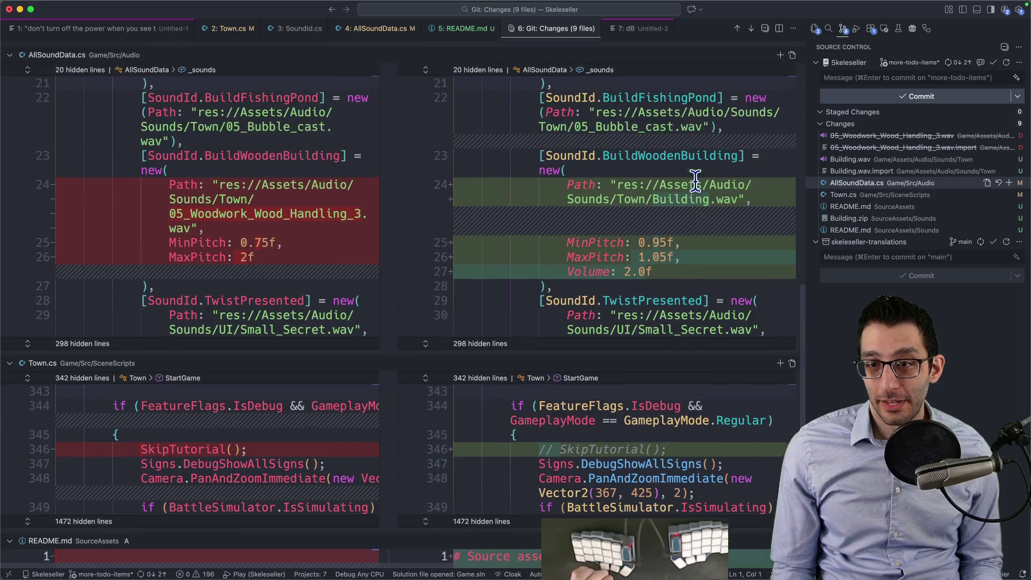
scroll(696, 181, "down", 5)
scroll(698, 185, "down", 2)
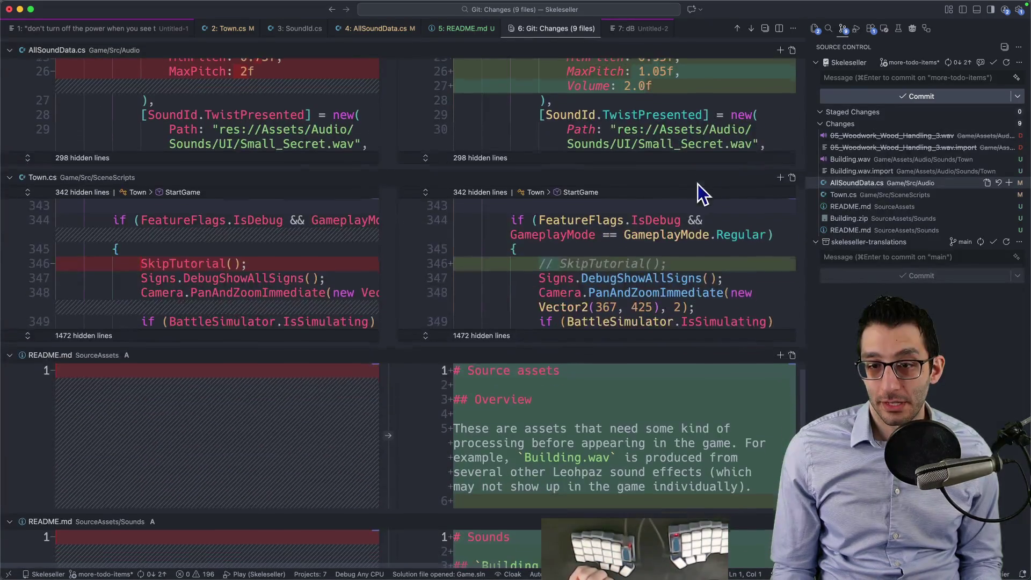
left_click(393, 262)
scroll(521, 265, "down", 1)
scroll(525, 292, "up", 3)
scroll(524, 292, "up", 10)
key("super+Tab")
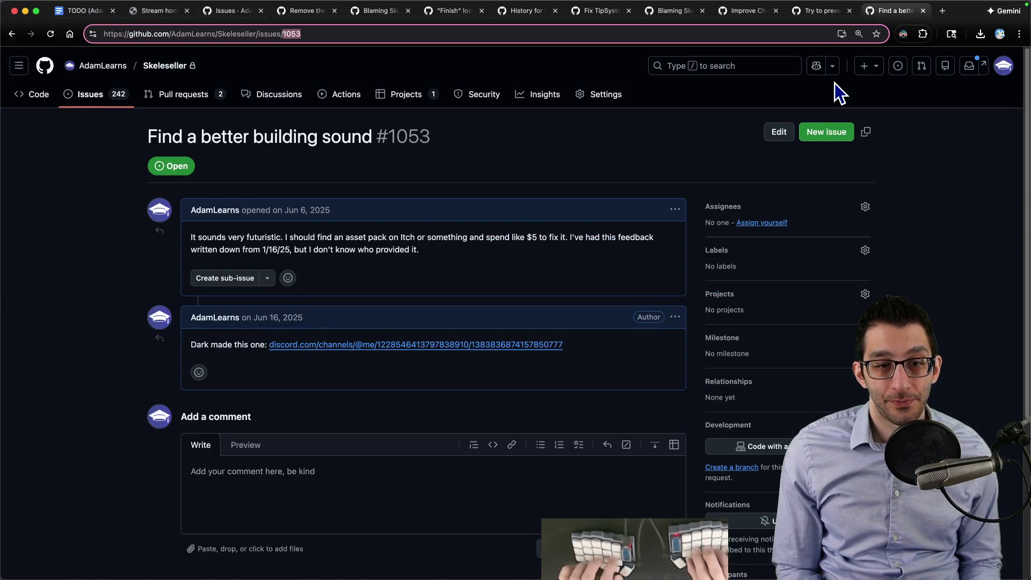
key("super+Tab")
Step: Commit all changes as 'Add better building sound', noting it fixes #1053 and adds a fade-out
left_click(835, 77)
type("Add better building sound")
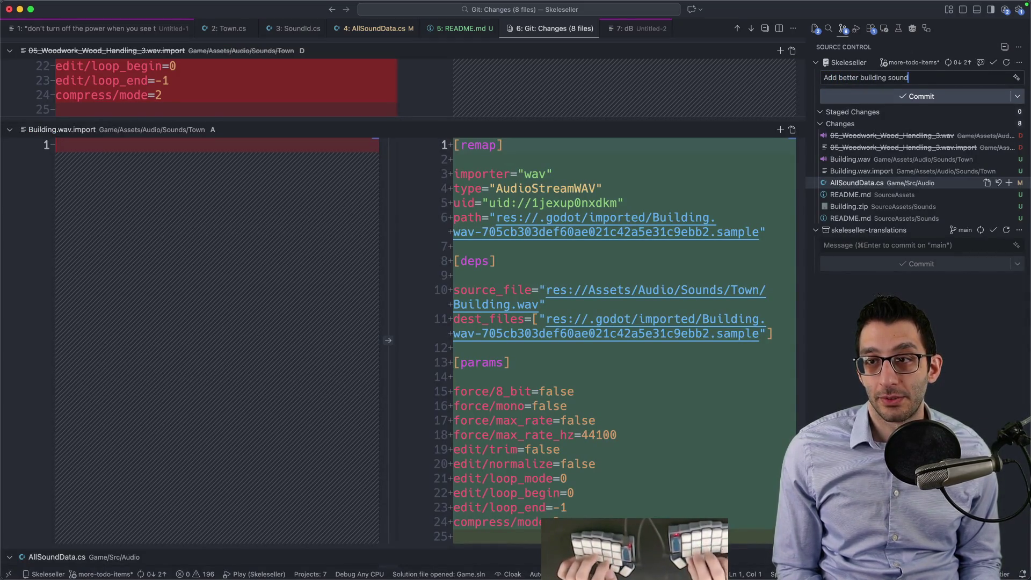
key("Return")
type("Fixes #1053. DarkStoorM made the original FLP file")
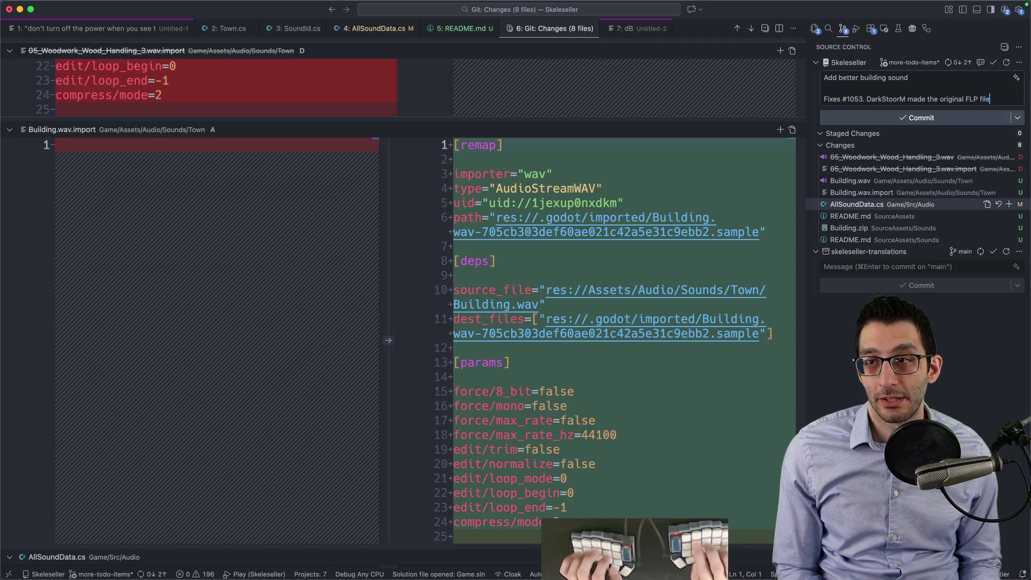
type("(which is in the codebase as Building.zip now),")
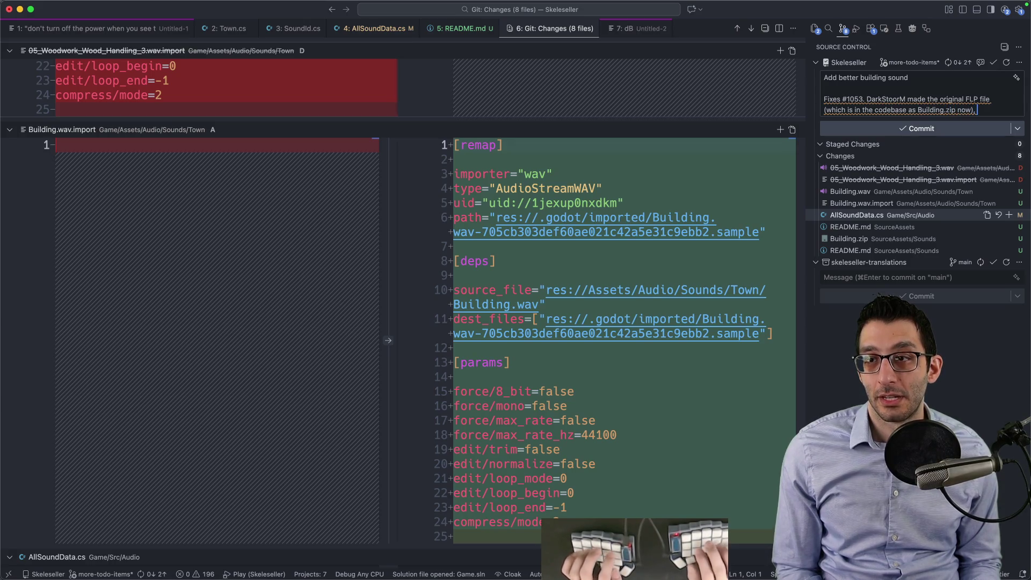
type("I just added a volume control to it so that it fa")
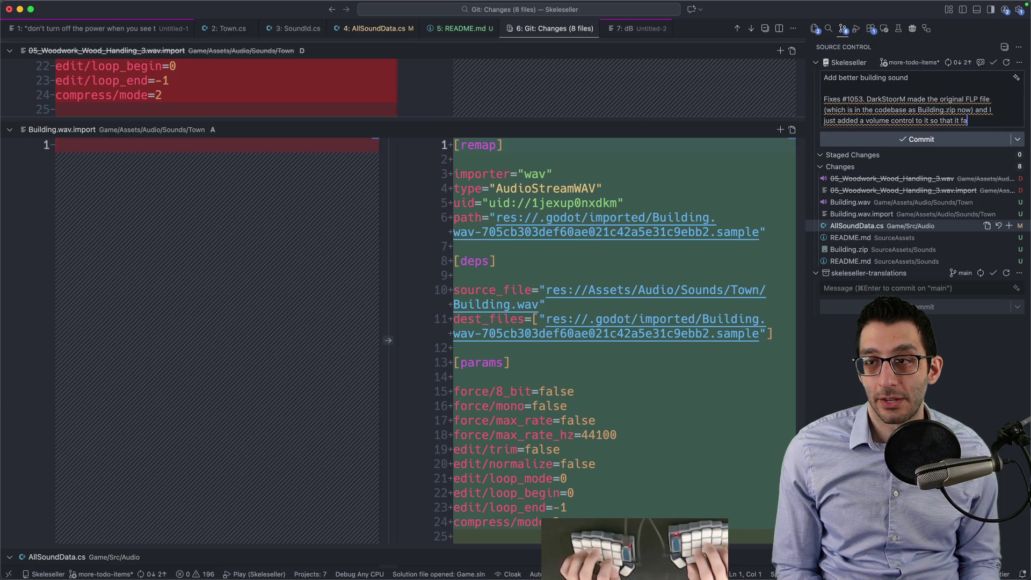
type("bit")
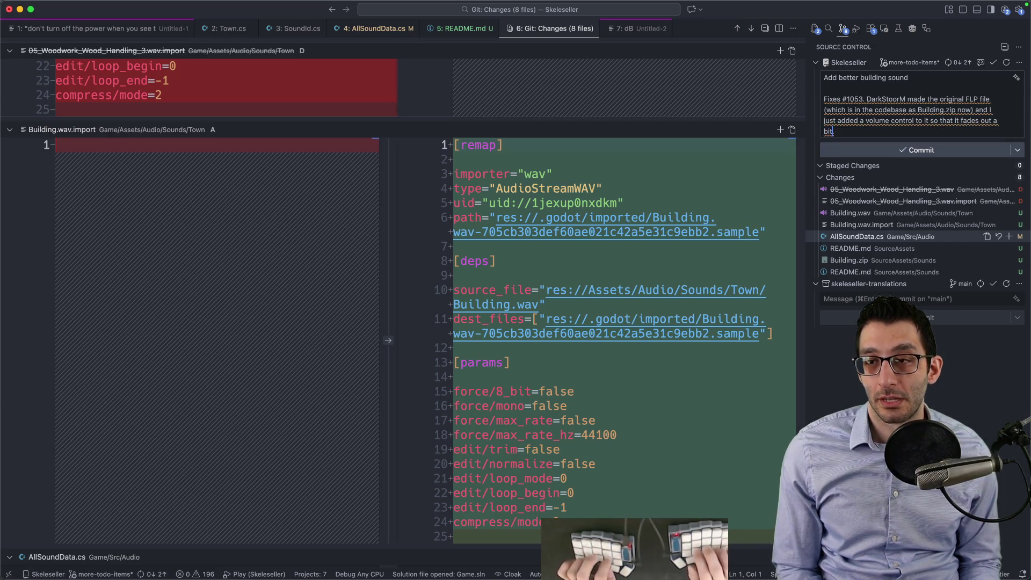
type(".")
key("alt+q")
left_click(894, 161)
left_click(518, 316)
key("super+Tab")
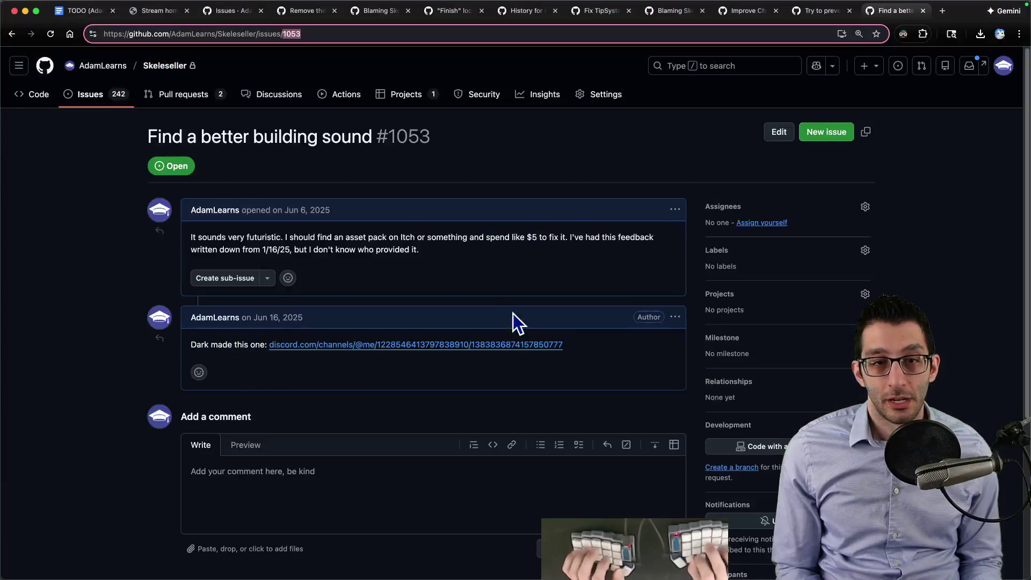
Step: Select the Skeleseller idea bullet about the edit-button helper in the TODO doc
key("super+1")
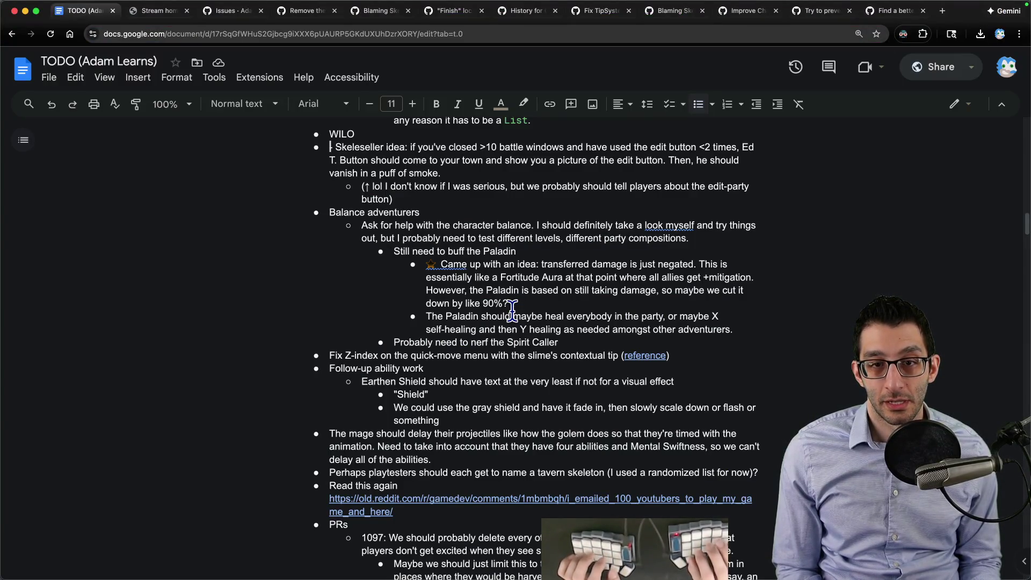
type("-")
key("super+shift+Left")
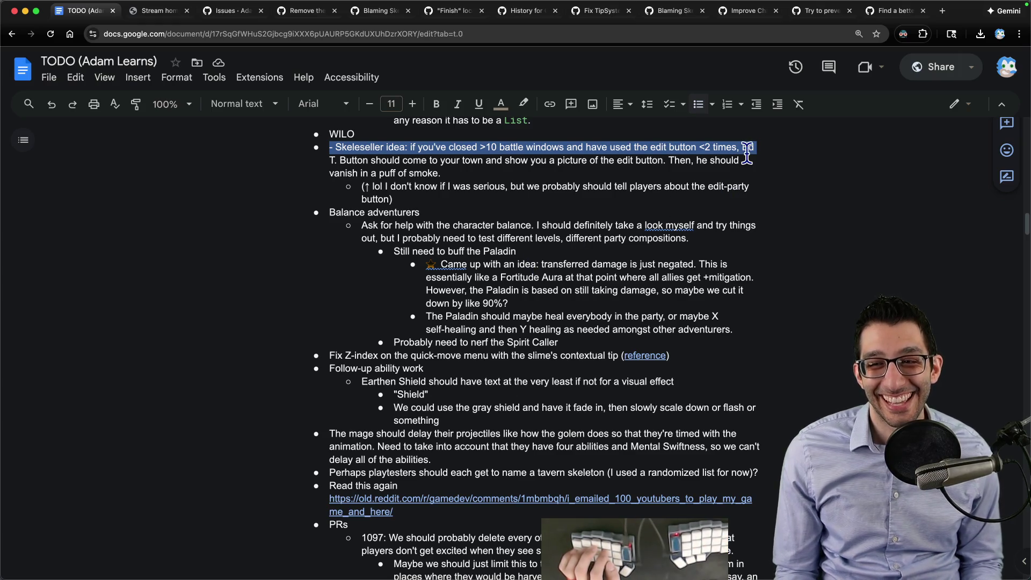
left_click_drag(742, 146, 368, 160)
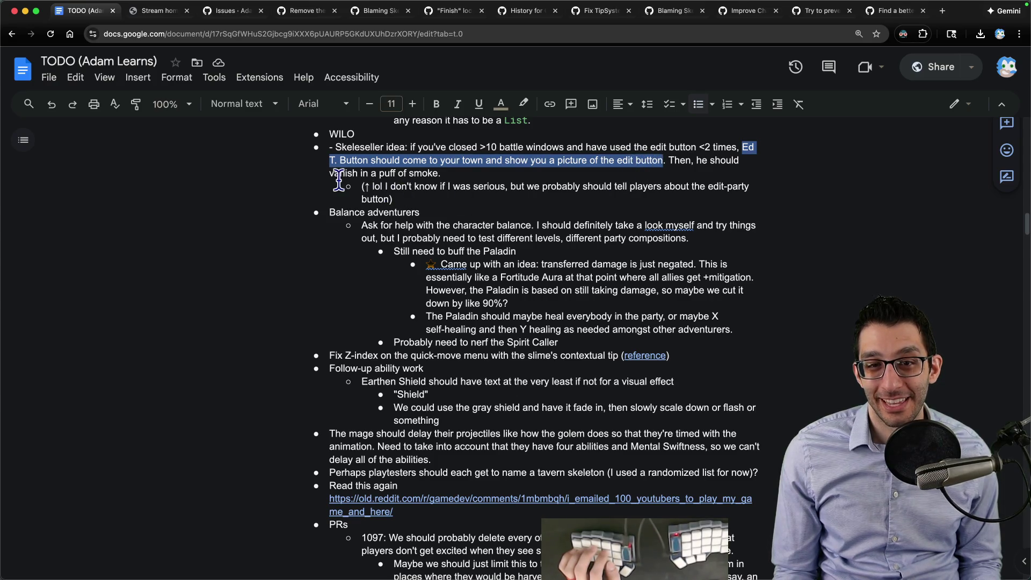
left_click_drag(331, 174, 491, 174)
left_click_drag(624, 175, 330, 147)
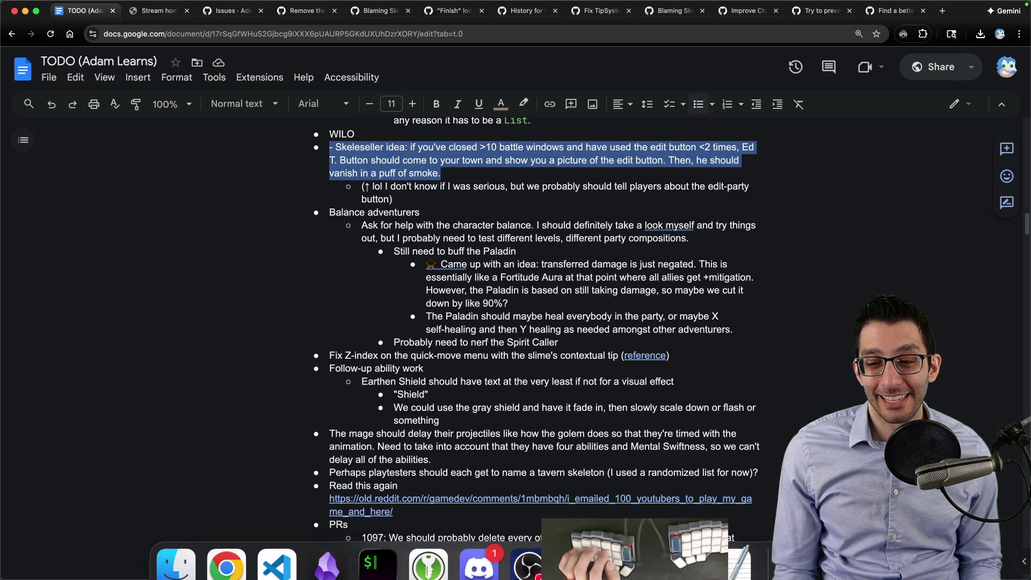
Step: Bring the Visual Studio Code window forward from the Dock
right_click(738, 548)
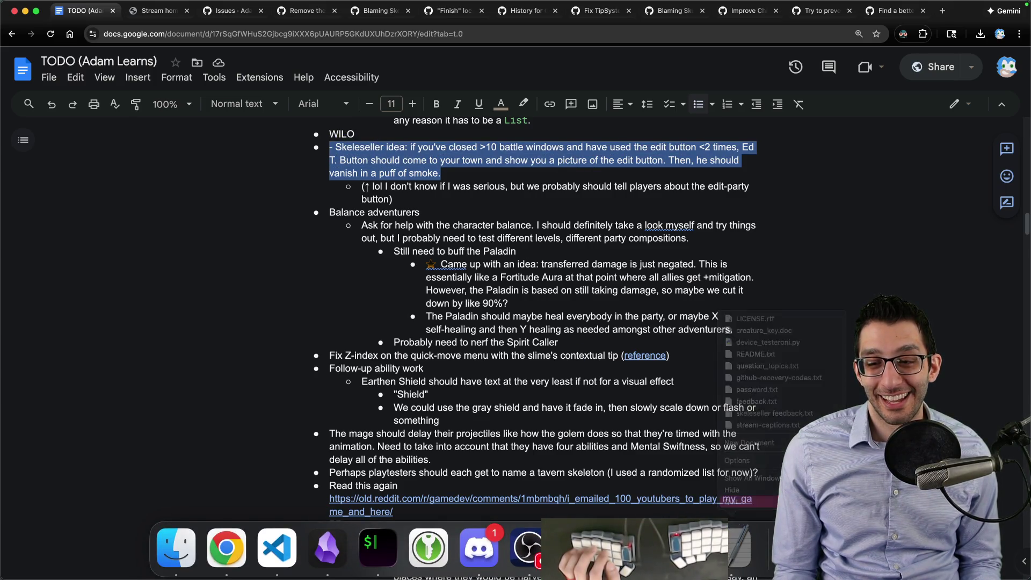
left_click(310, 562)
Step: Close all editors, discarding the dB and Untitled-1 scratch files, and run Skeleseller with F5
key("super+1")
key("super+7")
key("super+w")
key("super+d")
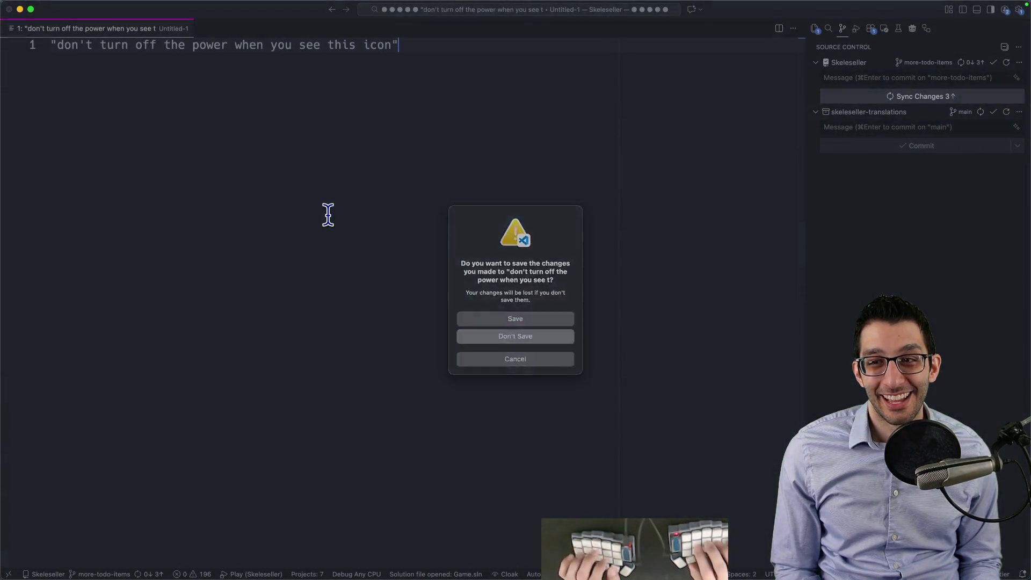
key("super+d")
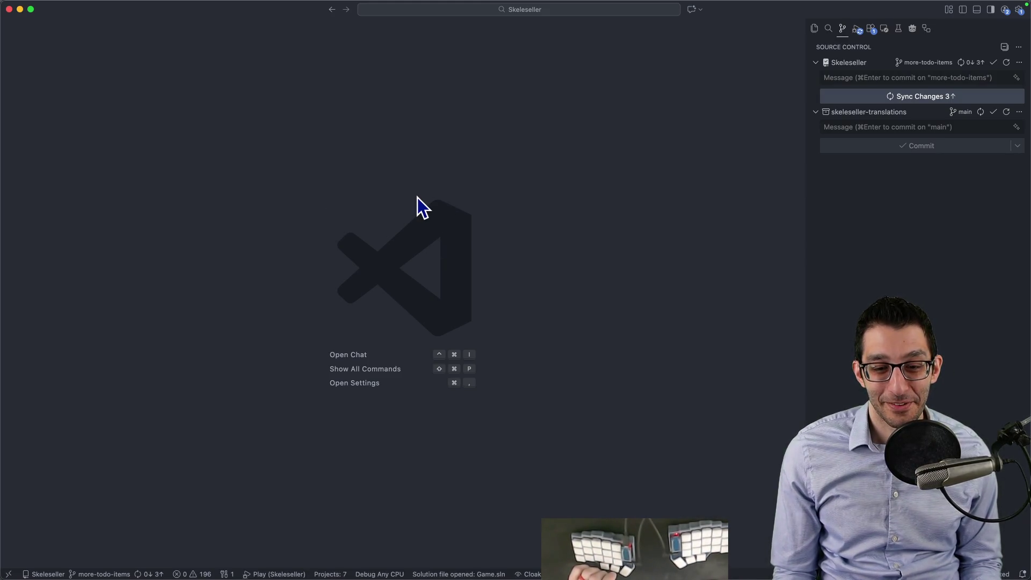
key("XF86AudioRaiseVolume")
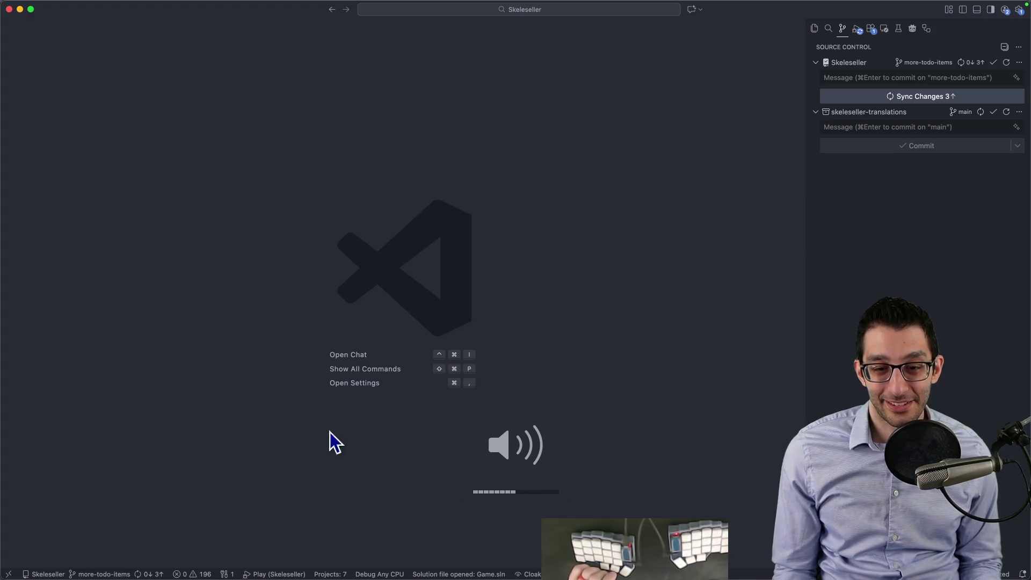
key("F5")
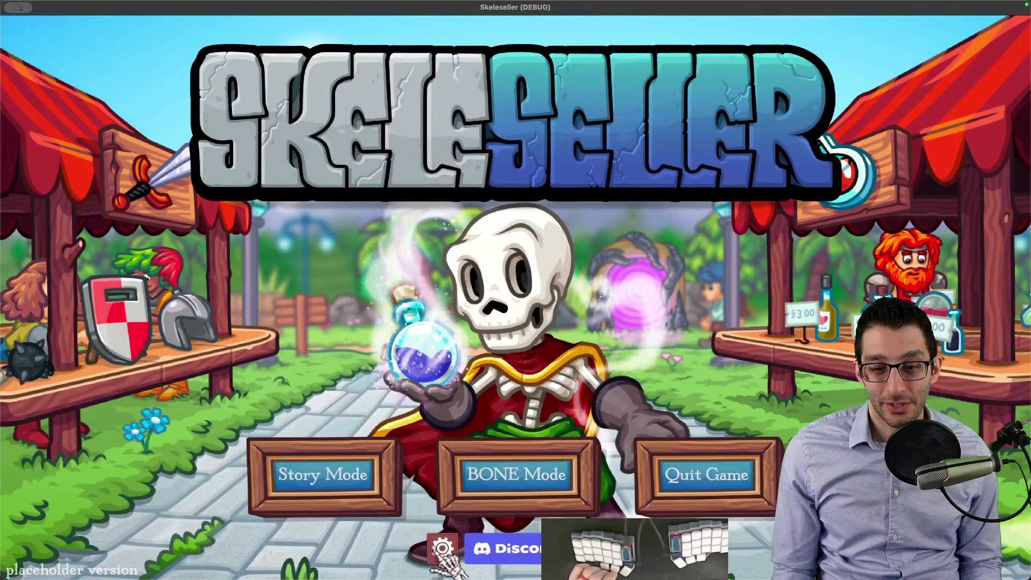
Step: Save settings, continue the saved game, start a Forest battle and make the game fullscreen
left_click(441, 550)
left_click(477, 493)
left_click(345, 479)
left_click(493, 325)
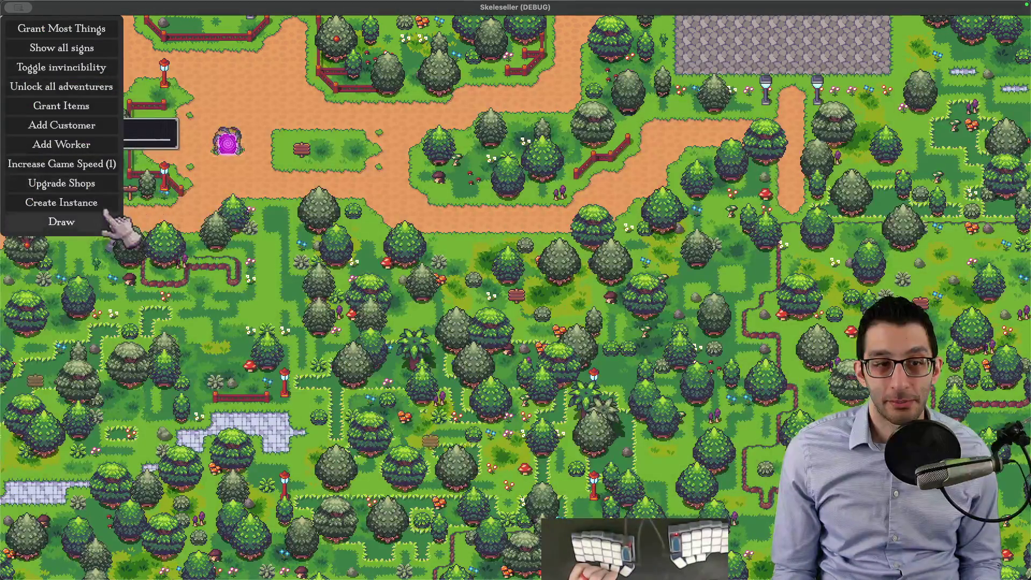
left_click(105, 203)
mouse_move(420, 314)
left_mouse_down()
mouse_move(669, 299)
mouse_move(703, 332)
left_mouse_up()
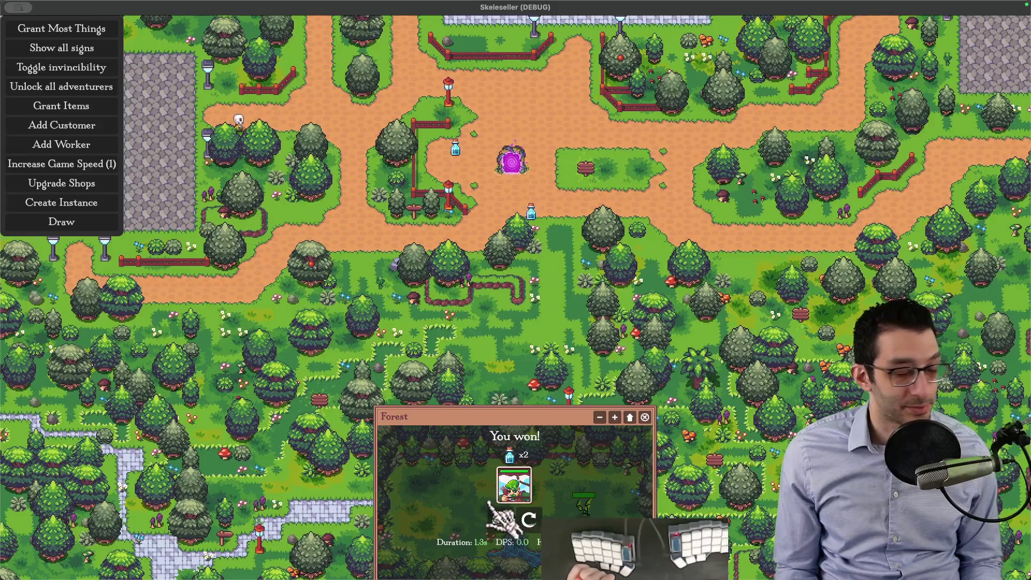
key("ctrl+alt+Left")
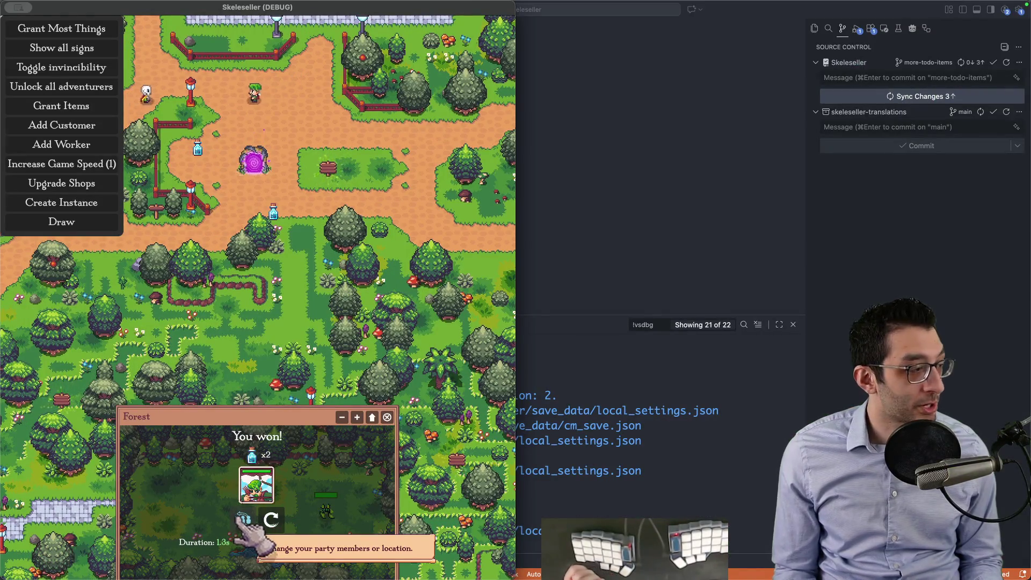
key("ctrl+alt+Return")
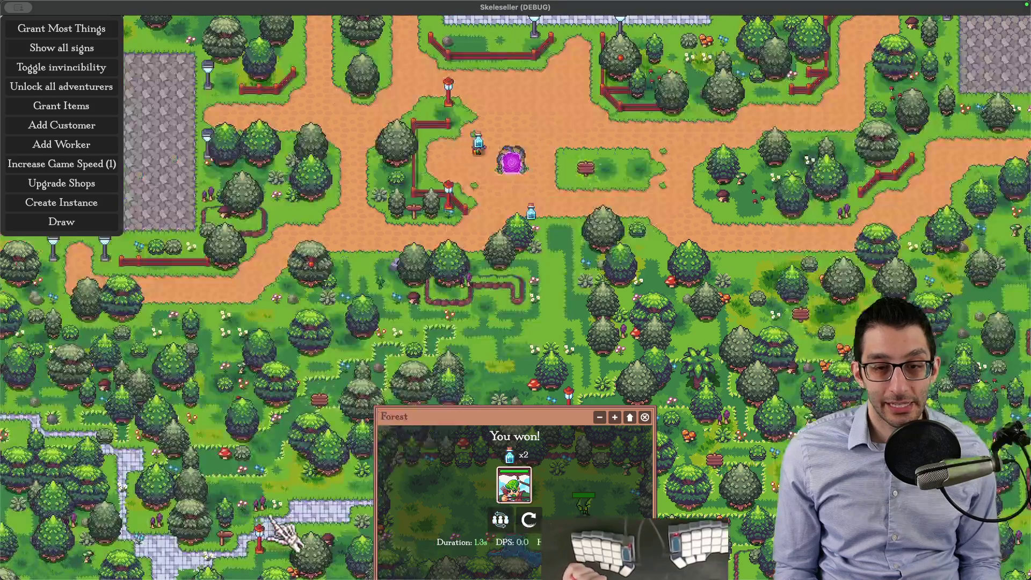
Step: Start two more Forest battles and close the extra result windows, leaving one
left_click(522, 164)
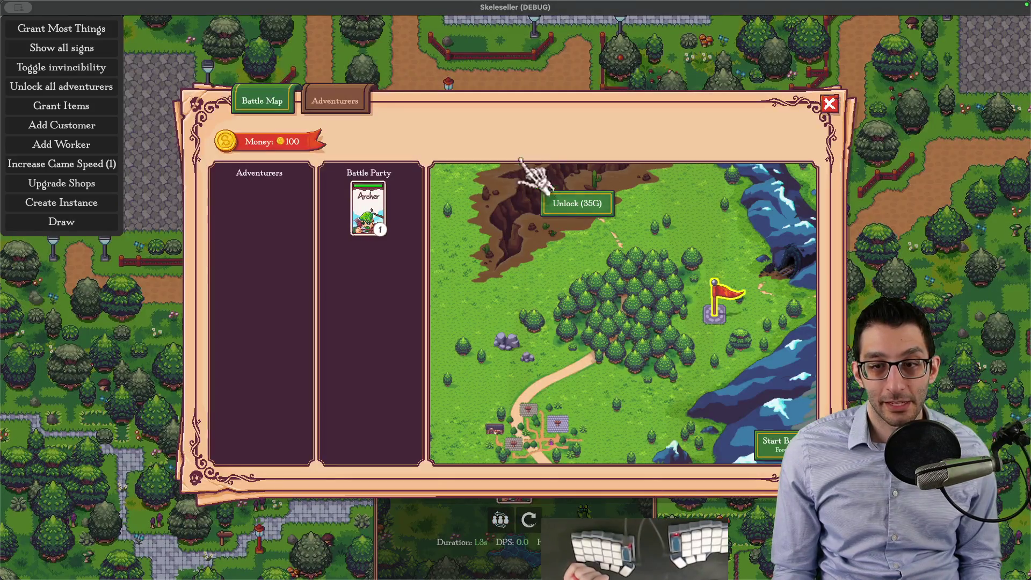
left_click(778, 442)
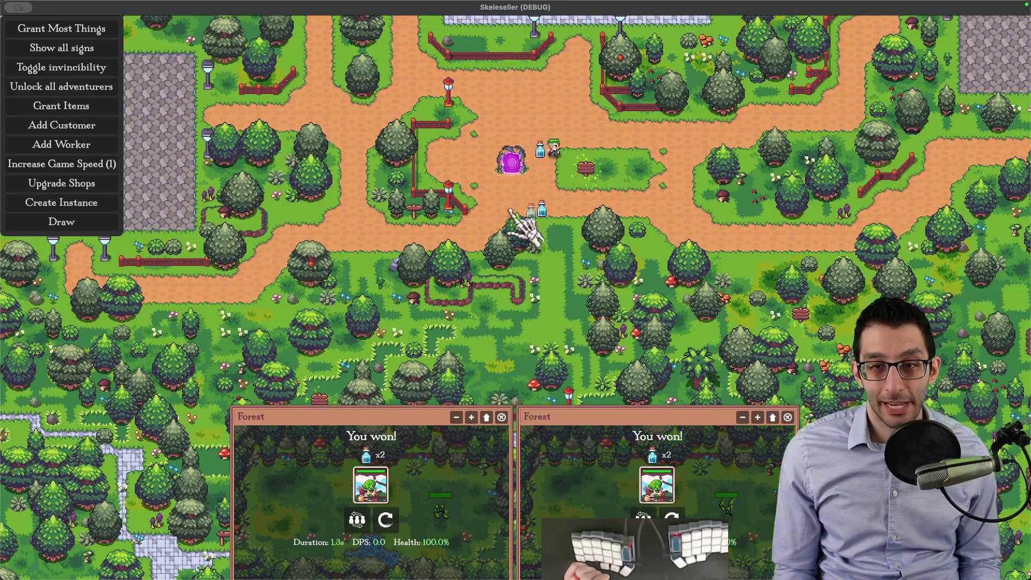
left_click(520, 169)
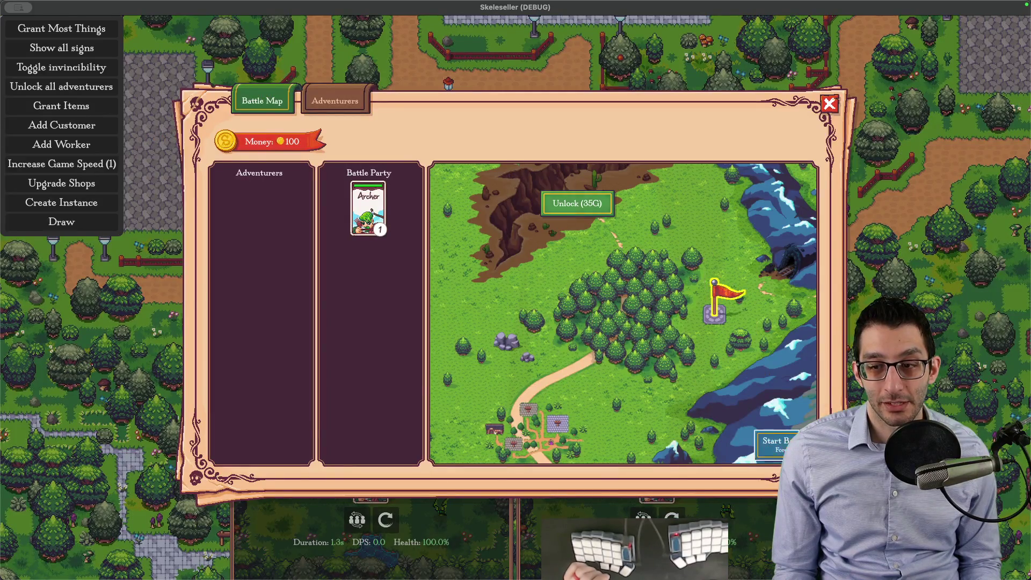
left_click(778, 442)
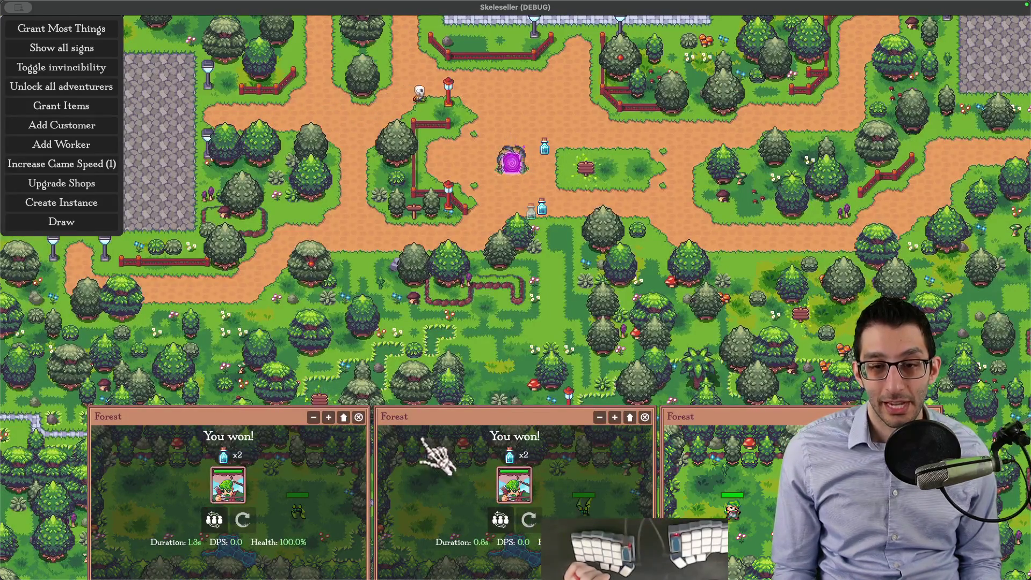
left_click(359, 417)
left_click(501, 417)
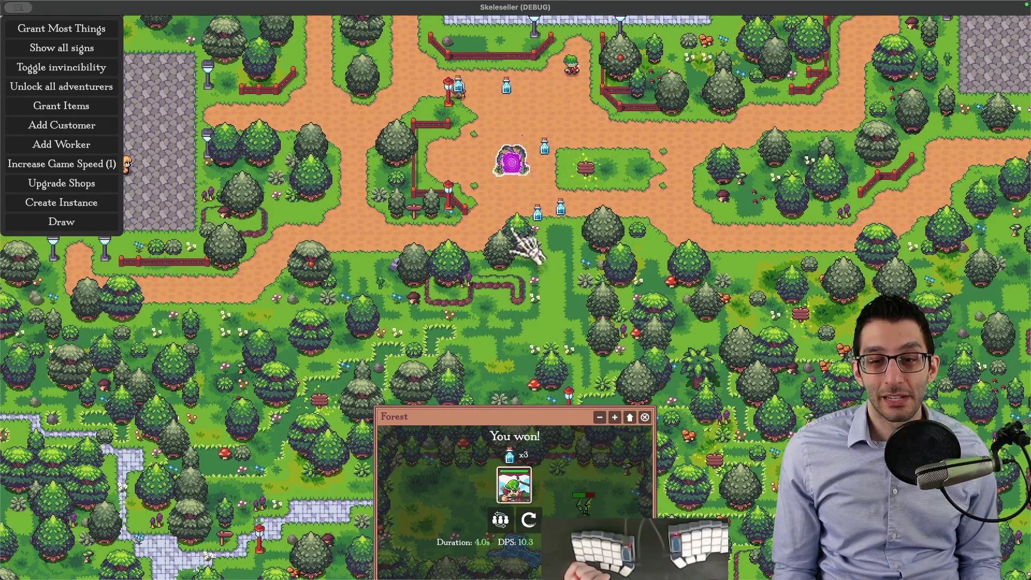
Step: Check the TODO idea bullet, then capture the Forest 'You won!' results window with Shottr
key("super+Tab")
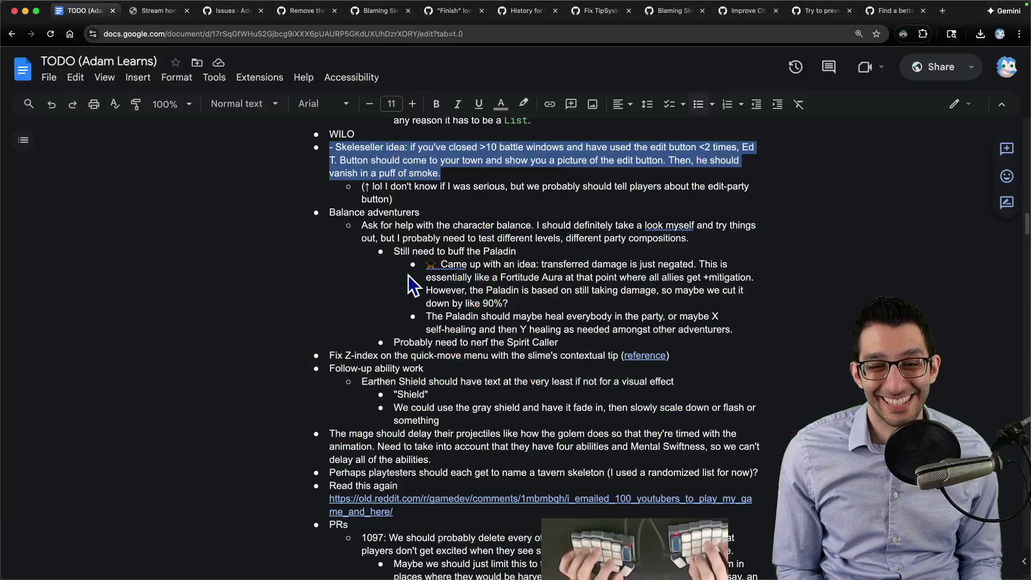
left_click_drag(750, 152, 460, 161)
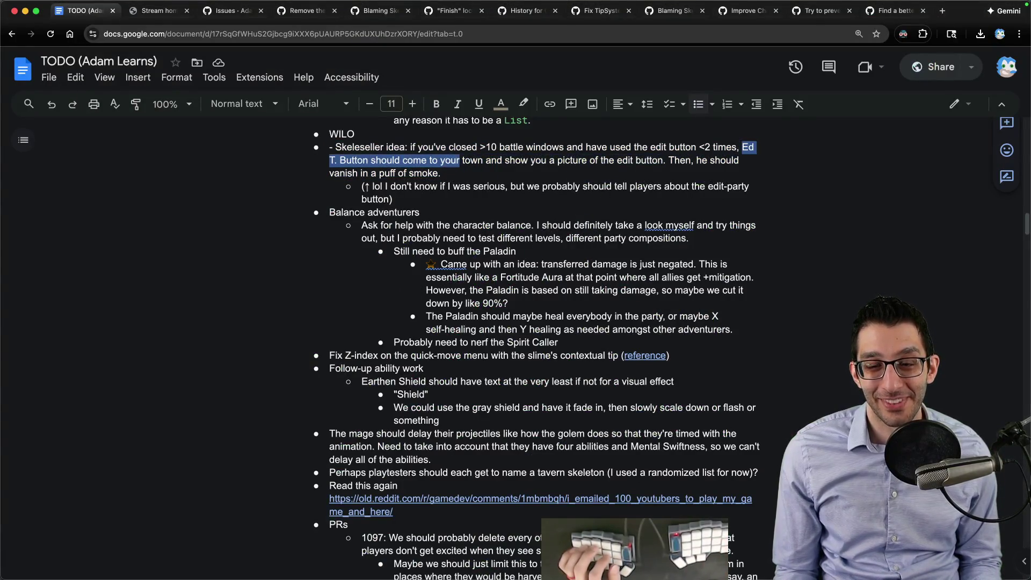
left_click(730, 548)
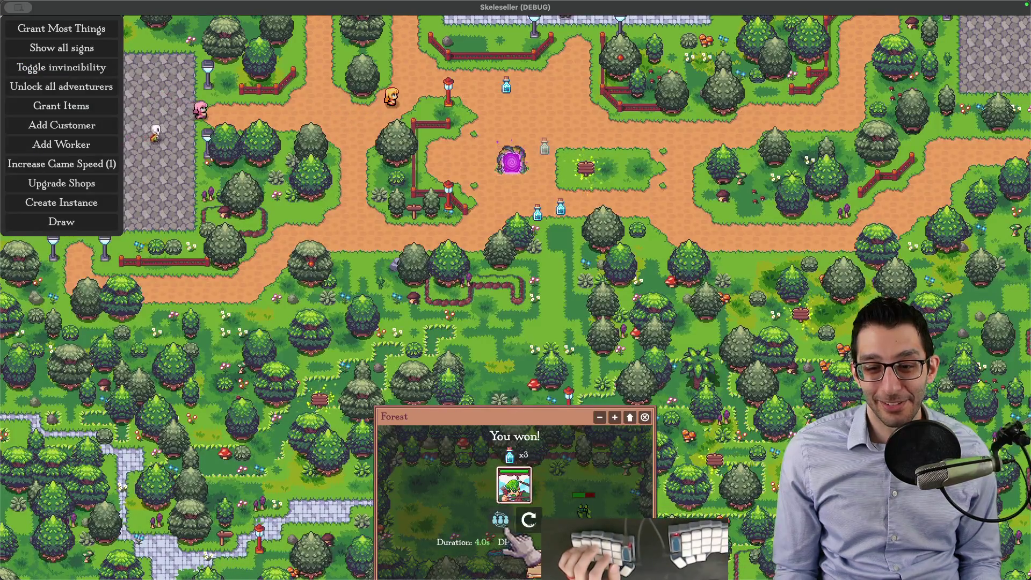
left_click_drag(292, 329, 753, 579)
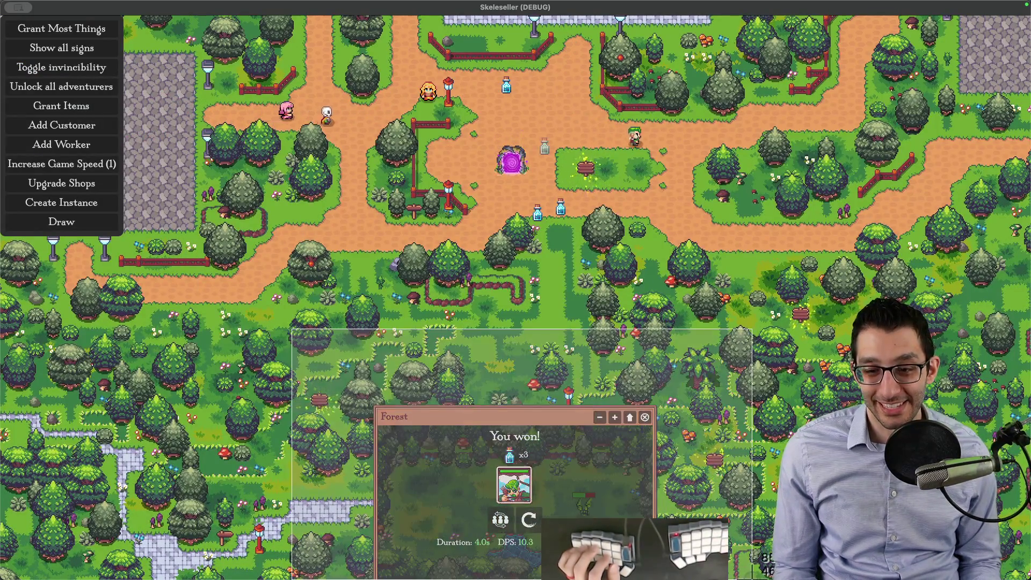
Step: Draw seven red arrows converging on the edit-party button below the archer portrait
key("a")
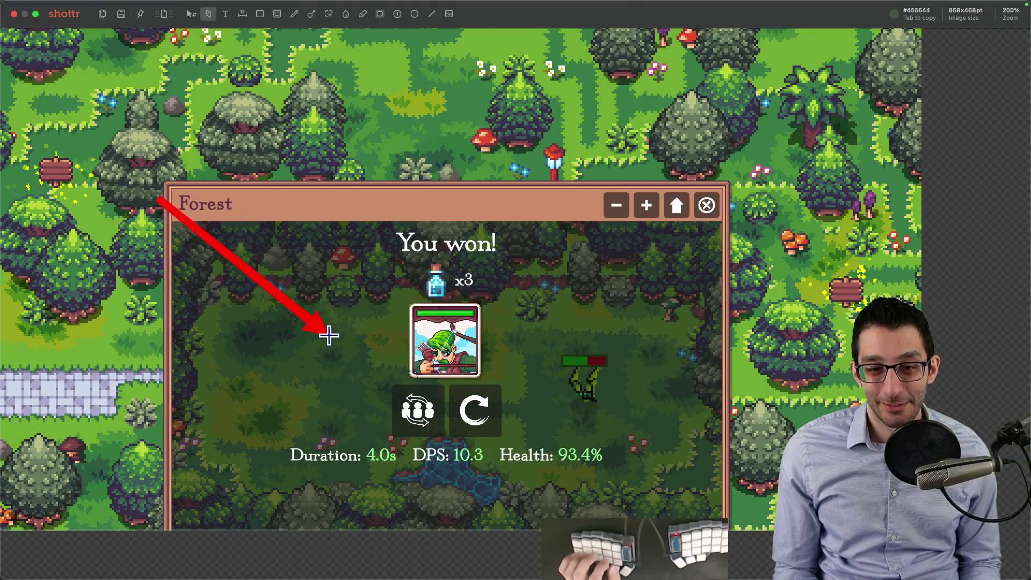
left_click_drag(160, 199, 376, 369)
left_click_drag(448, 119, 454, 346)
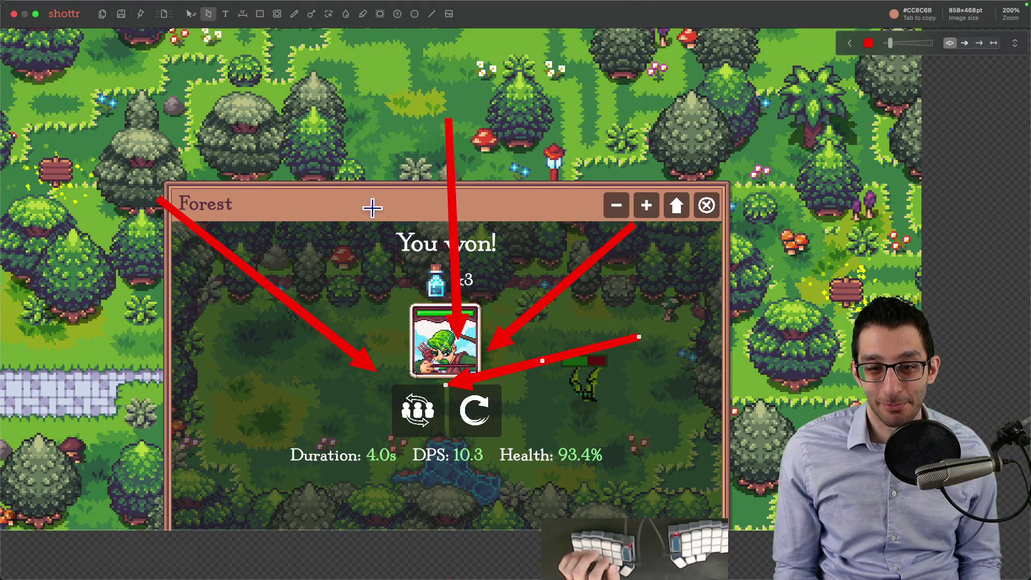
left_click_drag(242, 454, 342, 436)
left_click_drag(310, 498, 447, 416)
left_click_drag(548, 471, 448, 414)
left_click_drag(570, 437, 440, 392)
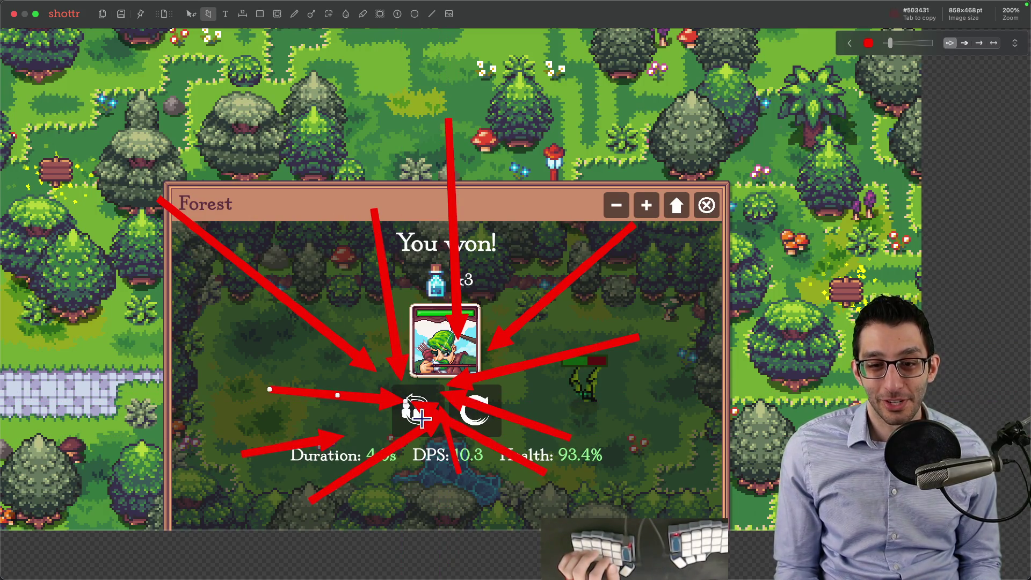
left_click_drag(633, 228, 490, 347)
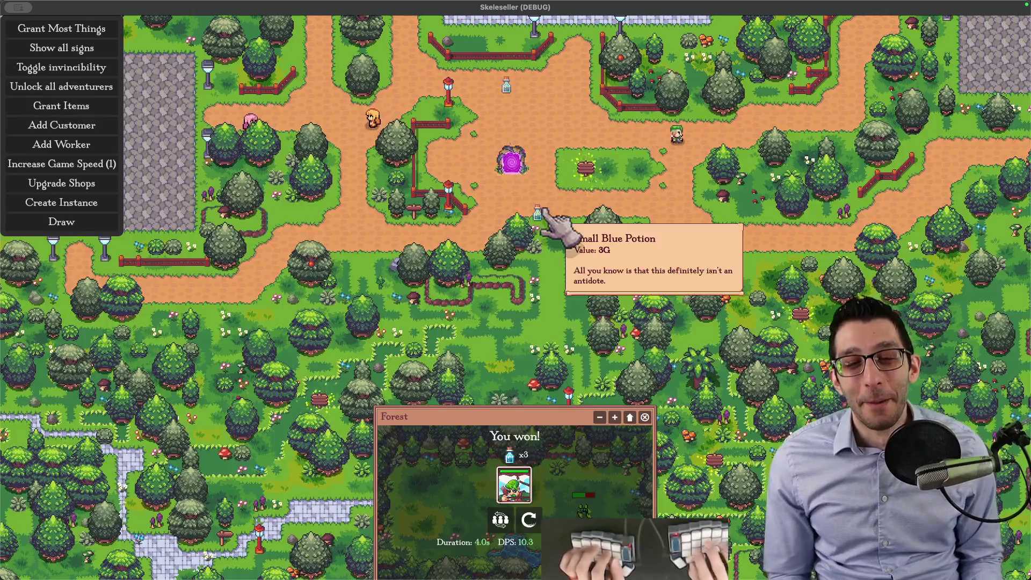
Step: Select the Ed T. Button idea note in the TODO doc and return to the game
key("Left")
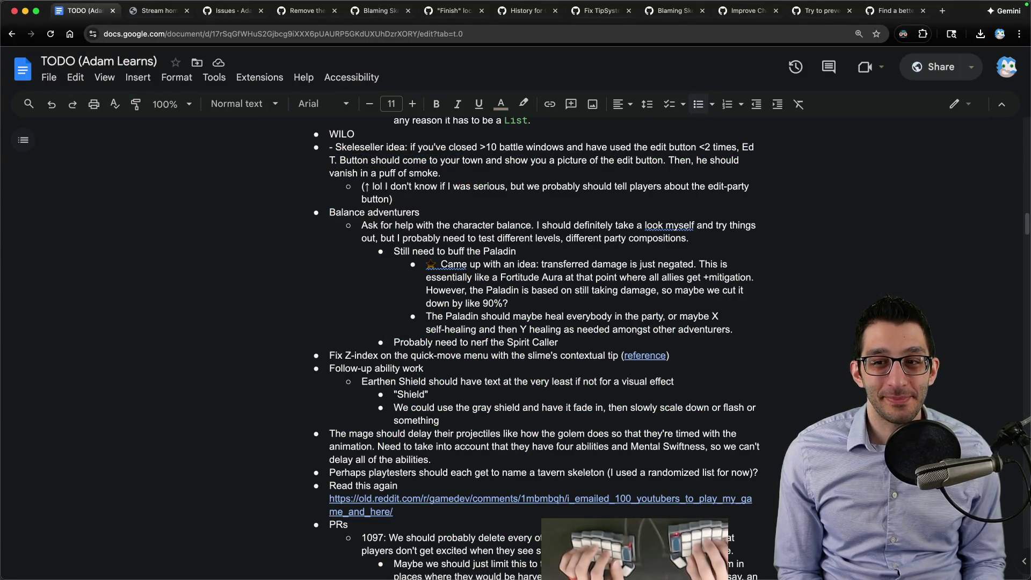
key("shift+Down")
key("shift+Down")
key("shift+Down")
key("shift+Down")
key("shift+Down")
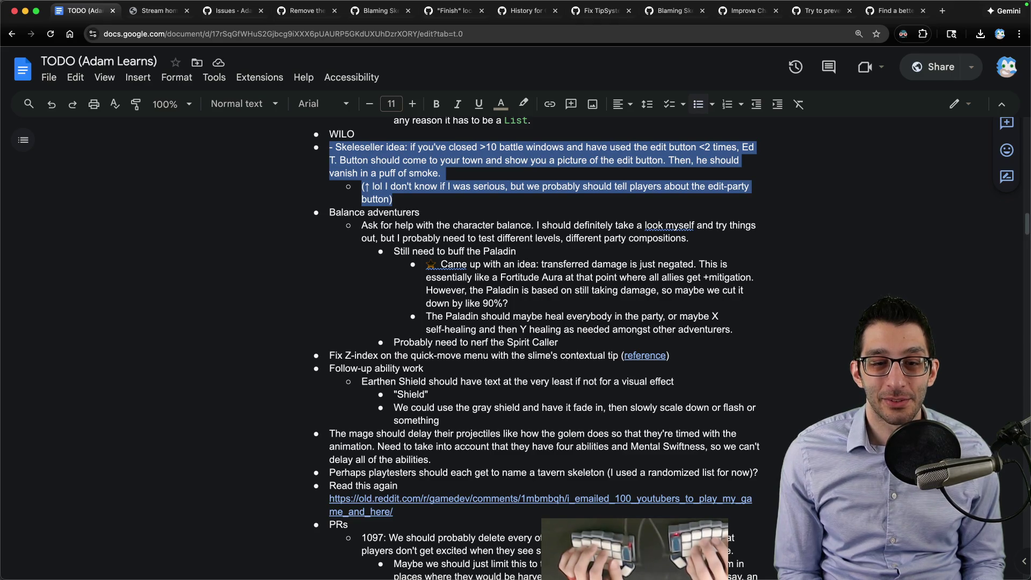
key("super+Tab")
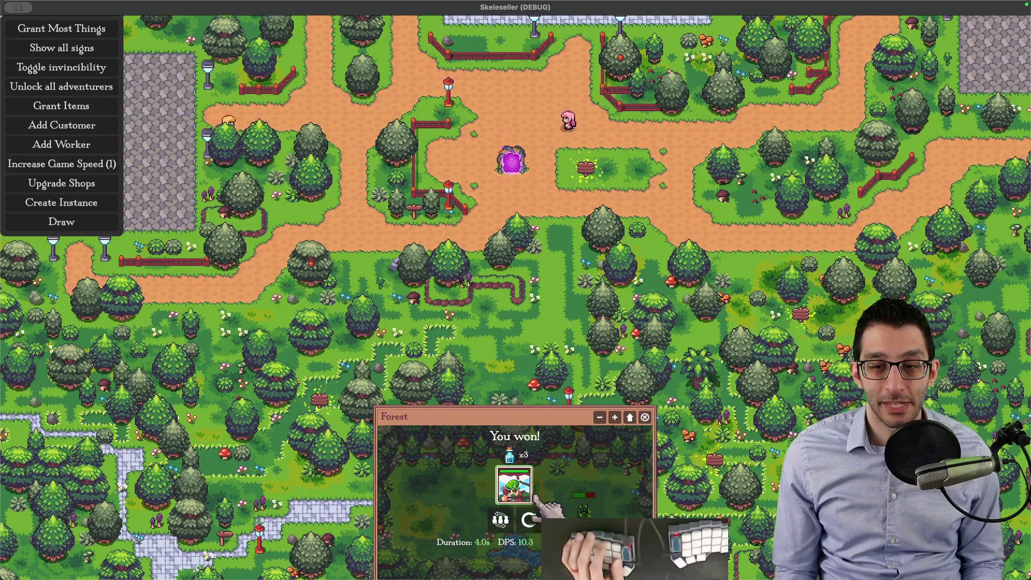
Step: Hide the debug menu to show the 109-gold HUD, then start a new untitled note in the editor
key("grave")
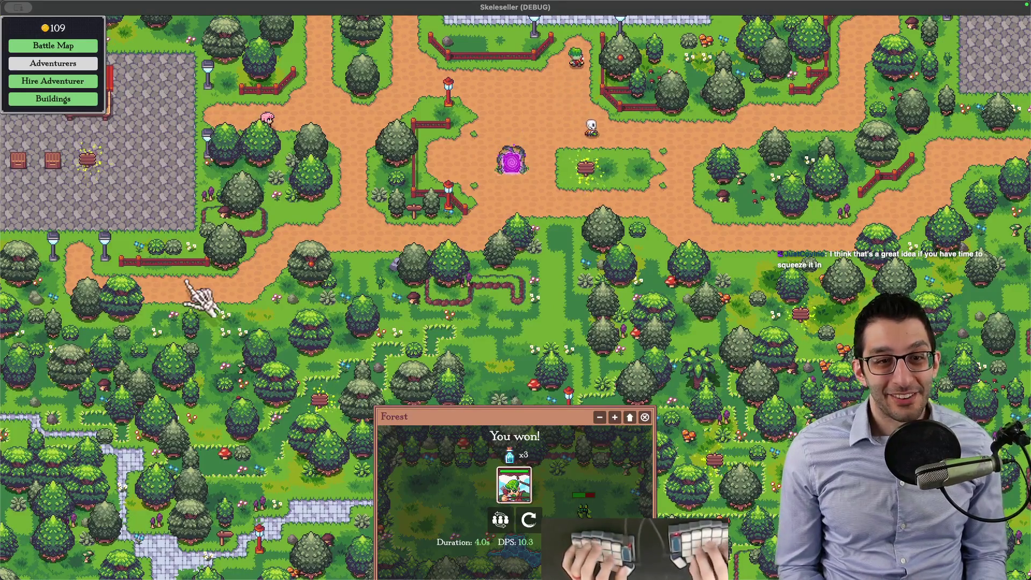
key("super+Tab")
key("super+n")
type("localization cost")
Step: Write localization cost notes on "Ed T. Button" and Edit Button, highlighting the quoted name
key("Return")
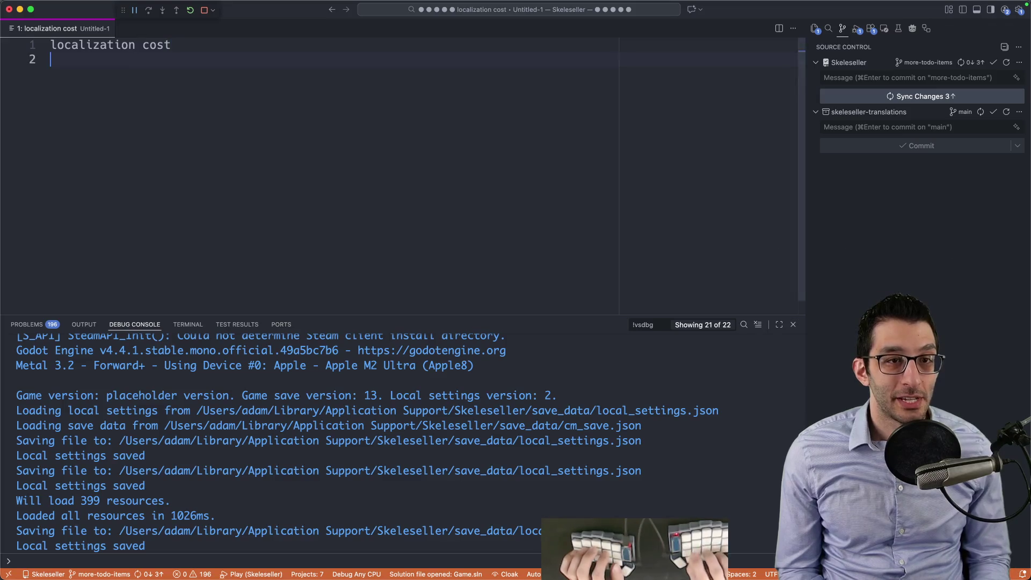
type("Ed. T")
key("BackSpace")
key("BackSpace")
key("BackSpace")
type("T. Butotn\"")
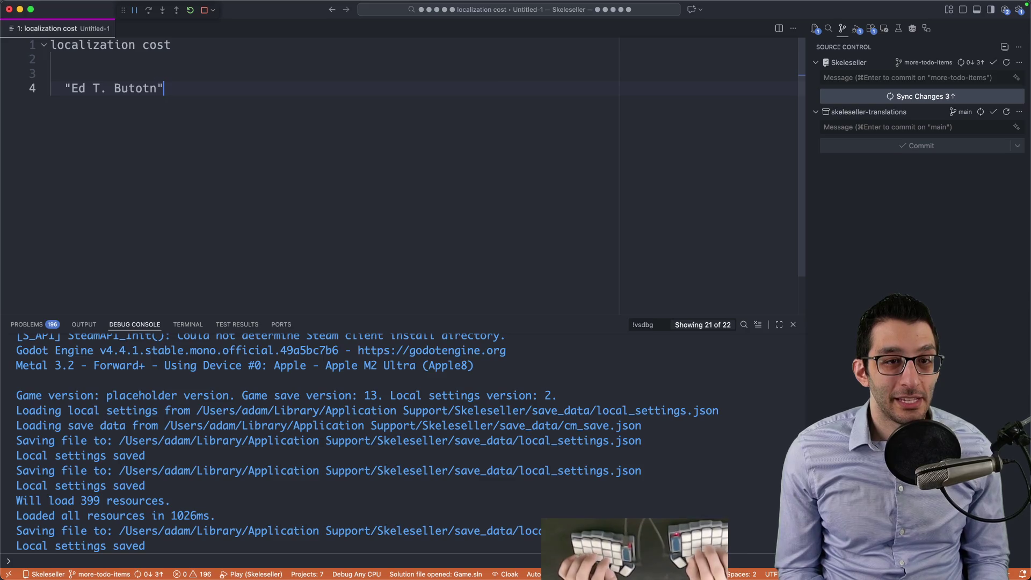
type("Edit Butt")
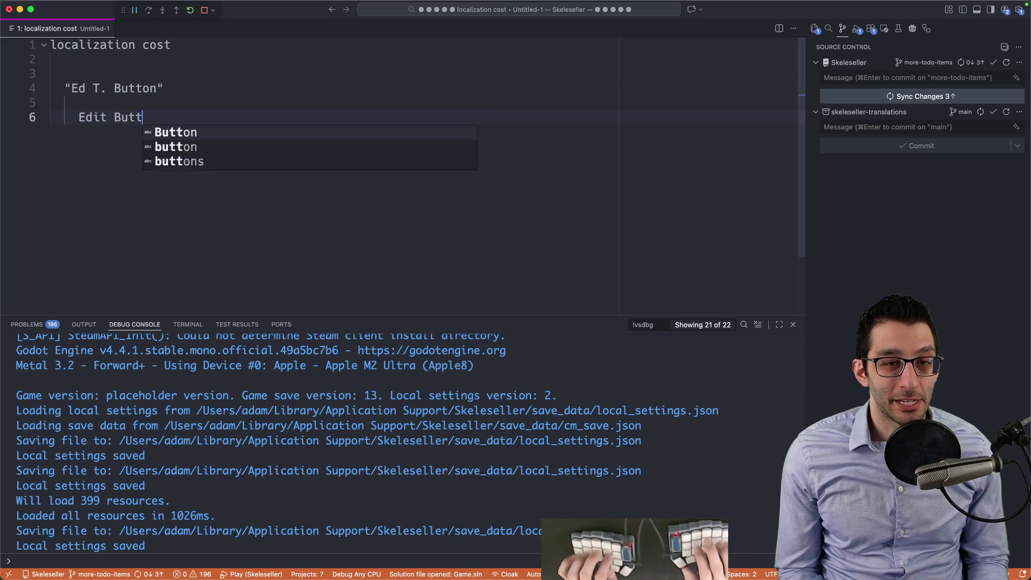
type("on")
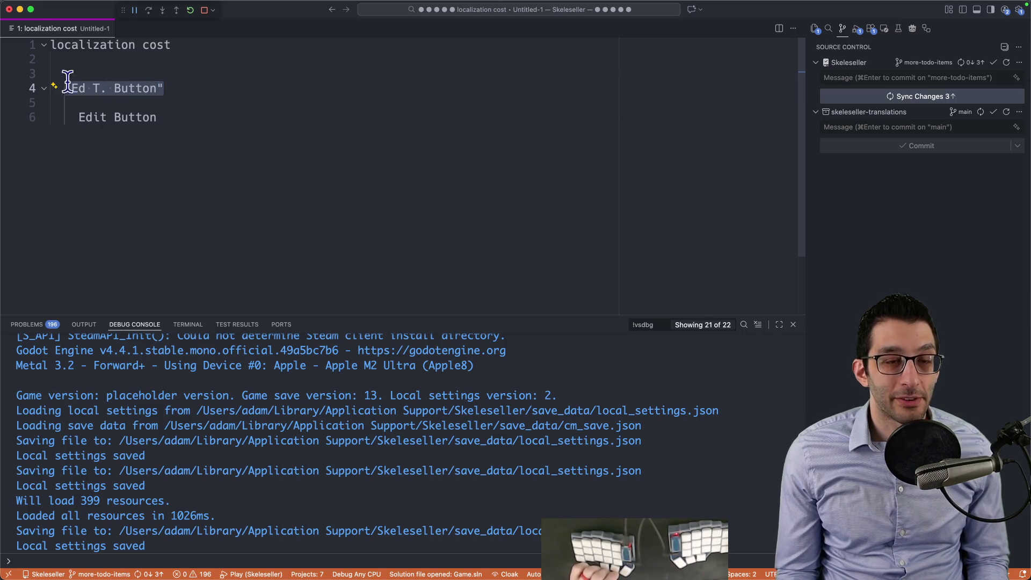
left_click_drag(202, 86, 16, 92)
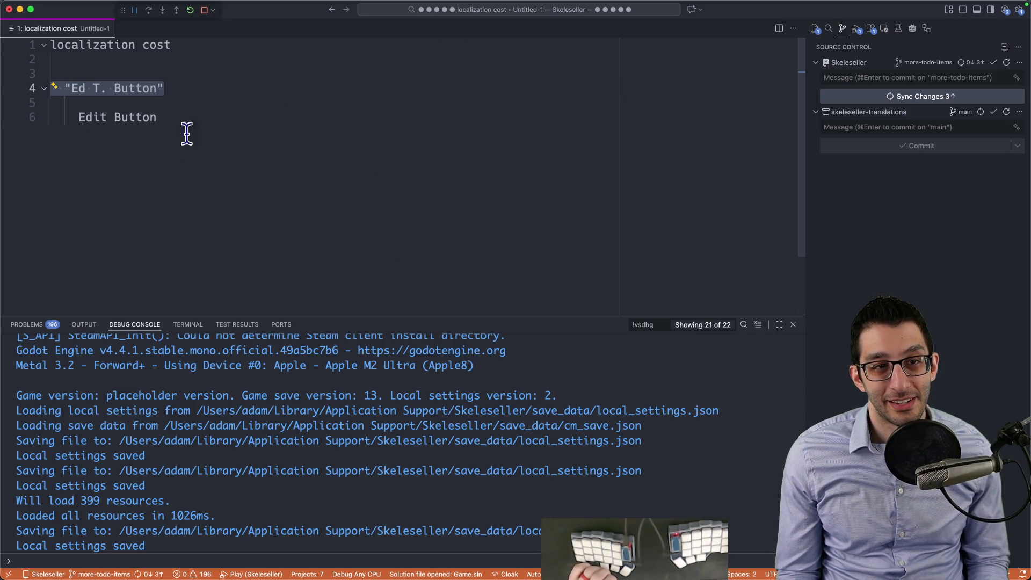
left_click(459, 226)
Step: Close the scratch note without saving
key("super+a")
left_click(361, 206)
key("super+w")
key("super+d")
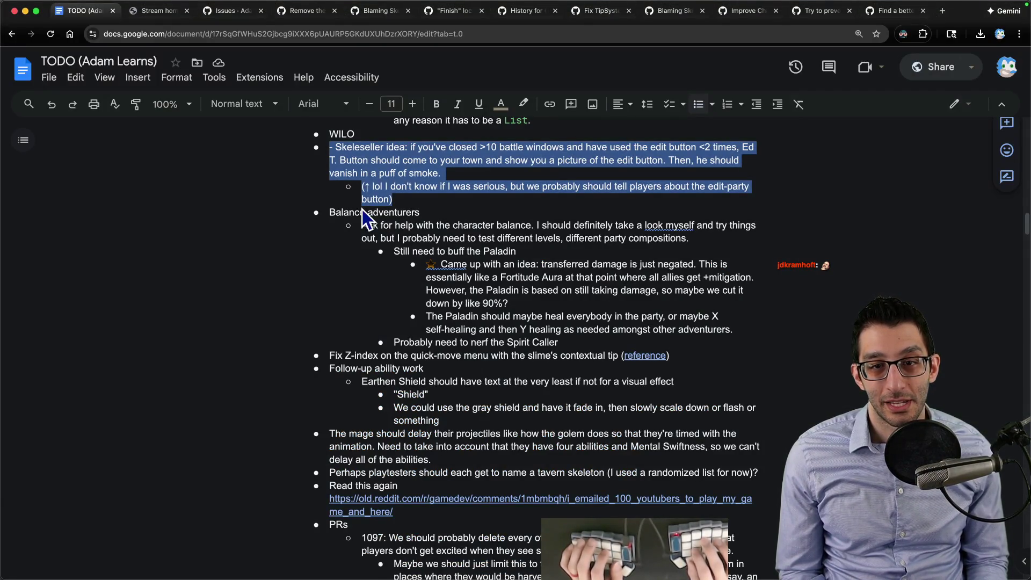
key("BackSpace")
key("BackSpace")
key("super+t")
type("webl")
key("Return")
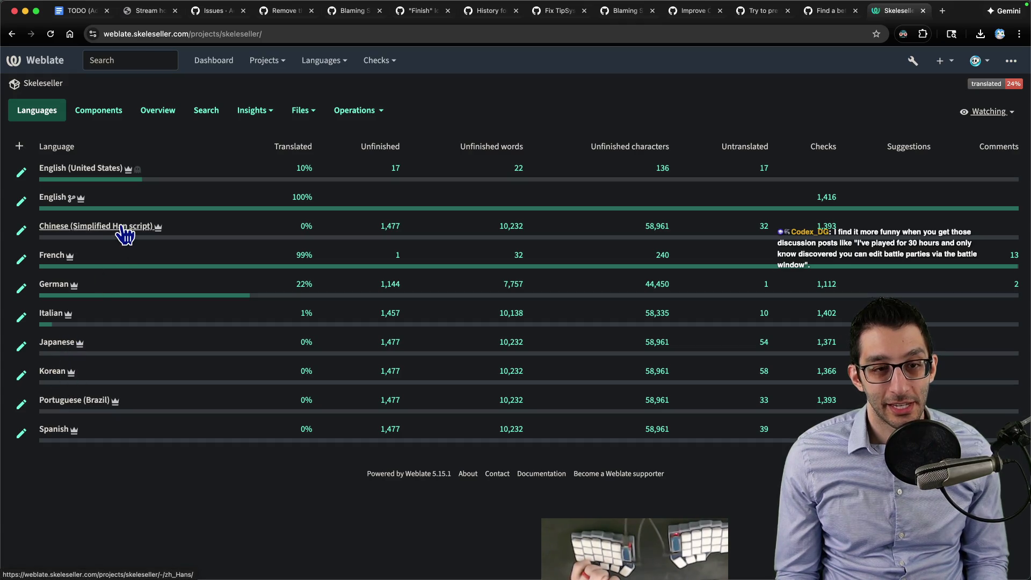
Step: Flip between the Weblate language stats and the TODO document, ending on the TODO doc
left_click(81, 13)
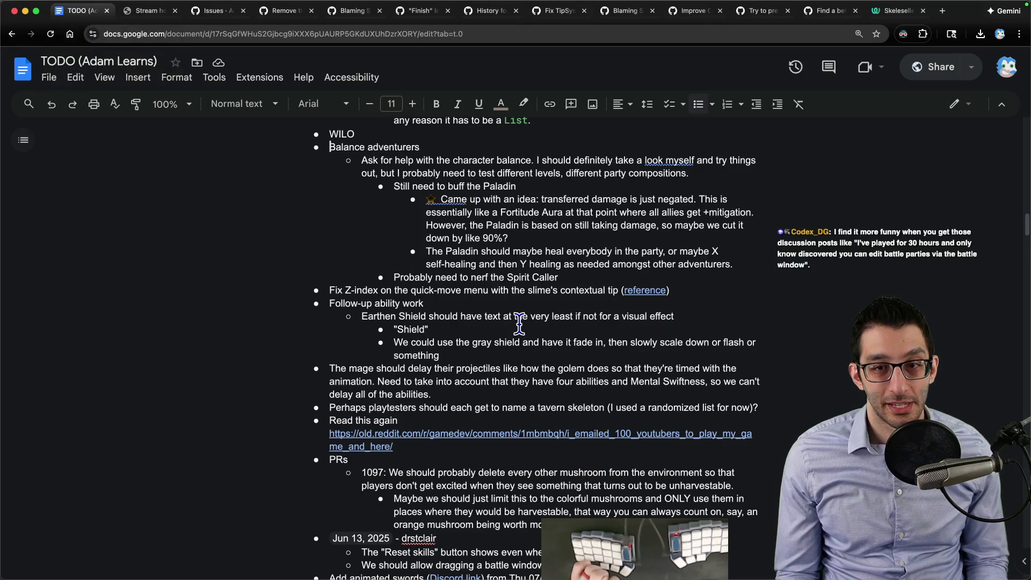
left_click(896, 13)
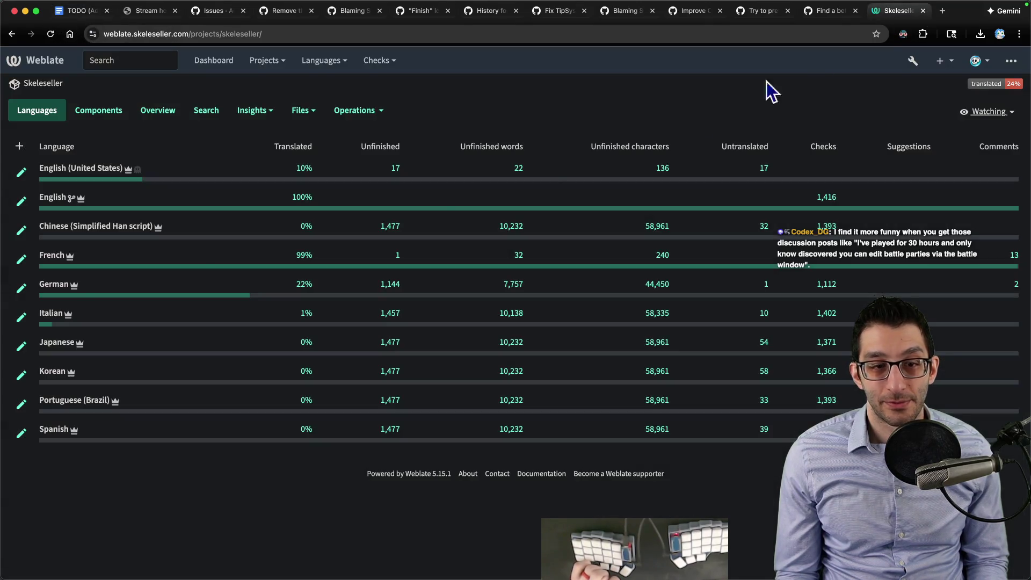
left_click(81, 10)
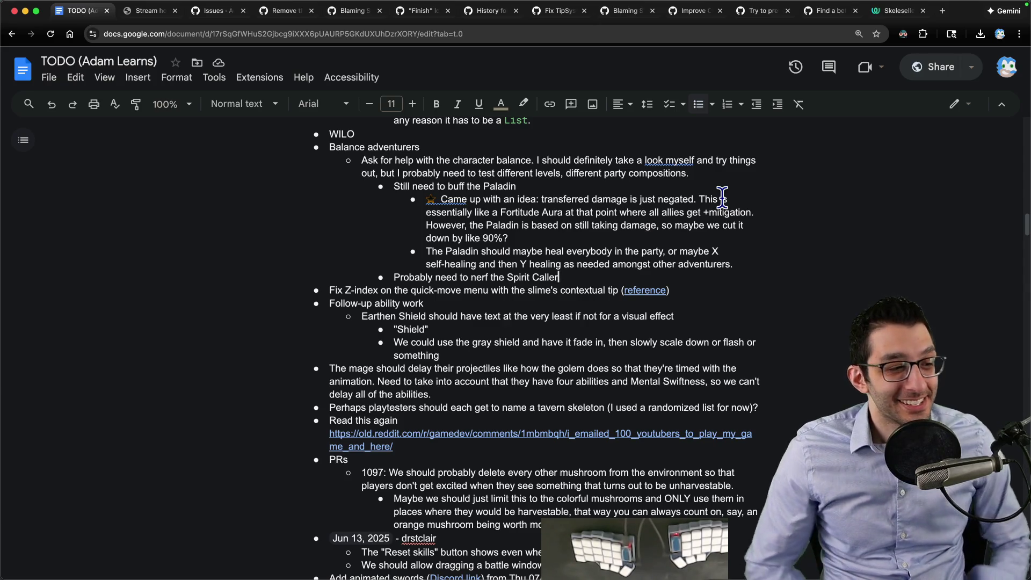
Step: Write a scratch note listing BotW, 80 hours, flurry rush and parrying
key("super+Tab")
type("BotW")
key("Return")
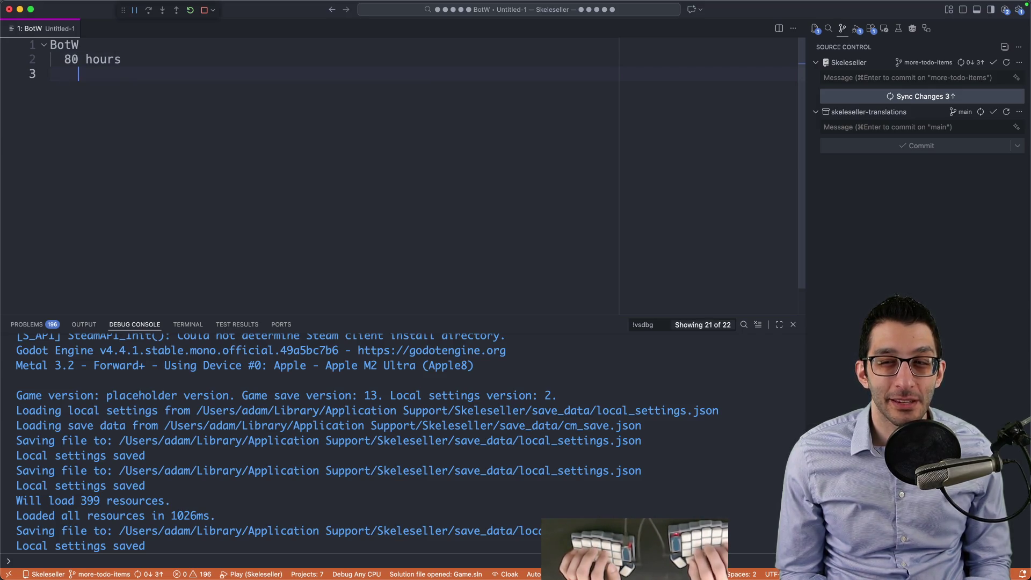
type("flurry rush     ")
type("parrying")
key("Up")
key("shift+Home")
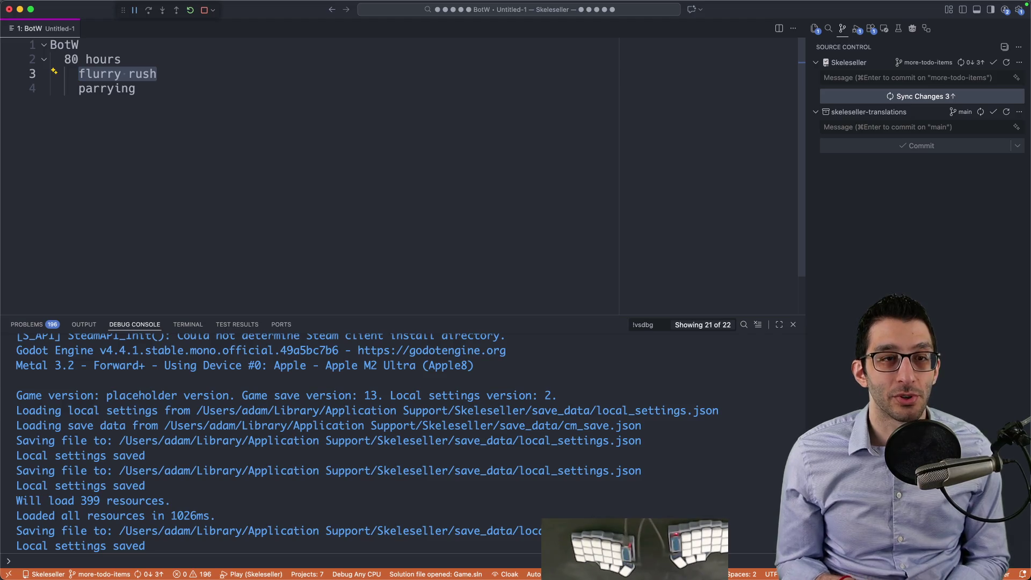
key("Up")
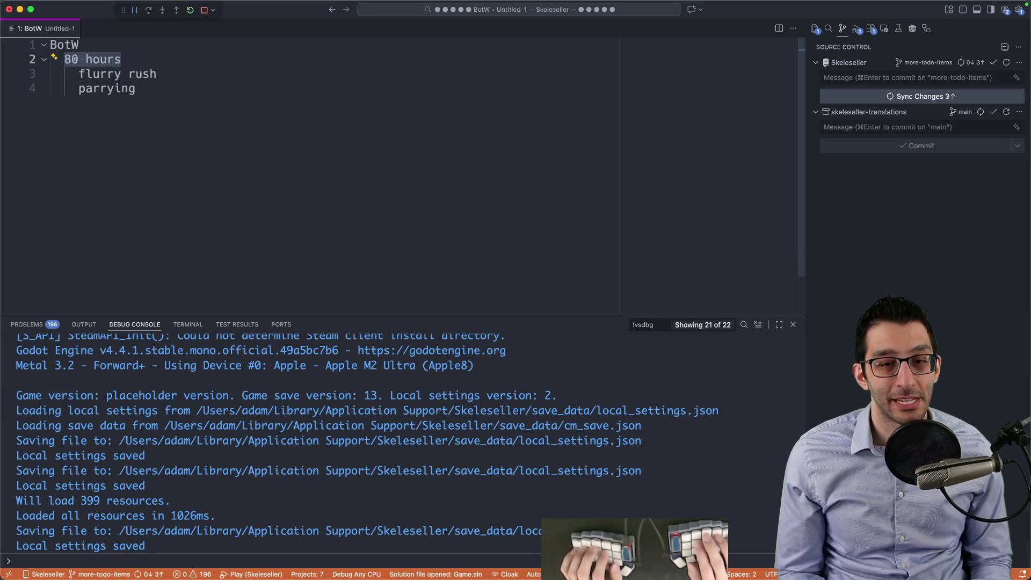
Step: Discard the unsaved BotW note, hide the panel and return to the TODO document
key("super+w")
key("super+d")
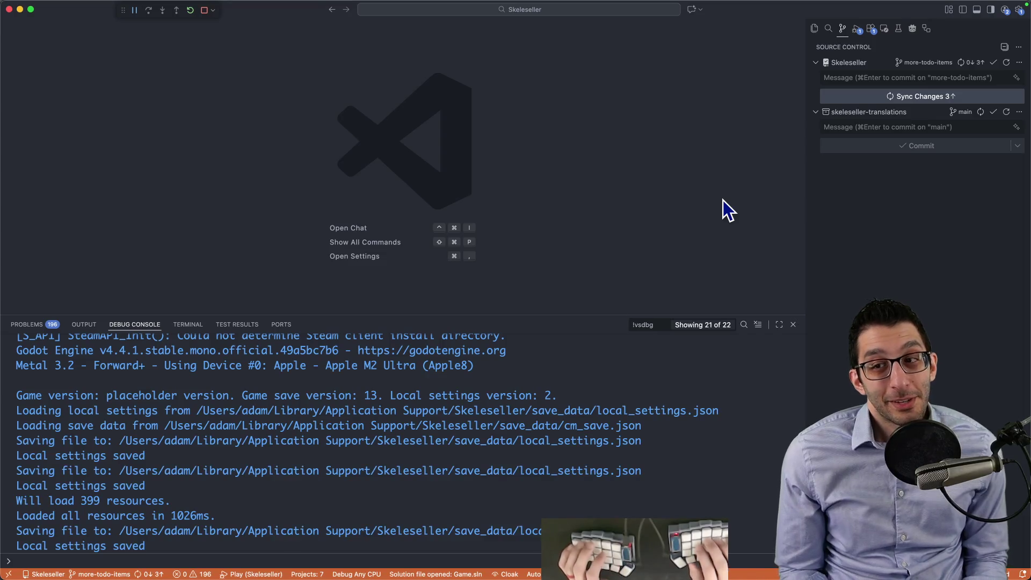
key("super+j")
key("super+Tab")
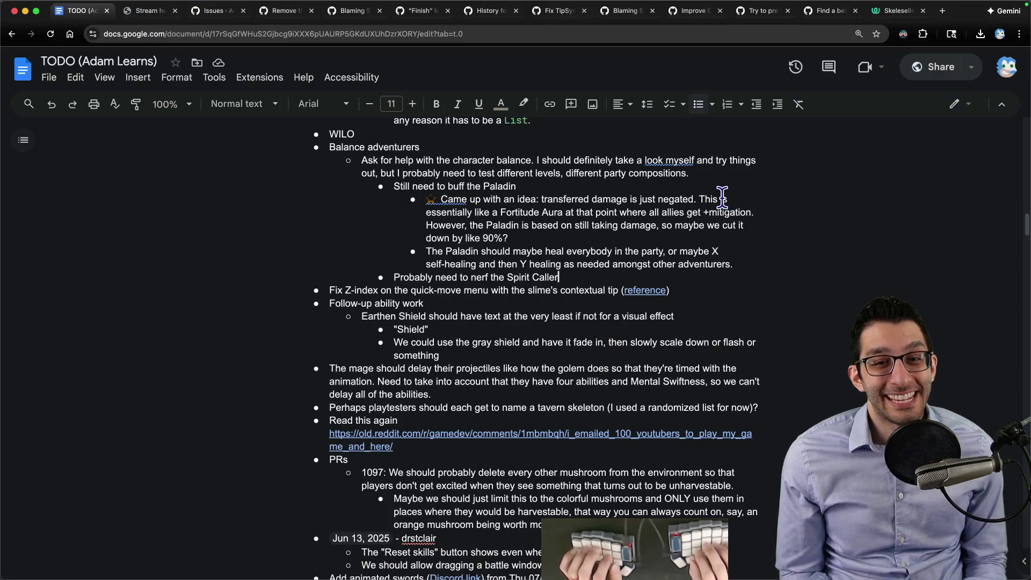
Step: Focus the TODO document briefly, then bring Skeleseller back to the front
key("End")
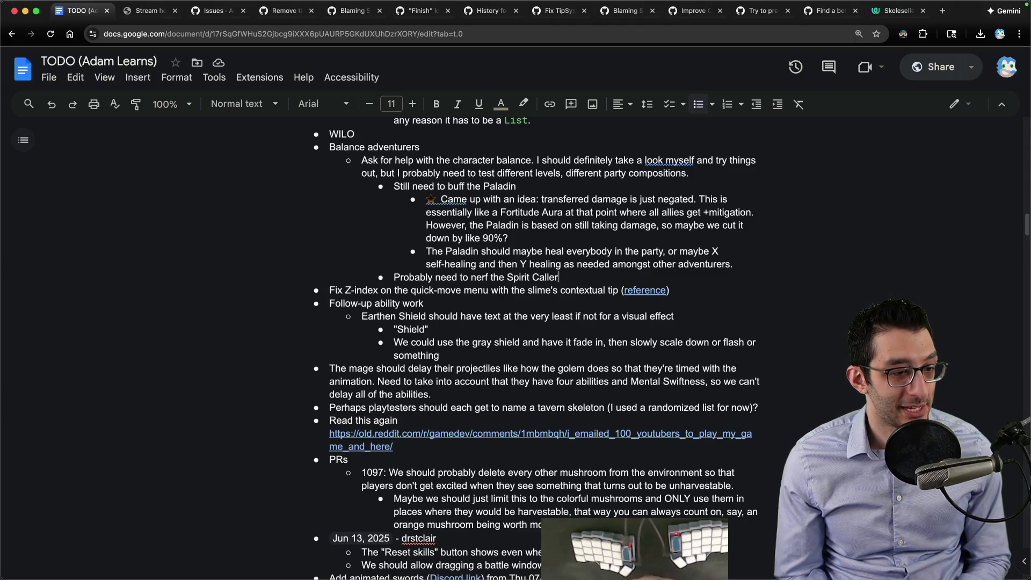
left_click(530, 559)
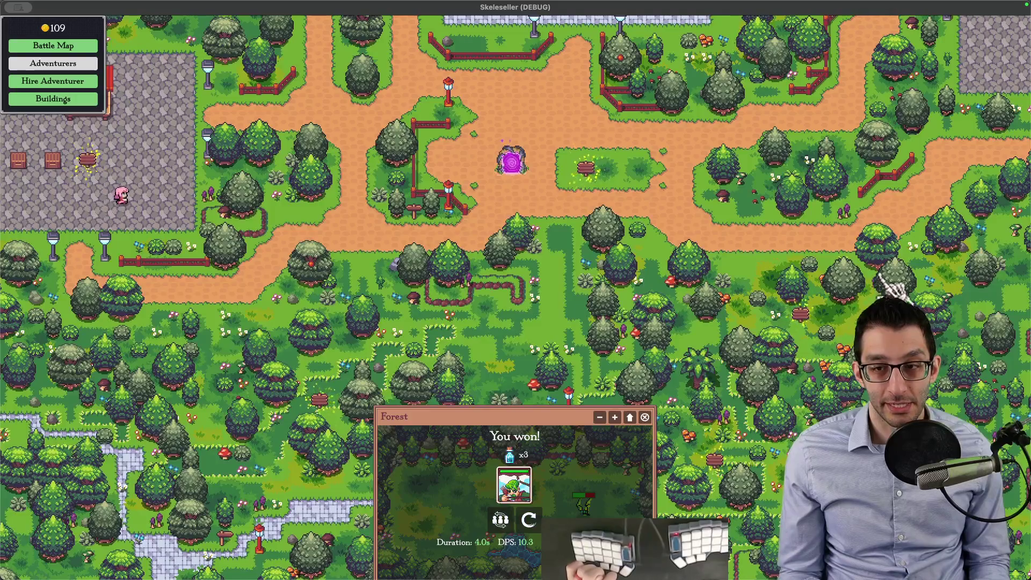
scroll(540, 249, "down", 10)
Step: Build the 20-gold forest building, loop the Forest battle, review the battle map, then return to the TODO doc
left_click(374, 238)
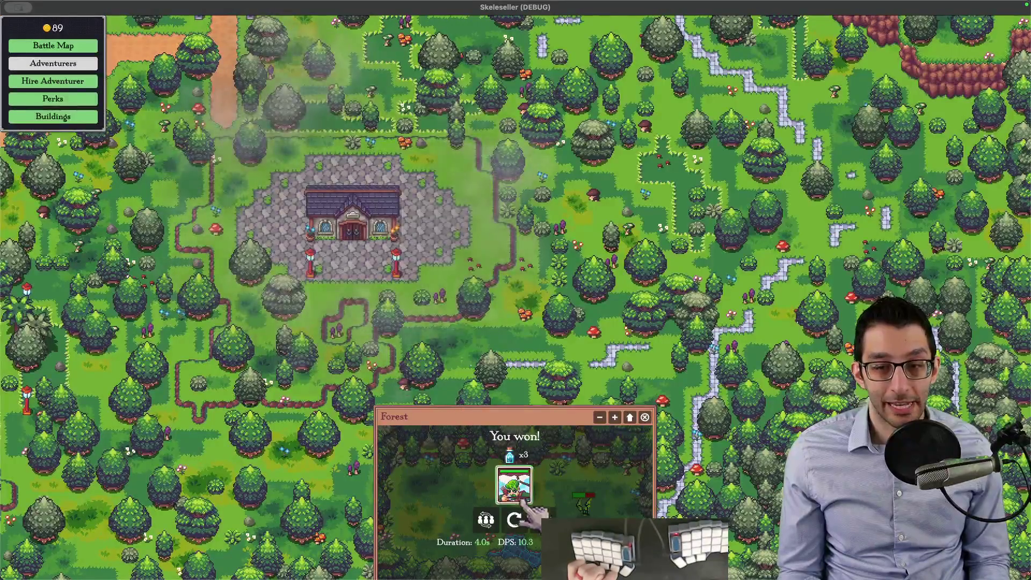
left_click(540, 519)
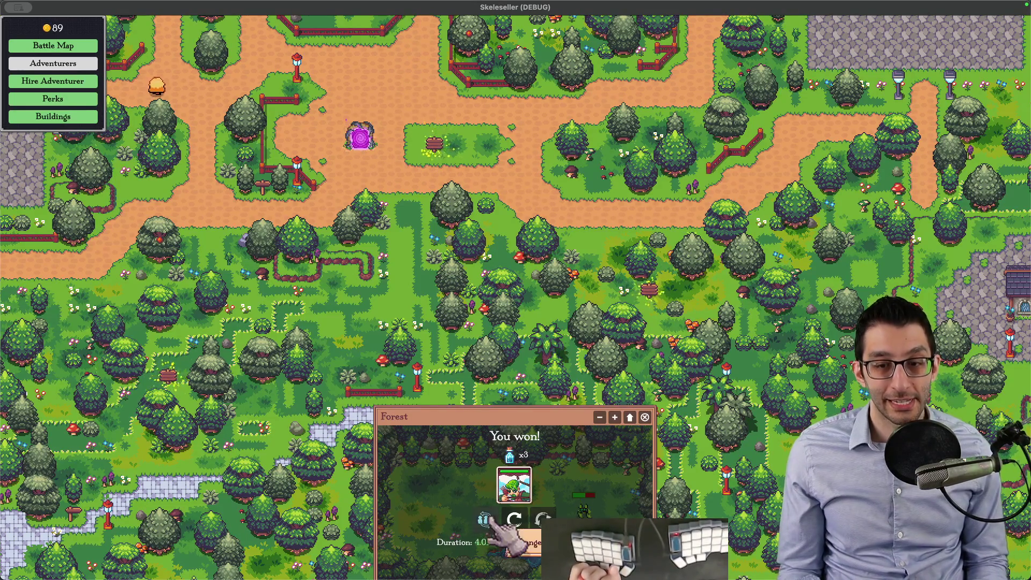
left_click(487, 522)
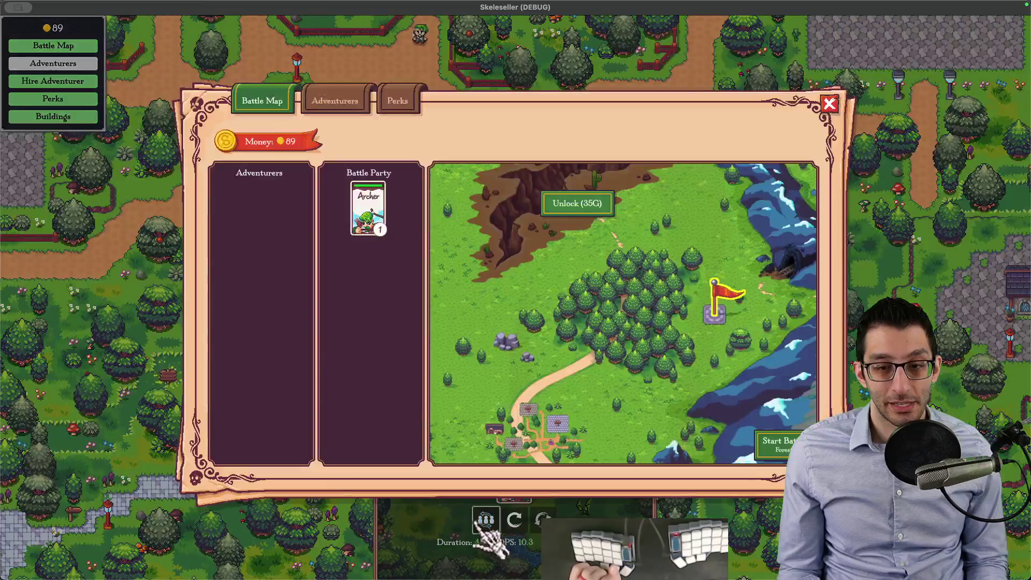
left_click(173, 278)
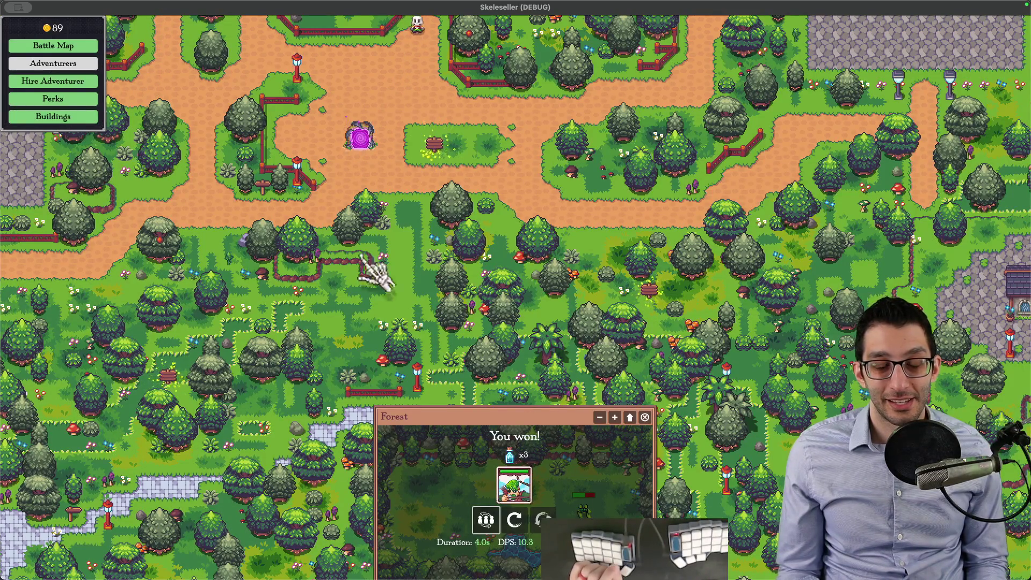
key("super+Tab")
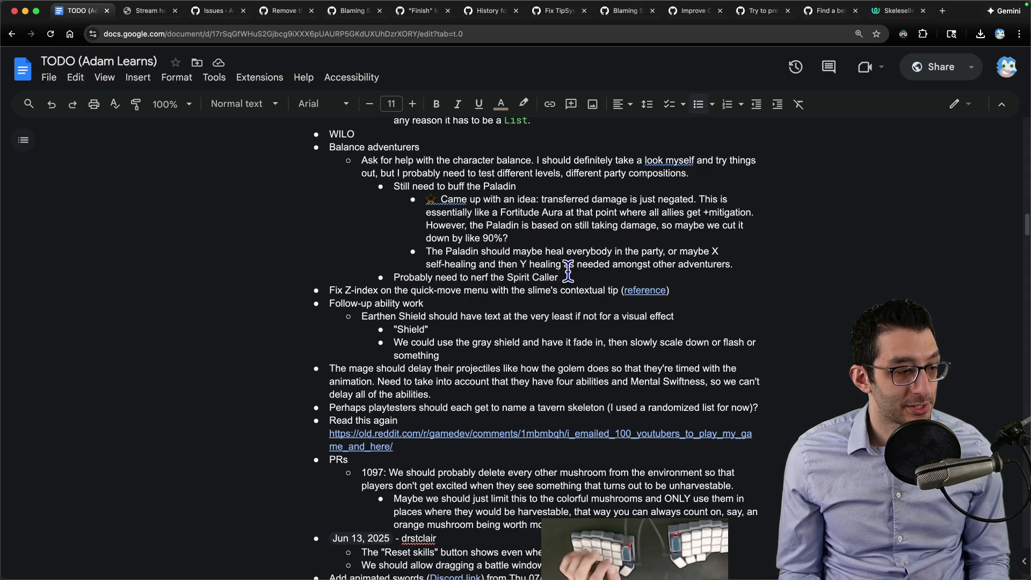
Step: Paste the viewer's LLM-translation question into a scratch note with blank lines, then bring the game back
key("super+Tab")
type("9:15slbls: I wonder how far LLMs have come in their ability to translate between languages. It seems like they'd be well-suited for localization.")
key("Return")
key("Return")
key("Return")
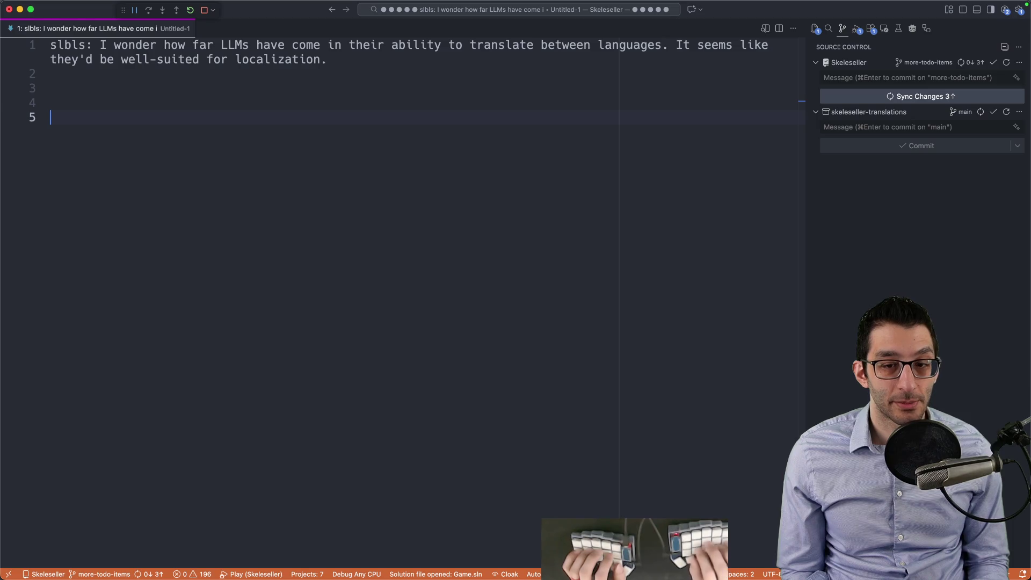
left_click(736, 552)
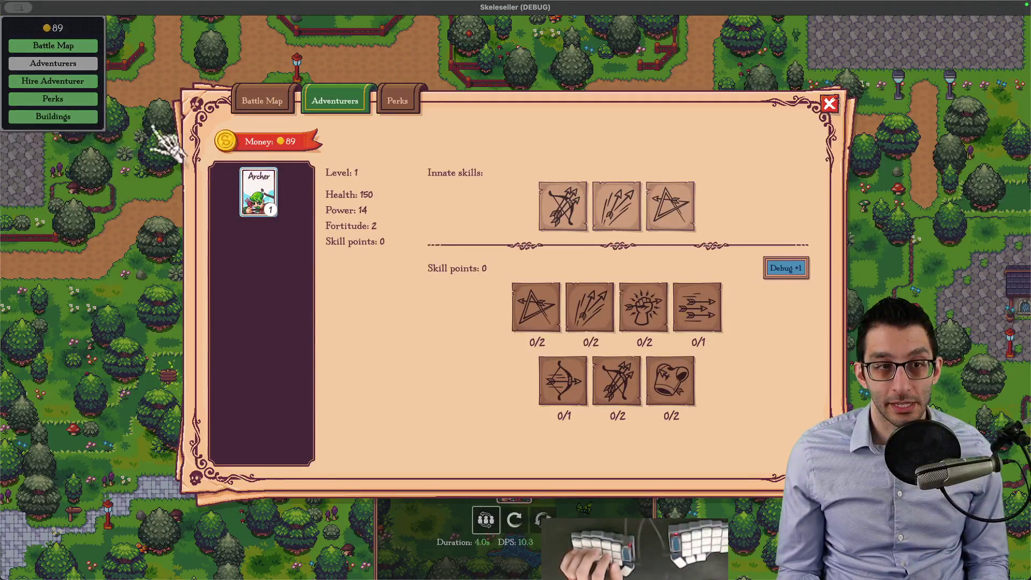
Step: Use debug cheats to unlock all adventurers and grant 100,089 money with level 20
key("grave")
left_click(87, 89)
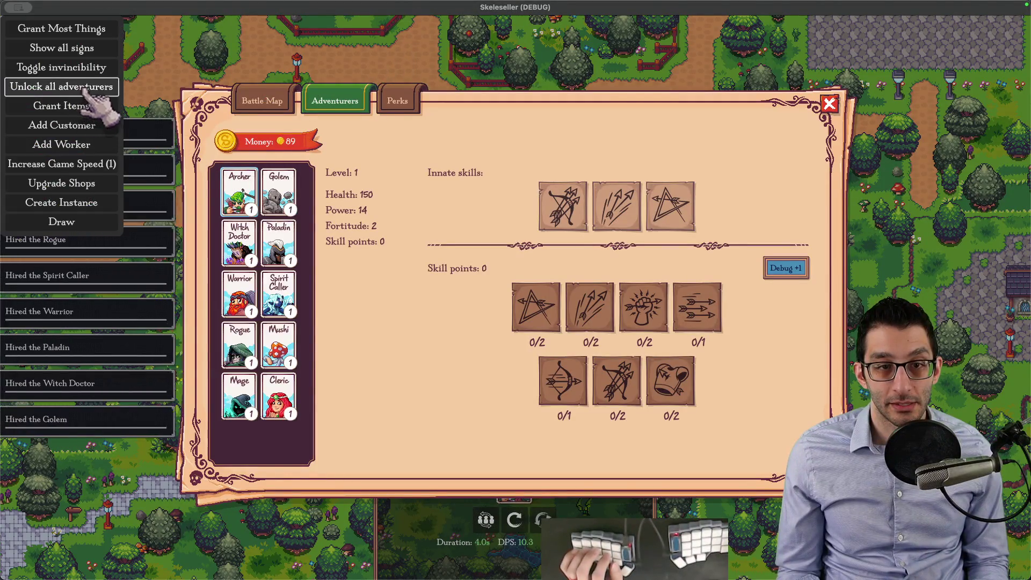
left_click(89, 29)
Step: View the Paladin's then the Cleric's skills and screenshot the Words of Wisdom tooltip
left_click(283, 256)
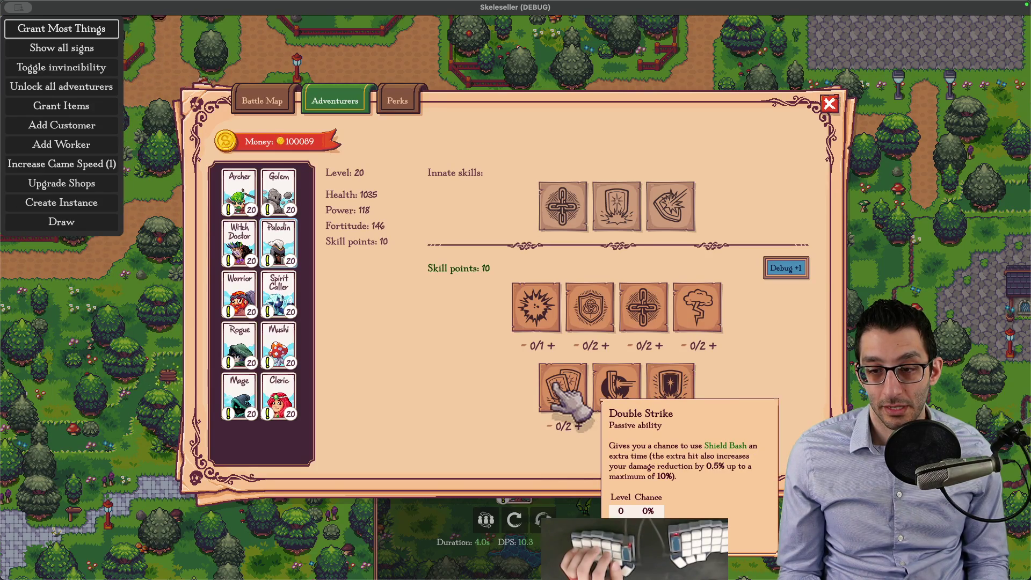
left_click(279, 395)
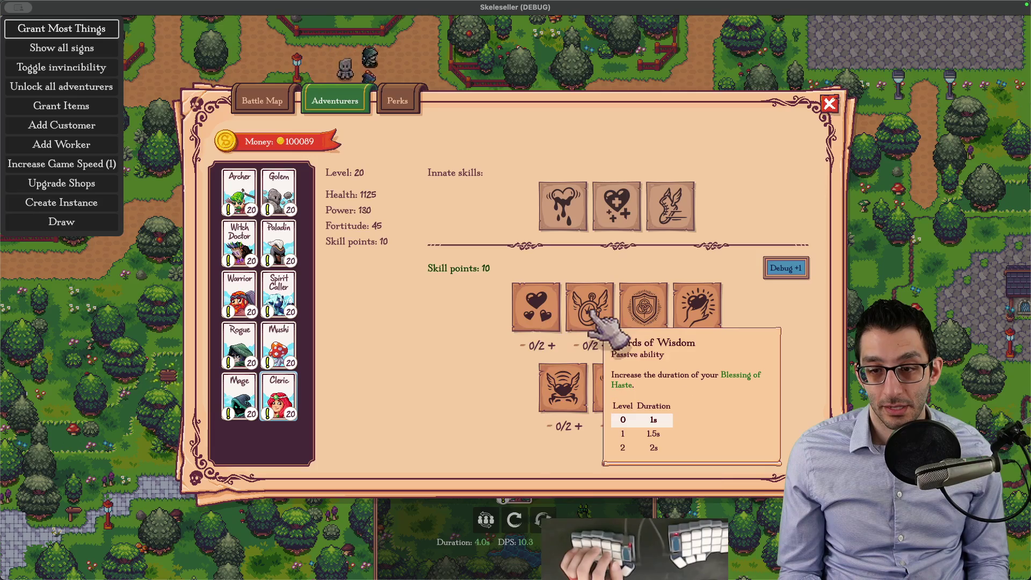
key("super+shift+1")
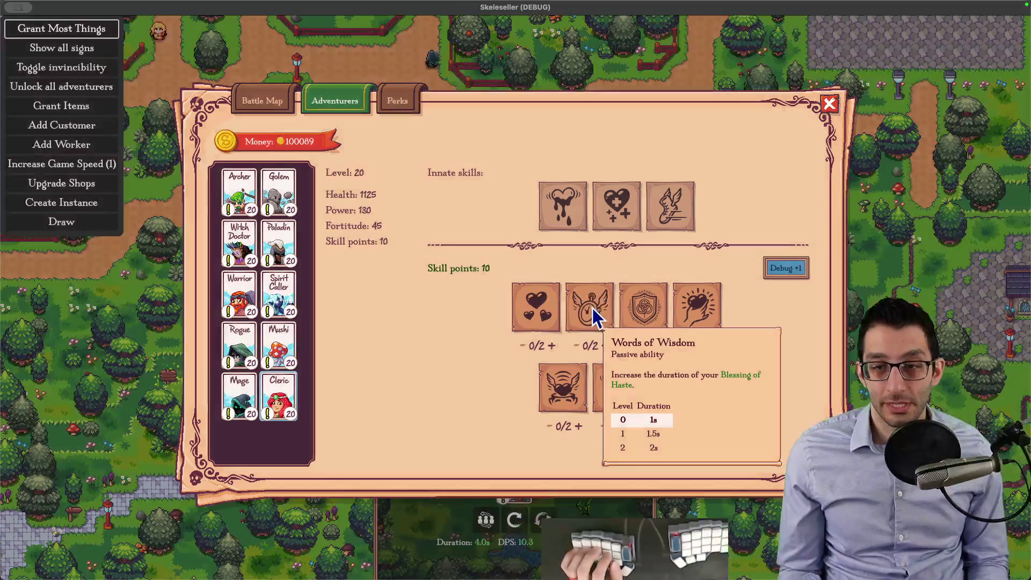
scroll(594, 318, "up", 5)
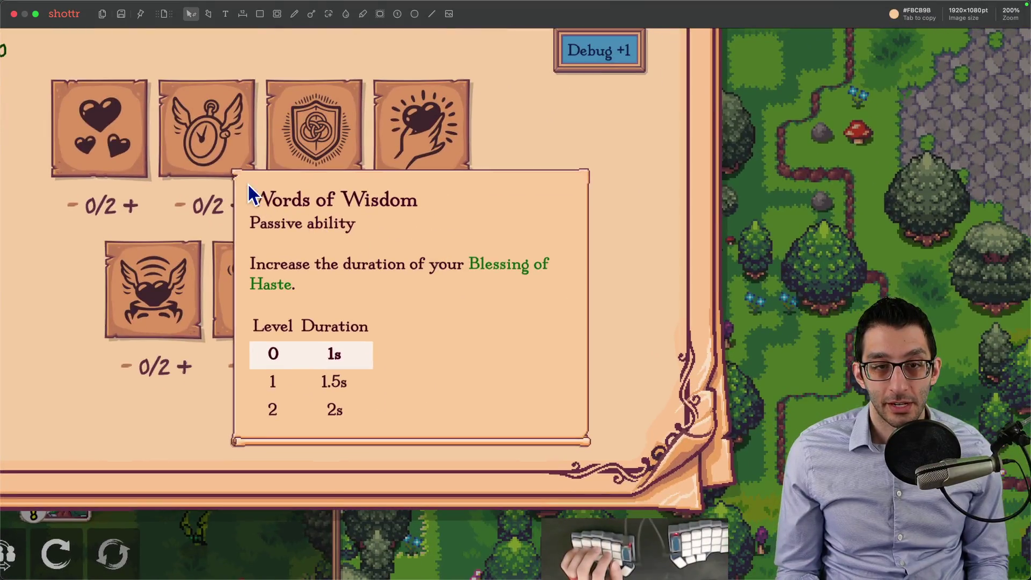
Step: Crop the Shottr capture down to the Words of Wisdom tooltip's description
left_click_drag(226, 171, 590, 448)
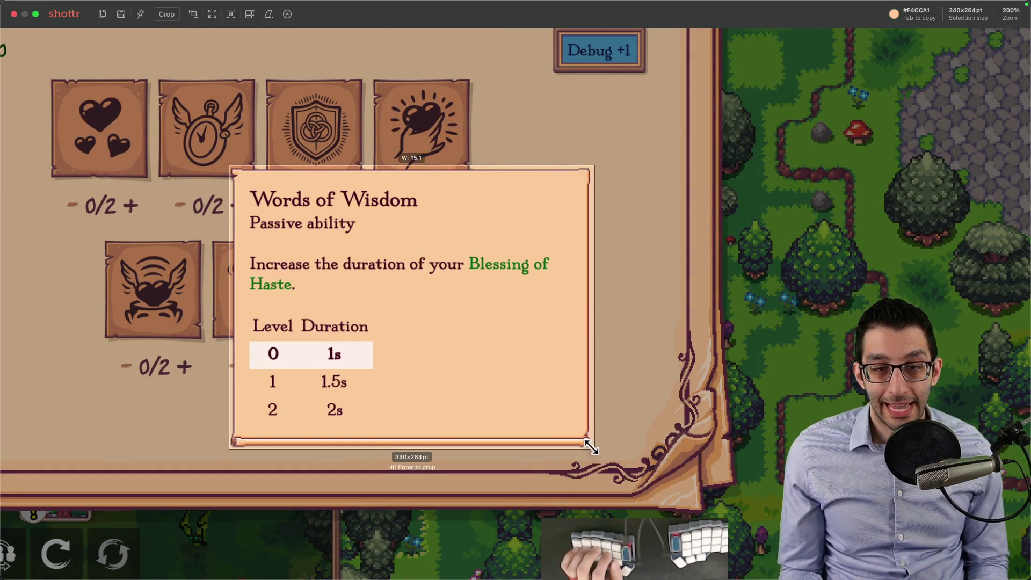
key("c")
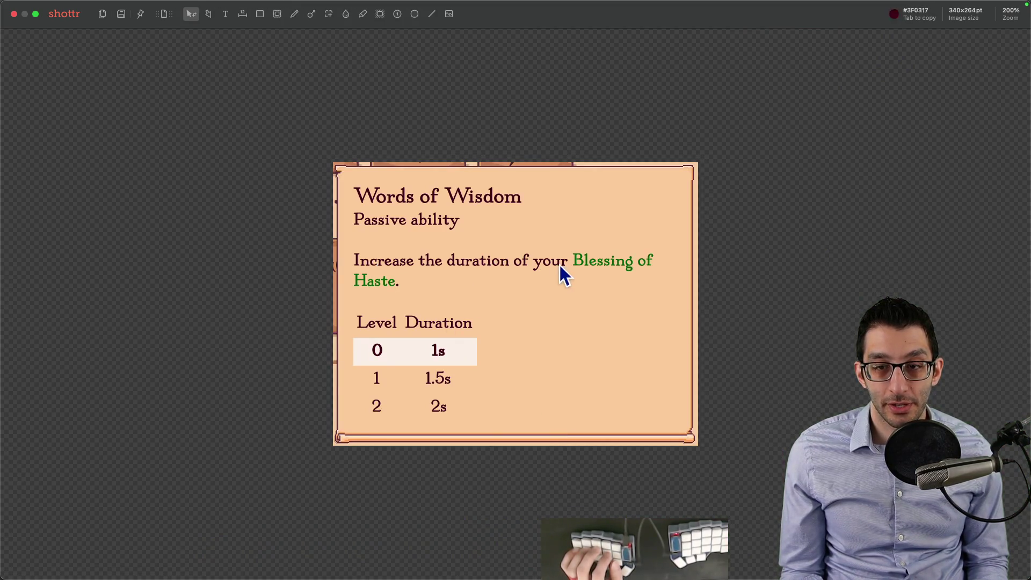
key("c")
left_click_drag(343, 245, 662, 301)
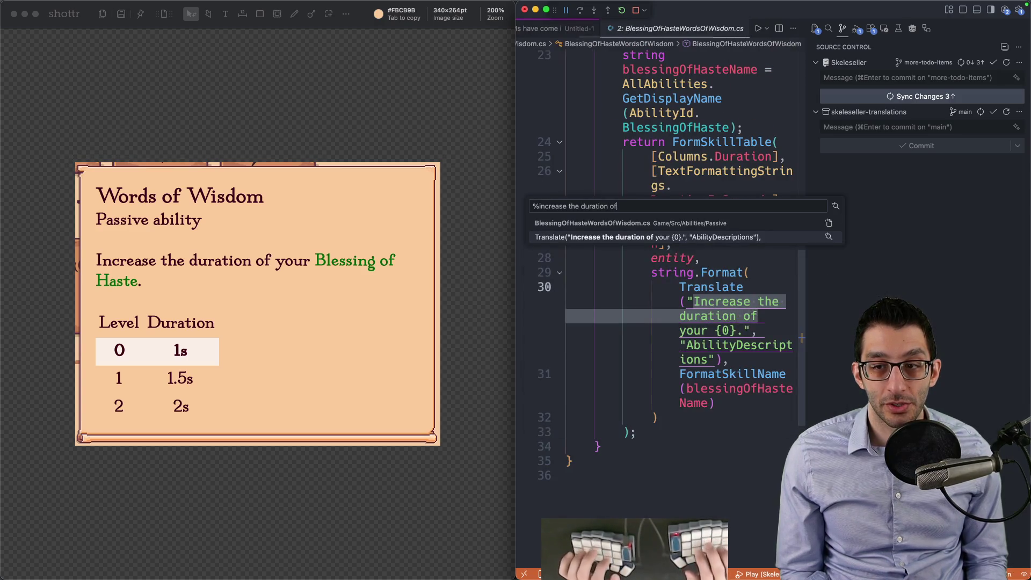
Step: Open BlessingOfHasteWordsOfWisdom.cs and locate the Words of Wisdom description string
key("Return")
scroll(720, 276, "down", 2)
left_click(720, 276)
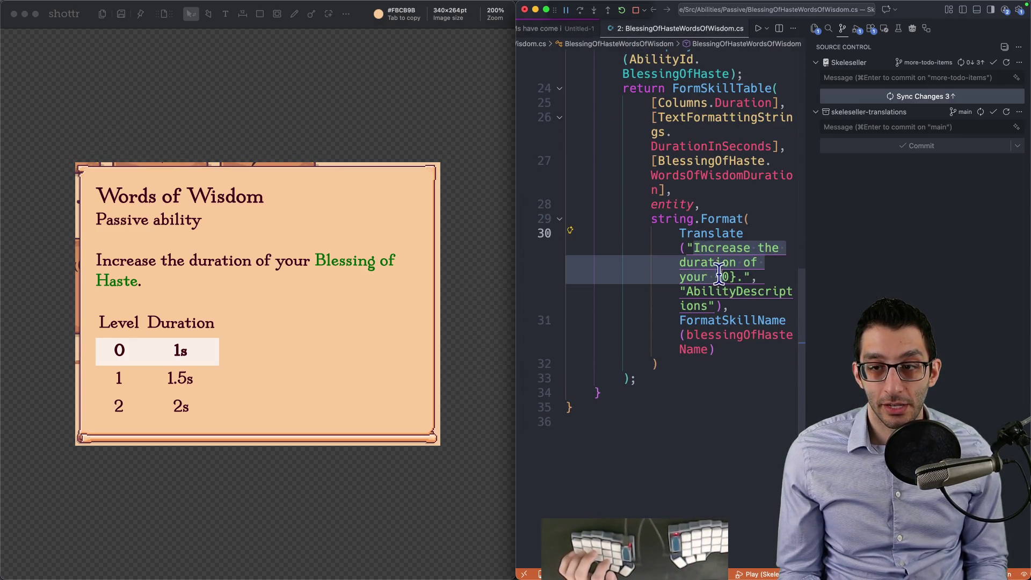
left_click(705, 276)
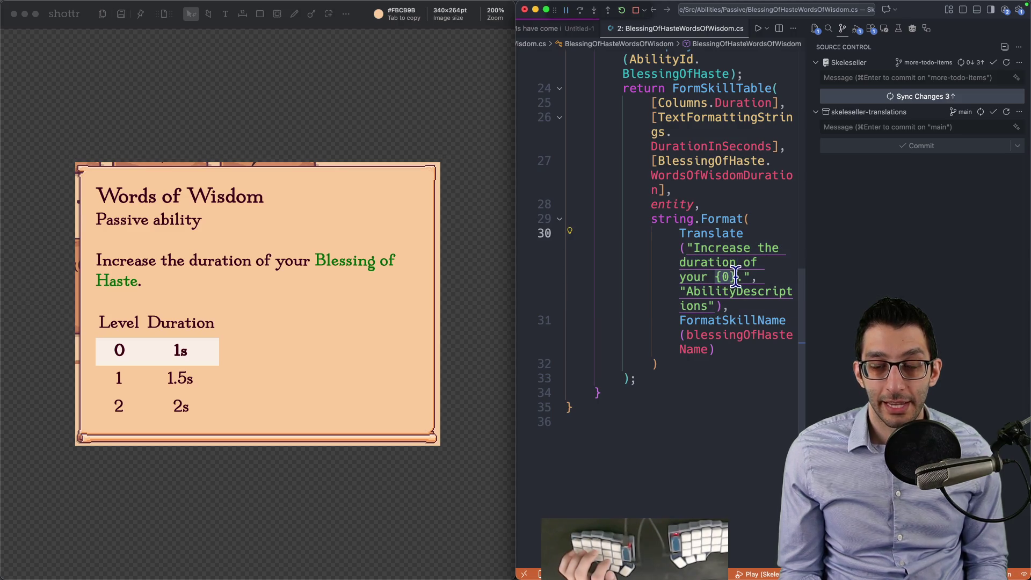
scroll(740, 249, "down", 2)
key("Down")
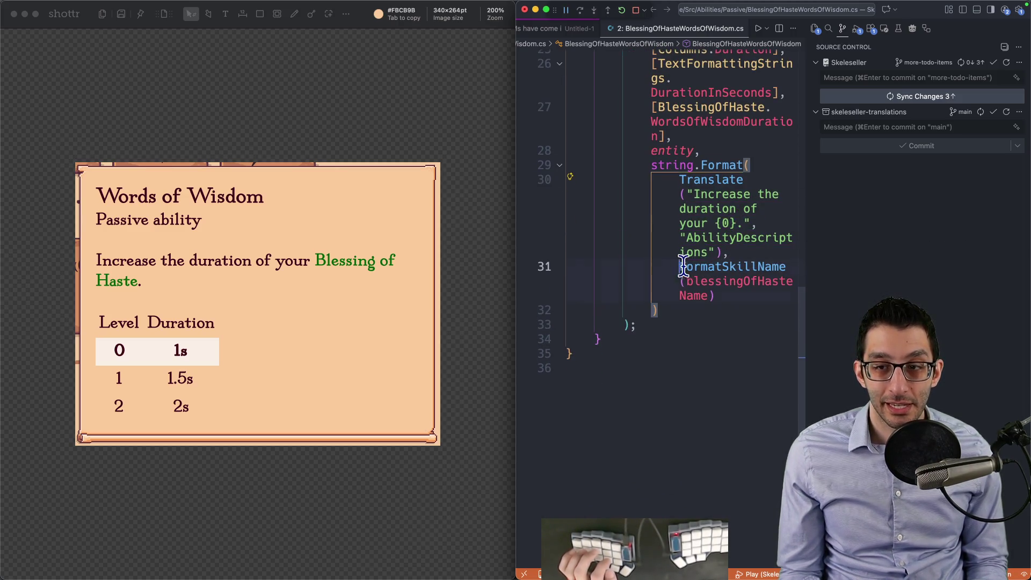
key("Down")
key("Down")
key("Down")
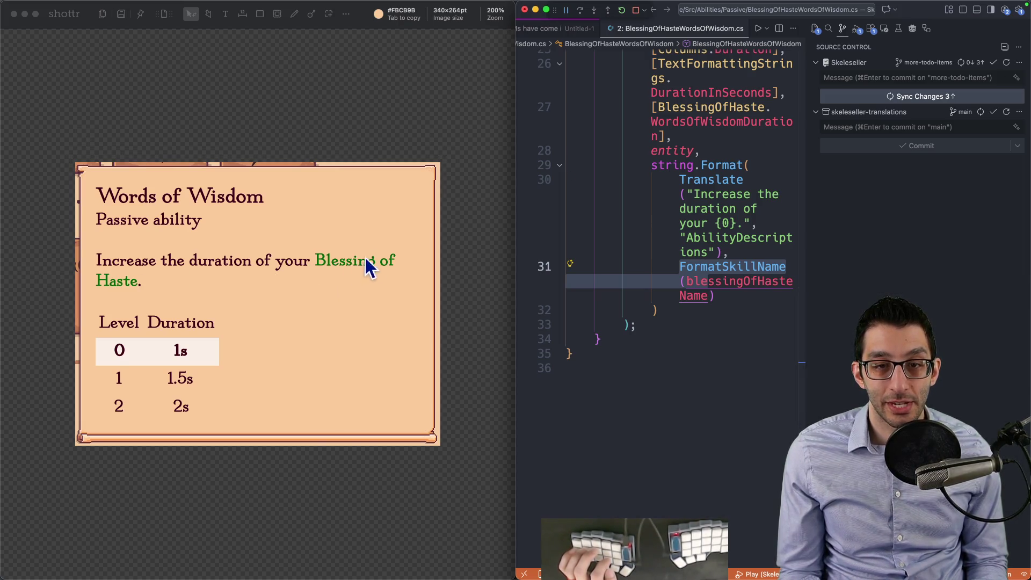
Step: Copy "Increase the duration of your {0}." into a new untitled file
mouse_move(84, 245)
left_mouse_down()
mouse_move(306, 284)
mouse_move(410, 285)
left_mouse_up()
left_click(304, 271)
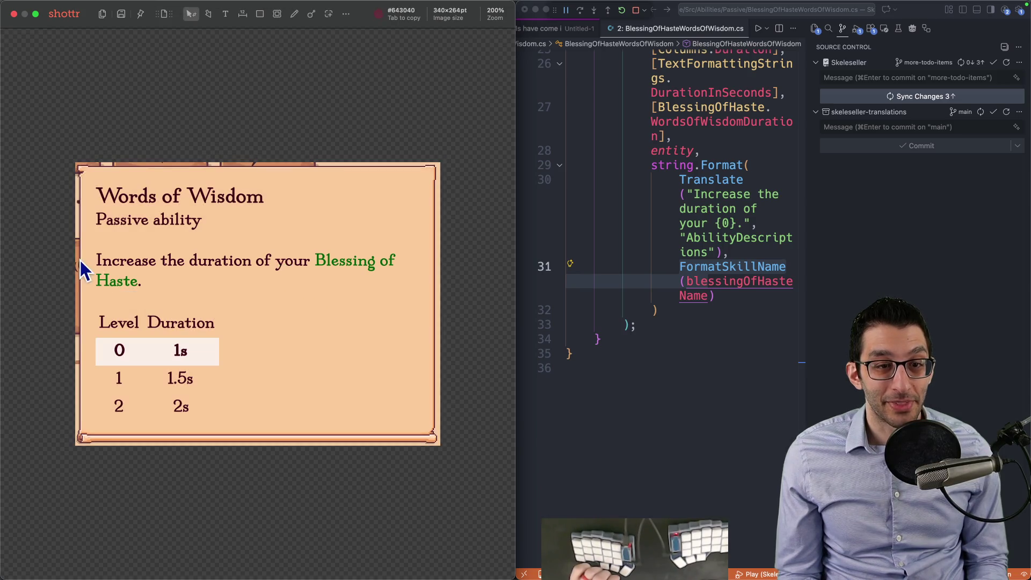
left_click_drag(687, 194, 761, 224)
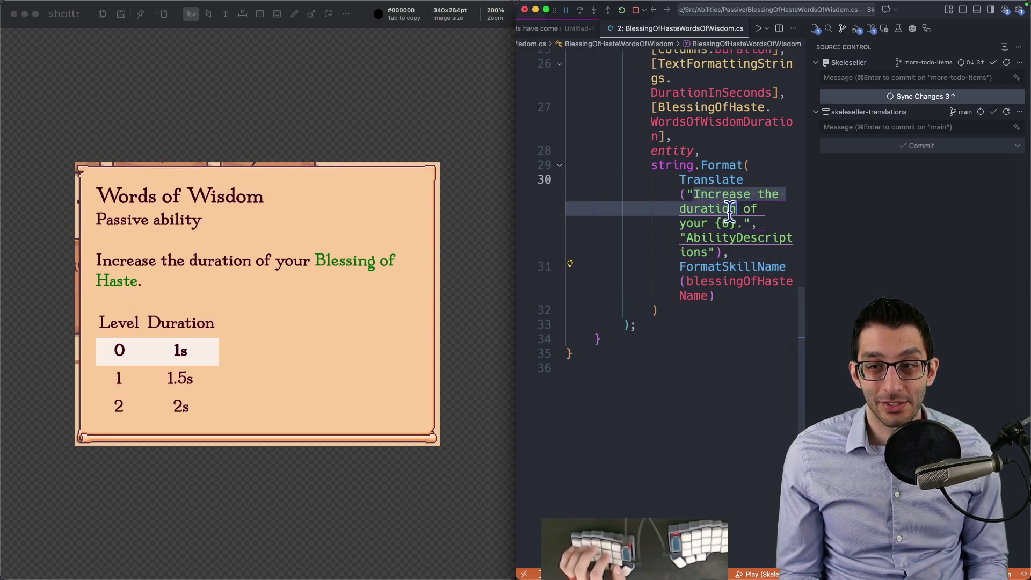
key("super+c")
key("super+n")
key("super+v")
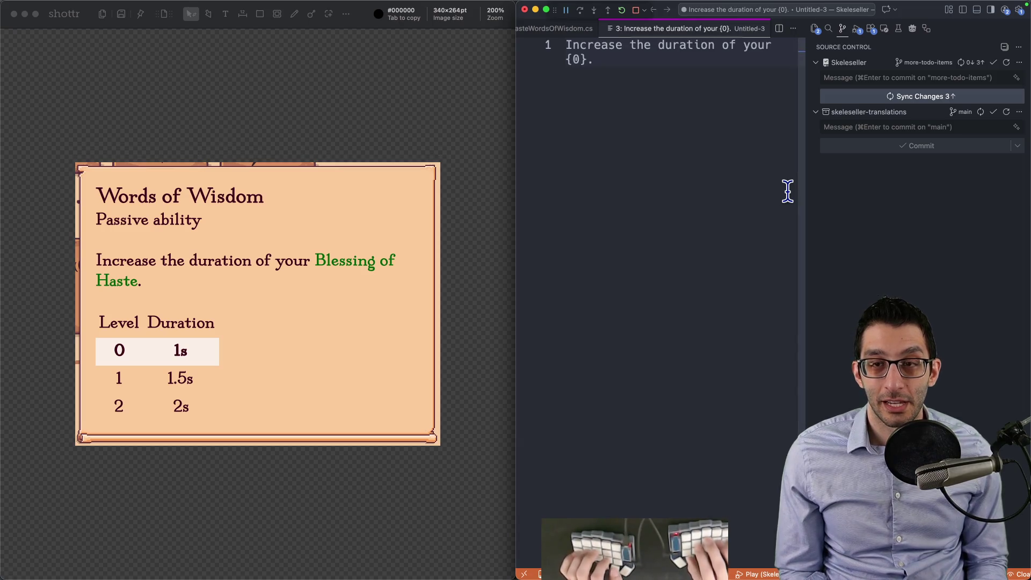
Step: Full-screen the editor and add the notes your {0} and your (f, s) under the string
key("ctrl+super+f")
key("Return")
key("Return")
key("Return")
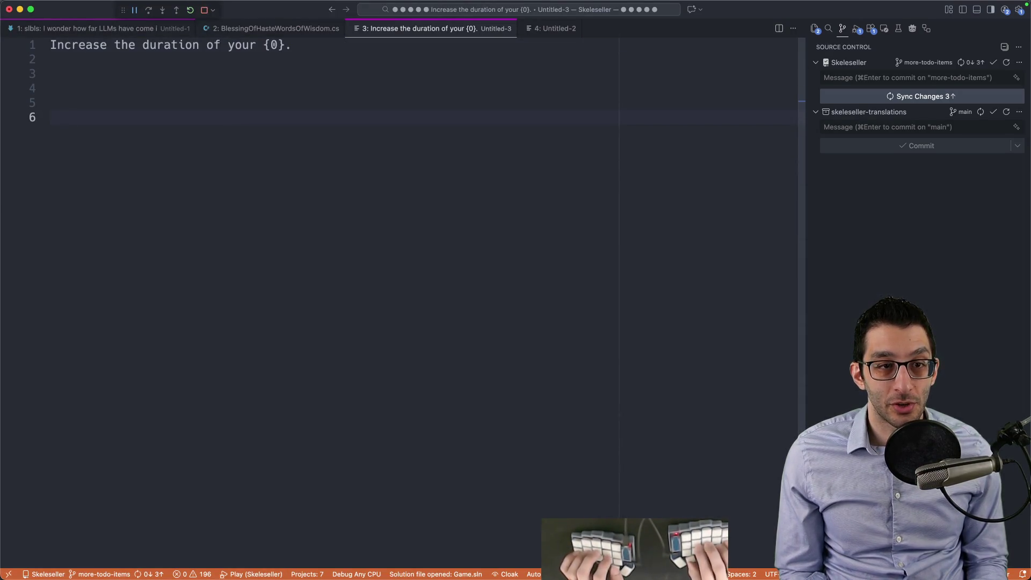
double_click(248, 44)
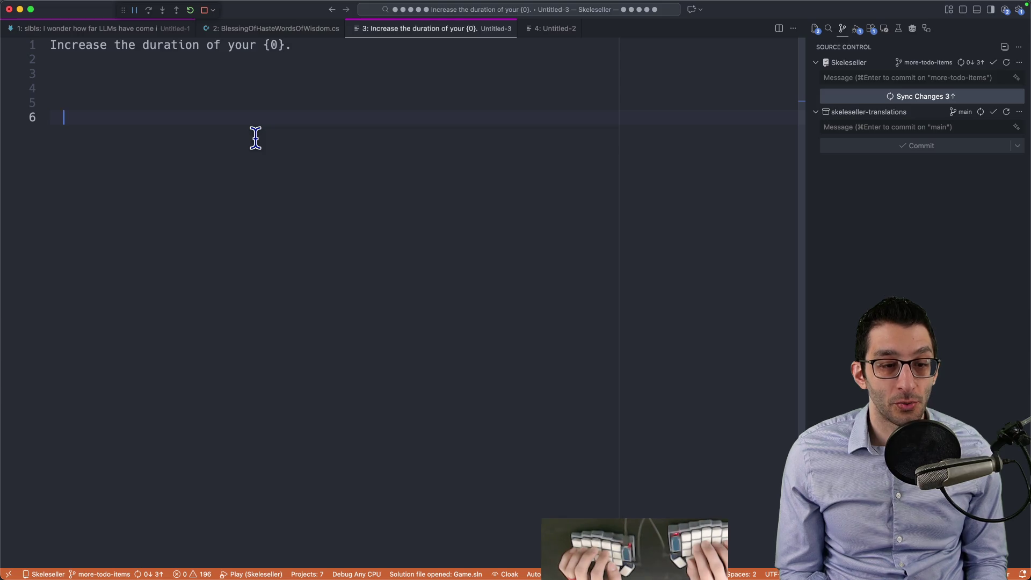
type("\"your\"")
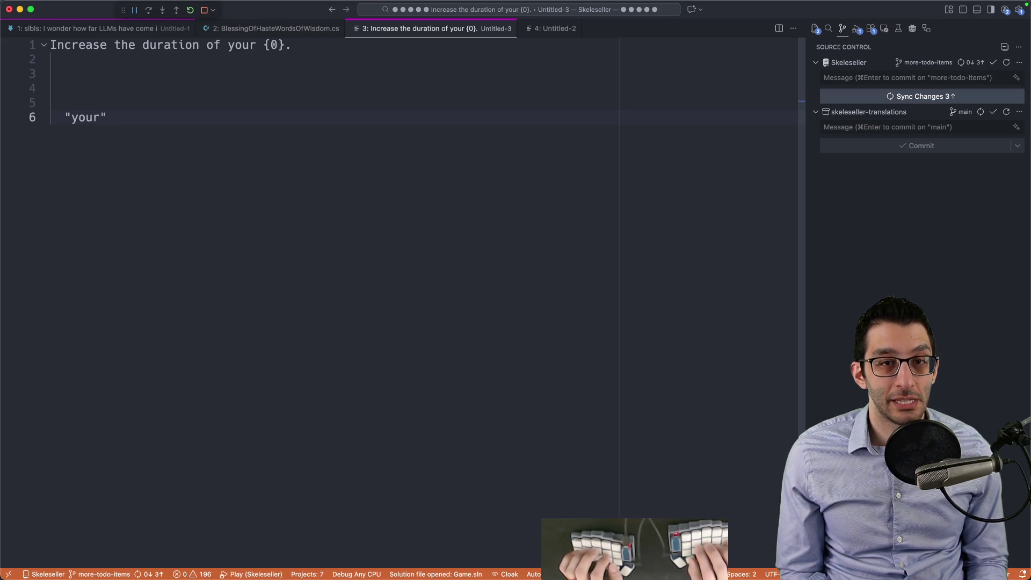
type("0}")
key("End")
key("Return")
key("Return")
type("y")
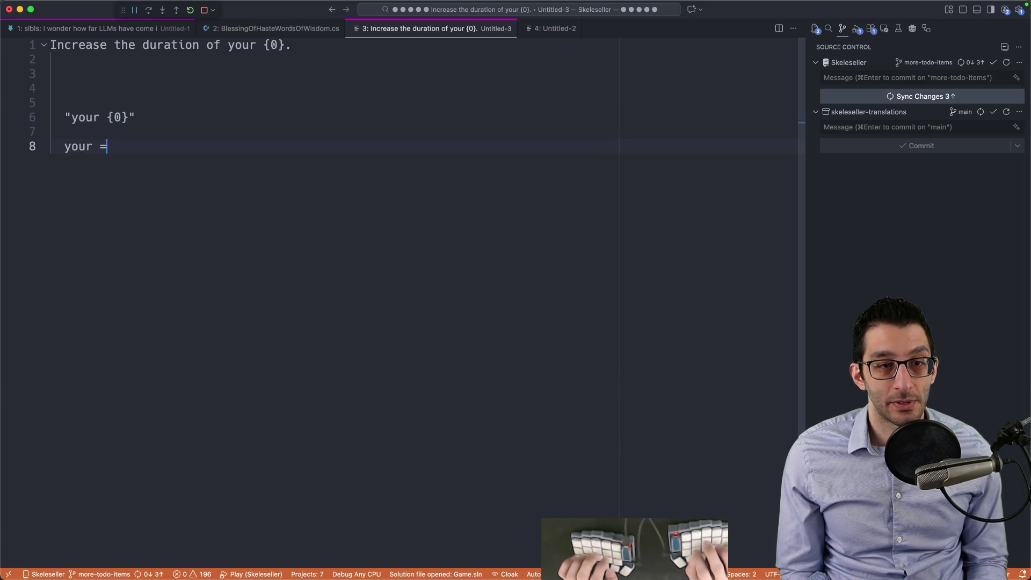
key("BackSpace")
key("BackSpace")
type("(f")
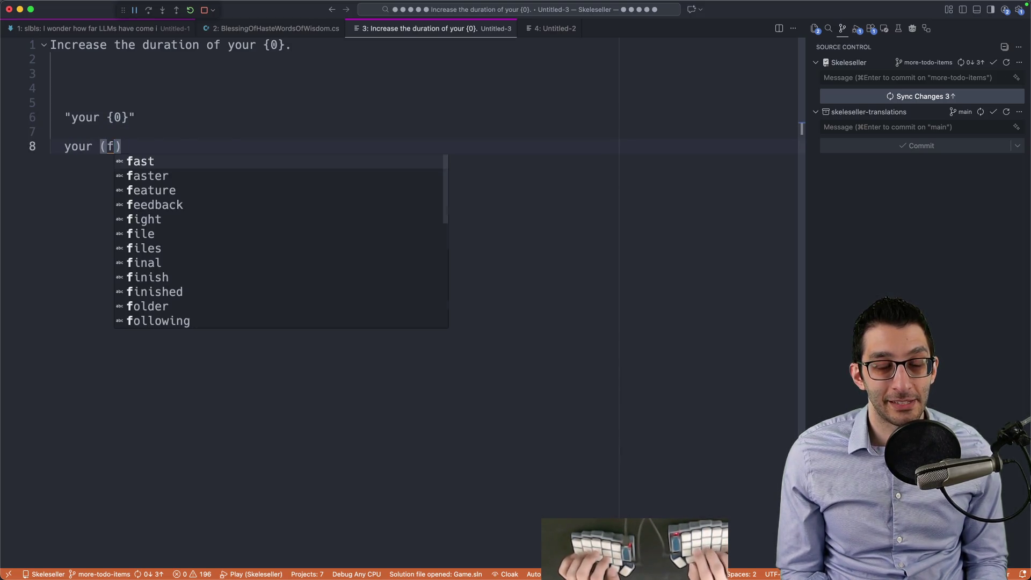
type(", s")
key("Escape")
Step: Duplicate the line into your (m, s), removing the extra copy
key("super+d")
key("BackSpace")
type("m")
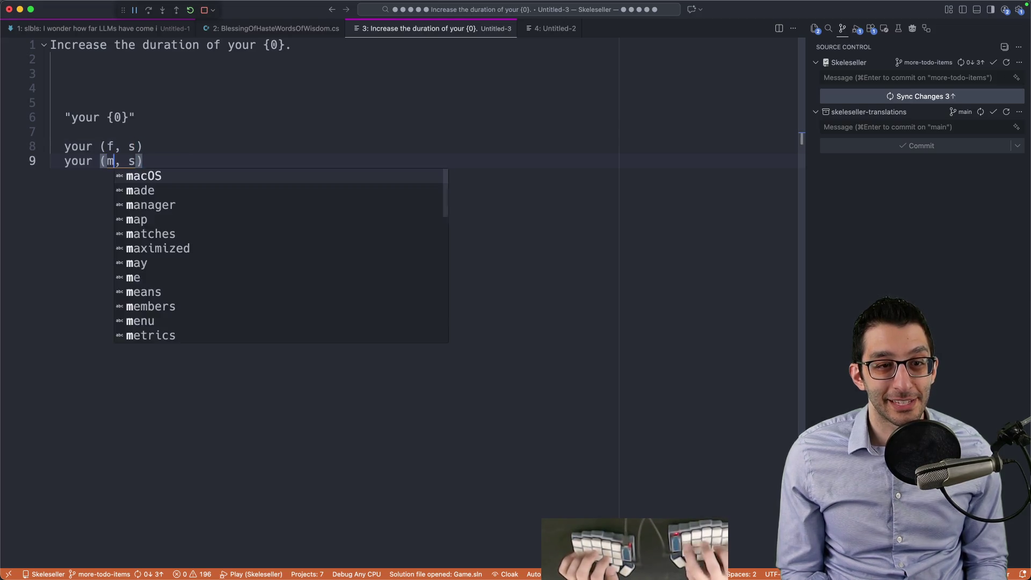
key("Escape")
key("super+d")
key("super+z")
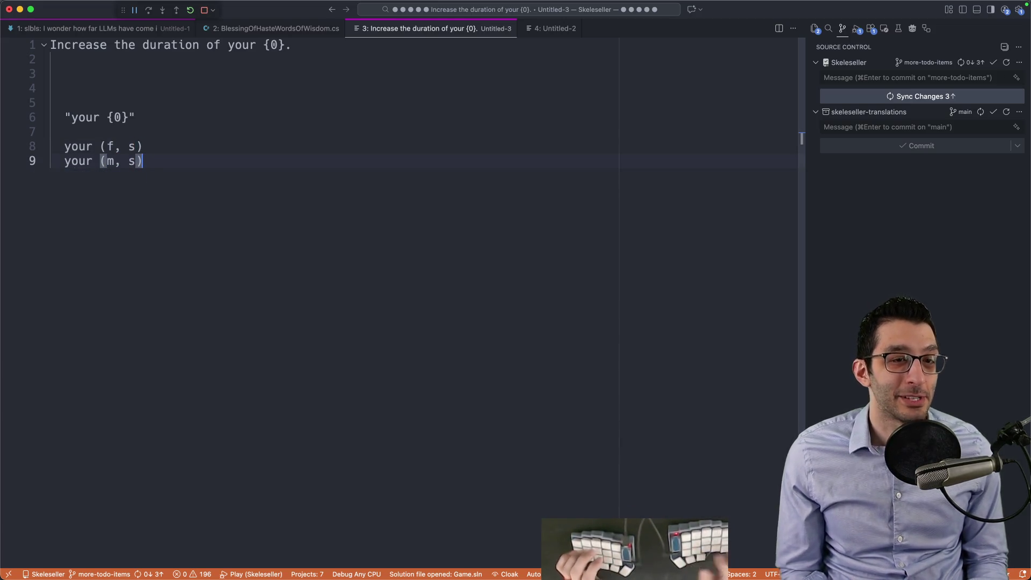
left_click(64, 146, "shift")
left_click(171, 145)
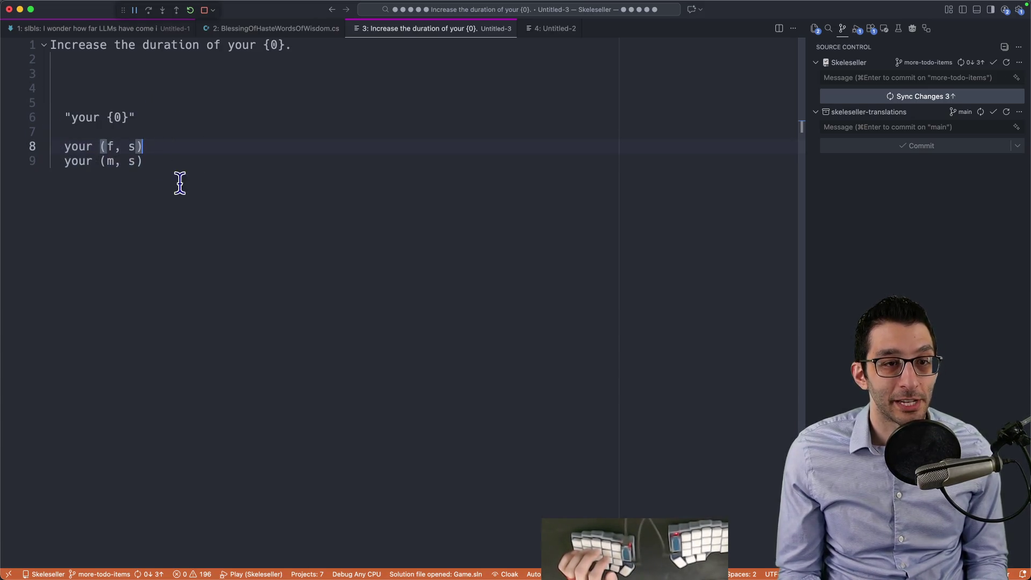
Step: Highlight the word your and the full line-1 string while reviewing the notes
double_click(85, 118)
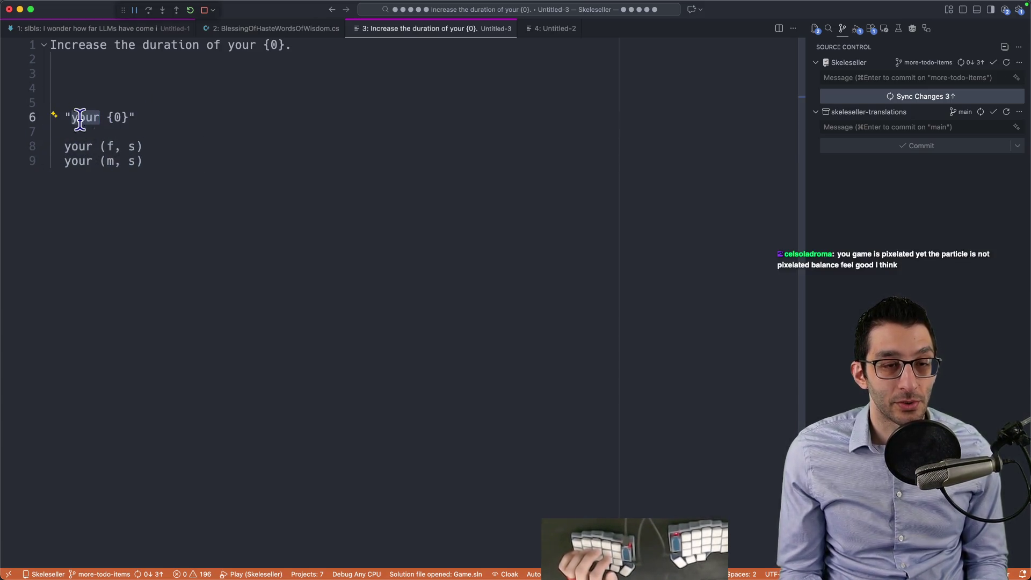
left_click(299, 42)
key("shift+Home")
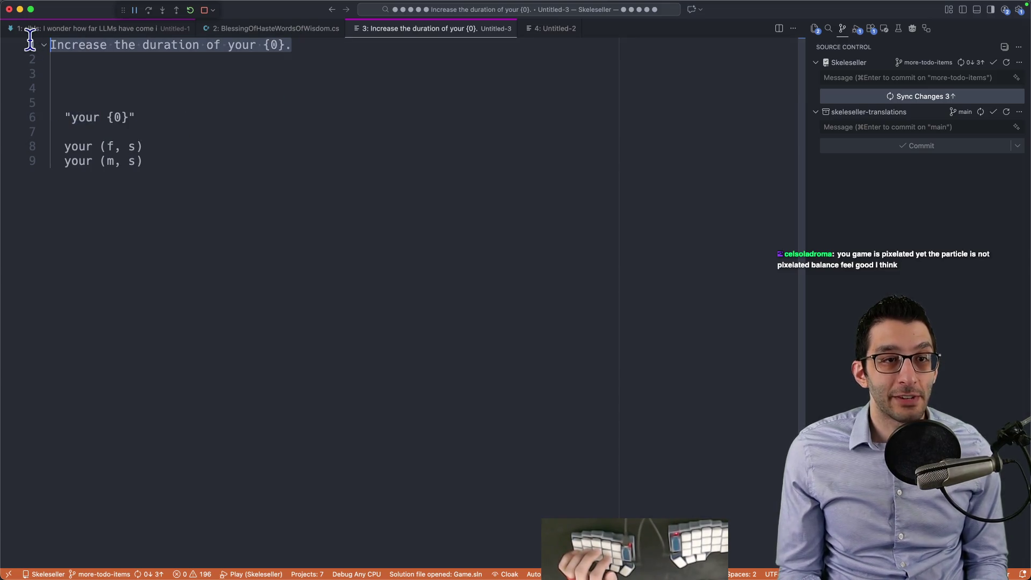
double_click(240, 44)
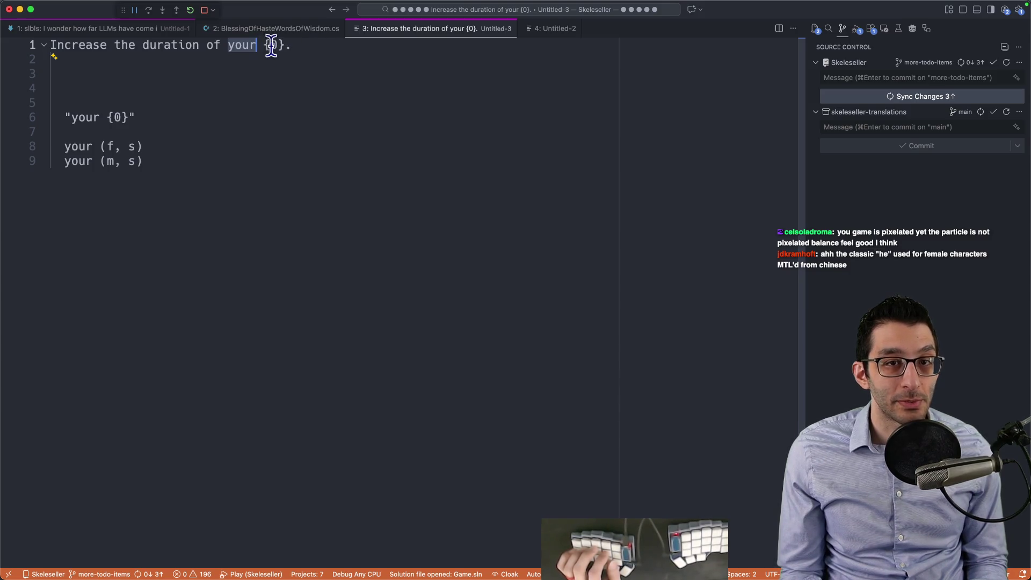
left_click(299, 44)
key("shift+Home")
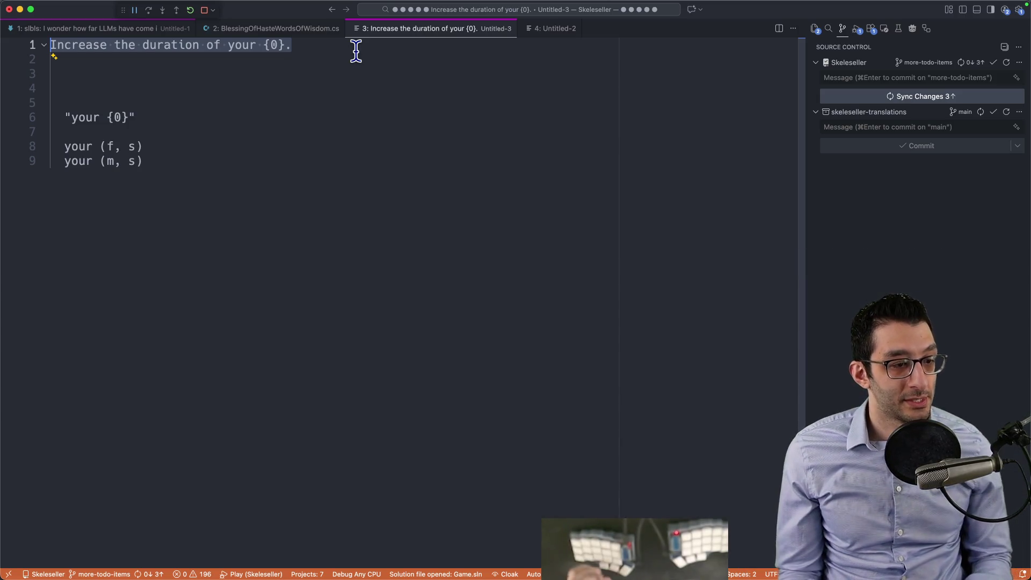
left_click(363, 354)
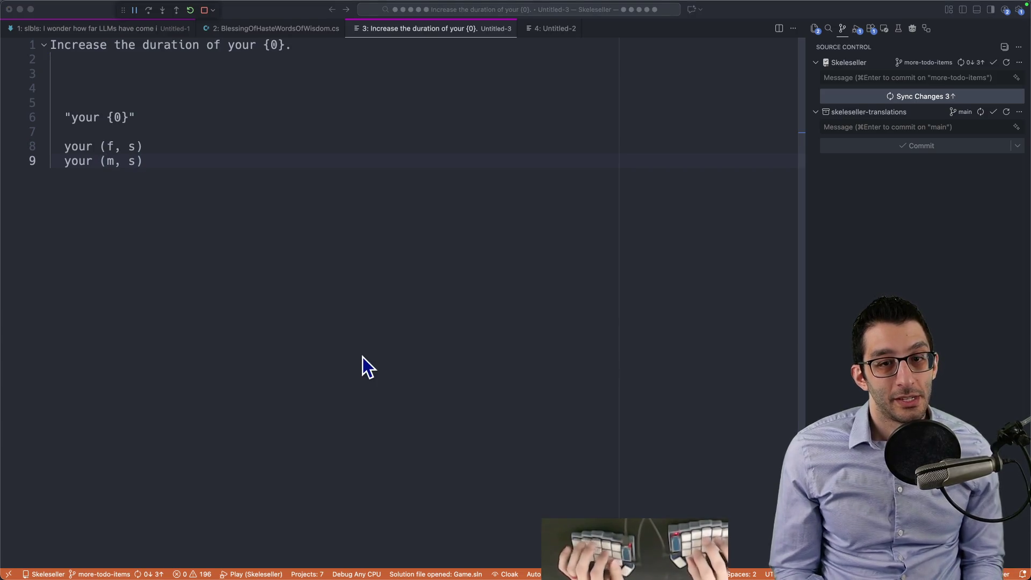
Step: Return to the TODO document and move the caret into the list
key("super+Tab")
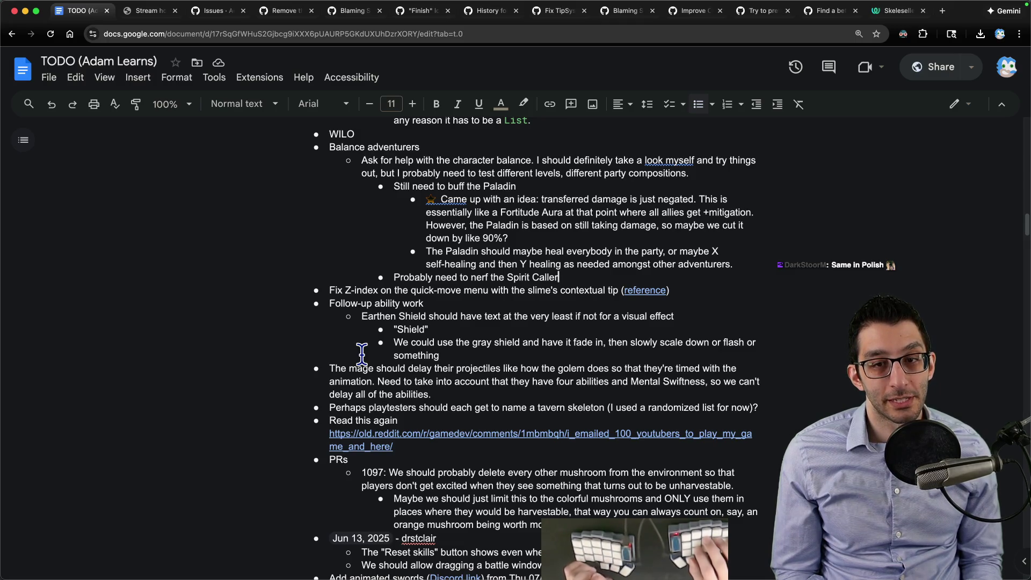
key("Up")
key("Up")
key("Up")
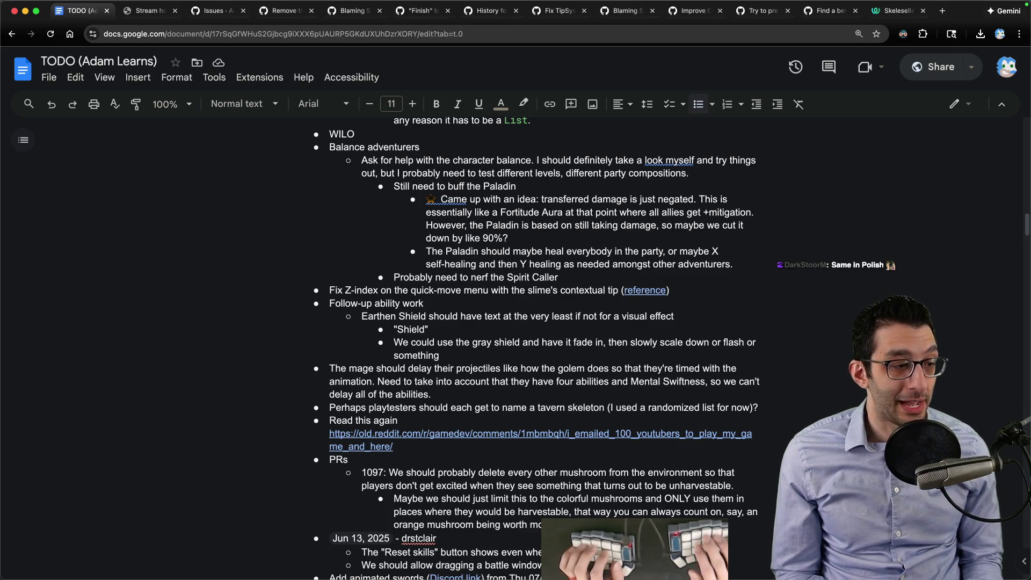
Step: Browse Weblate's Chinese (Simplified Han script) strings and select Stun's translation 眩晕
left_click(897, 11)
left_click(73, 226)
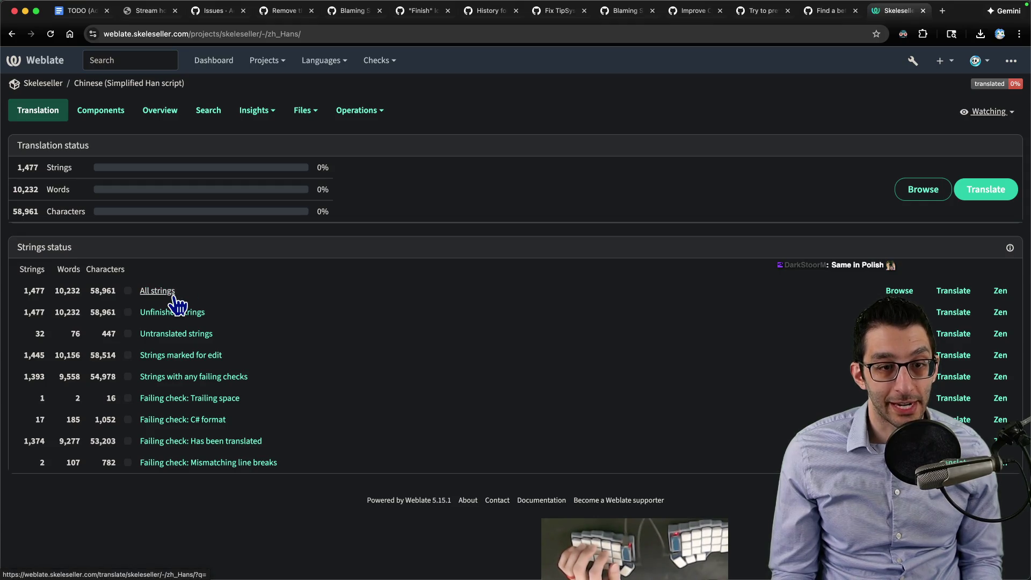
left_click(171, 295)
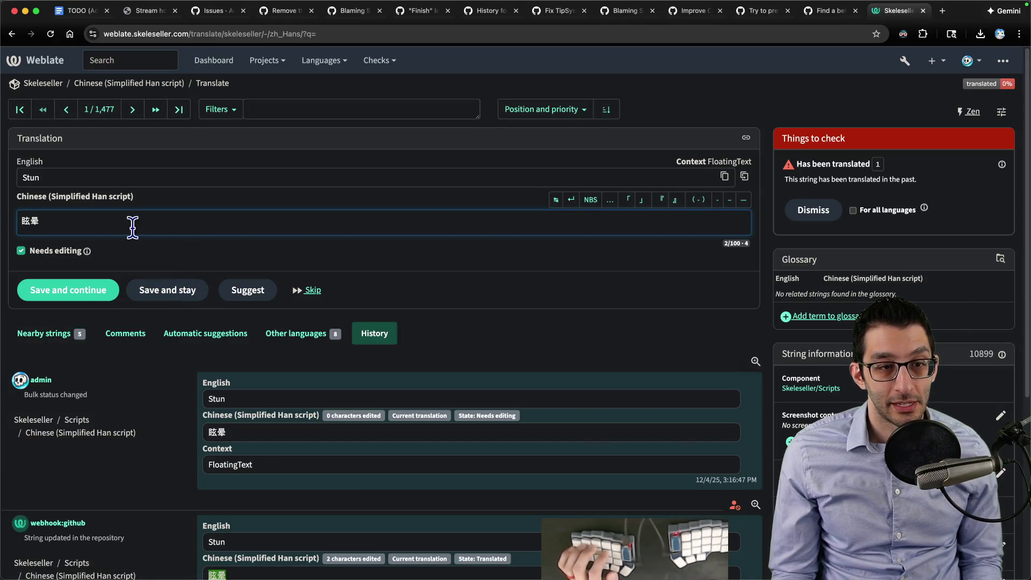
double_click(44, 216)
key("super+c")
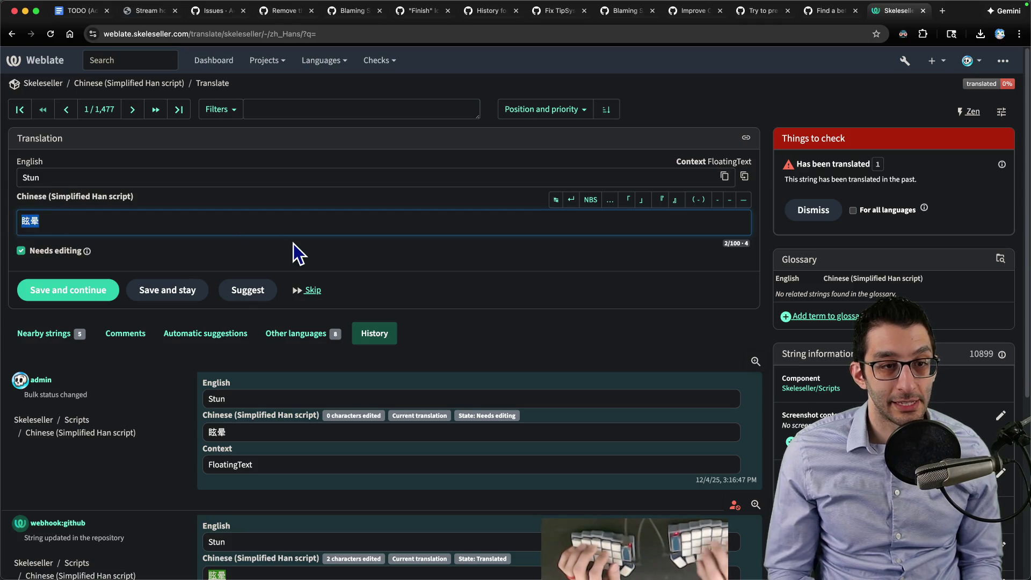
Step: Open Google Translate in a new browser tab
key("super+t")
type("tran")
key("Return")
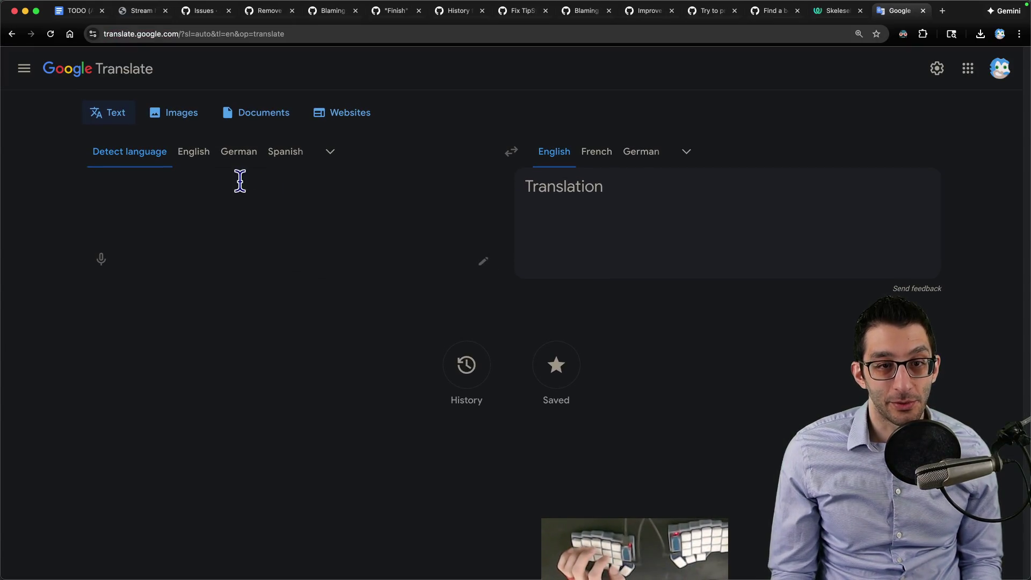
Step: Back-translate the copied Chinese string for Stun (眩晕), which comes out as "dizziness"
key("super+v")
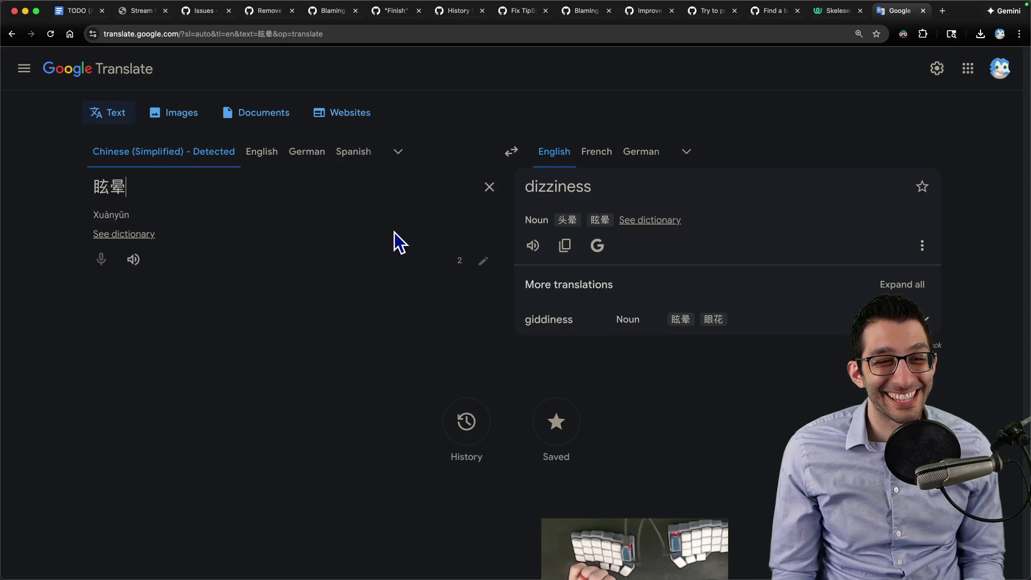
double_click(142, 188)
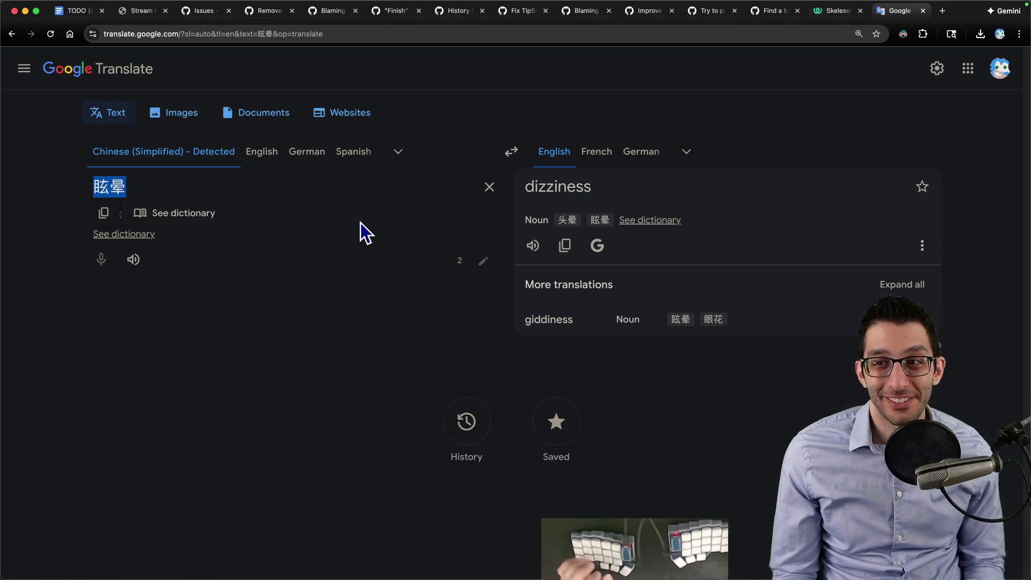
key("ctrl+shift+Tab")
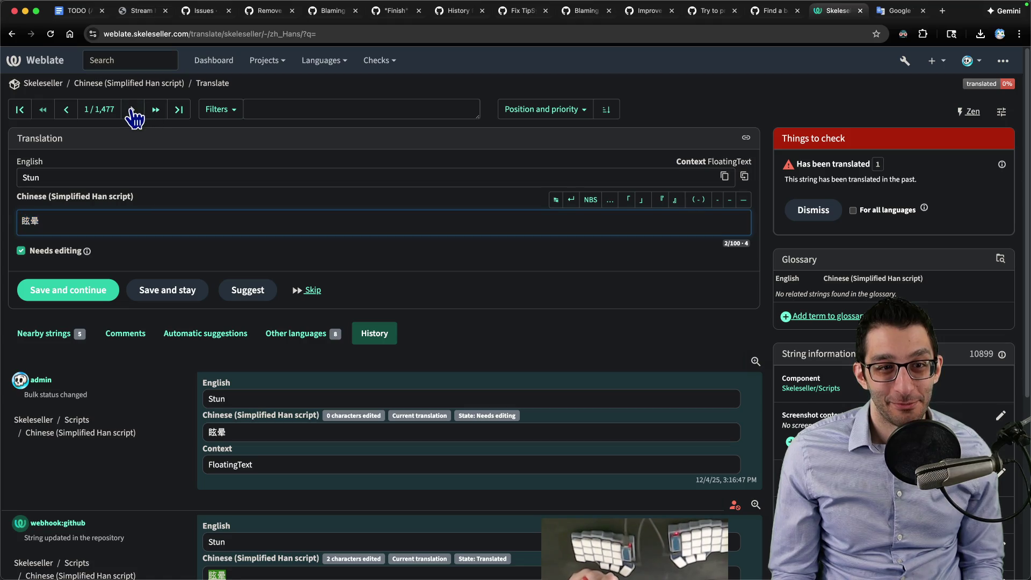
Step: Copy the next Weblate string (party-members line) and back-translate it into English, then leave for the notes
left_click(133, 109)
key("super+a")
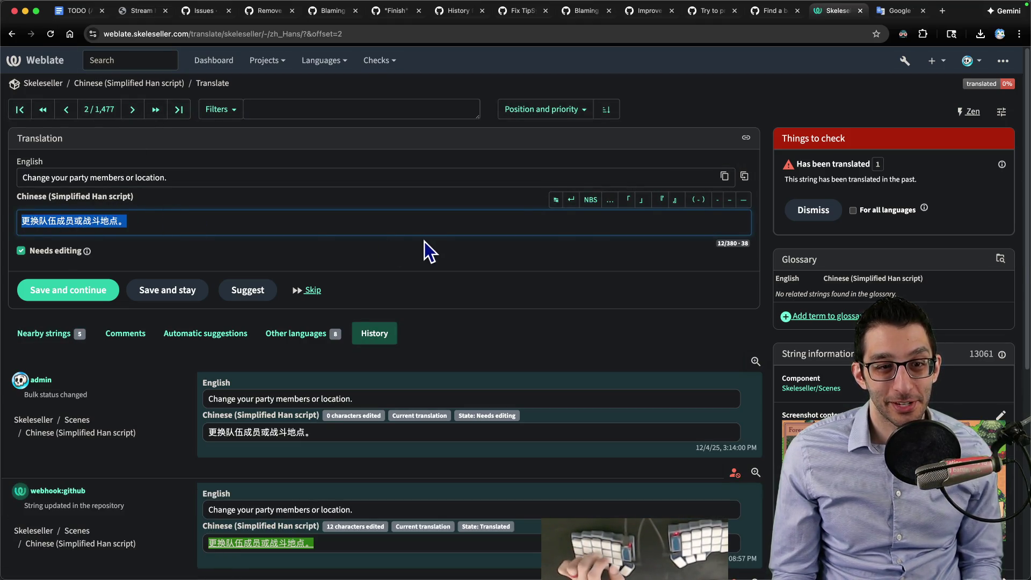
key("super+c")
key("ctrl+Tab")
key("super+a")
key("super+v")
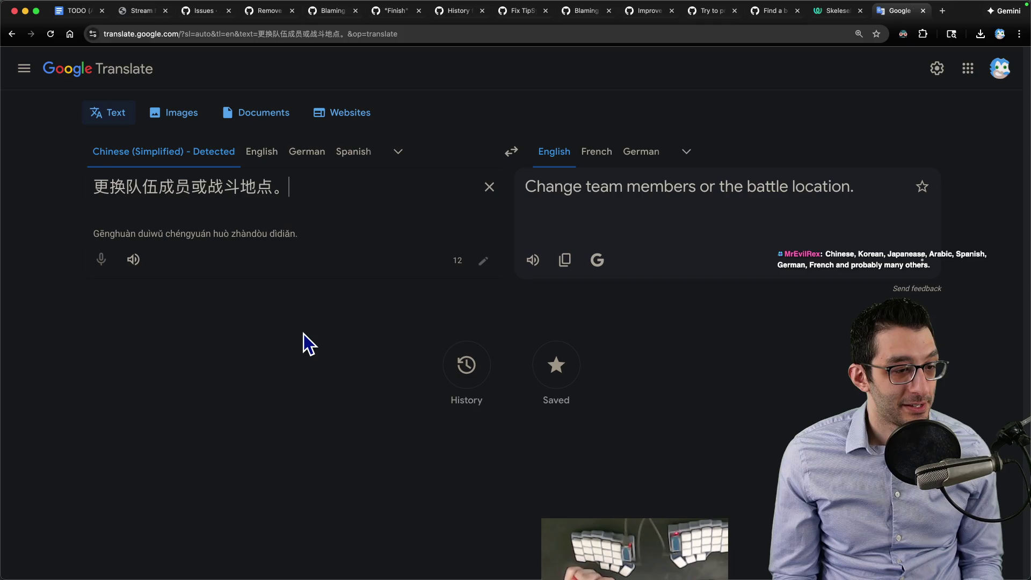
key("ctrl+shift+Tab")
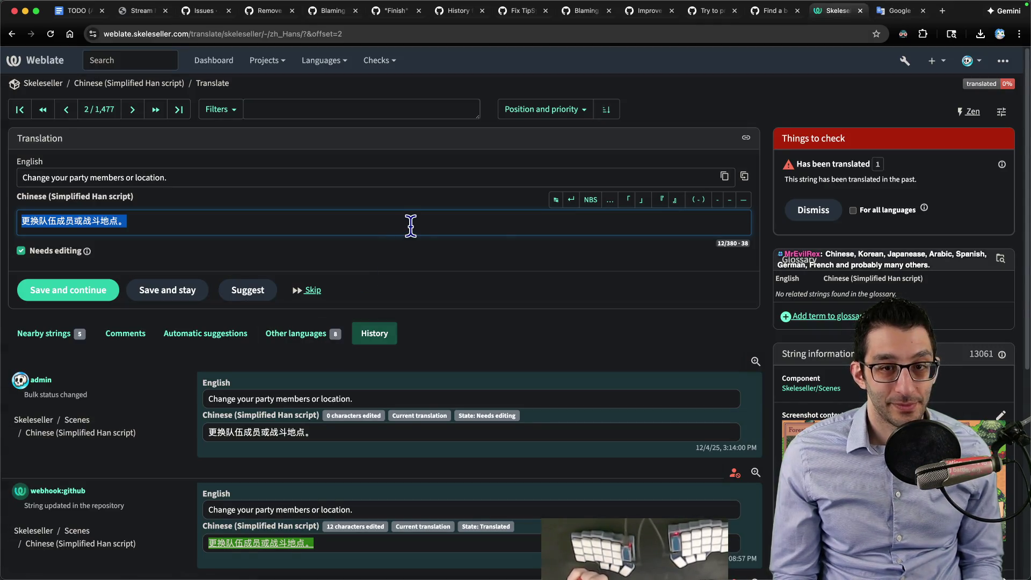
key("super+Tab")
type("French")
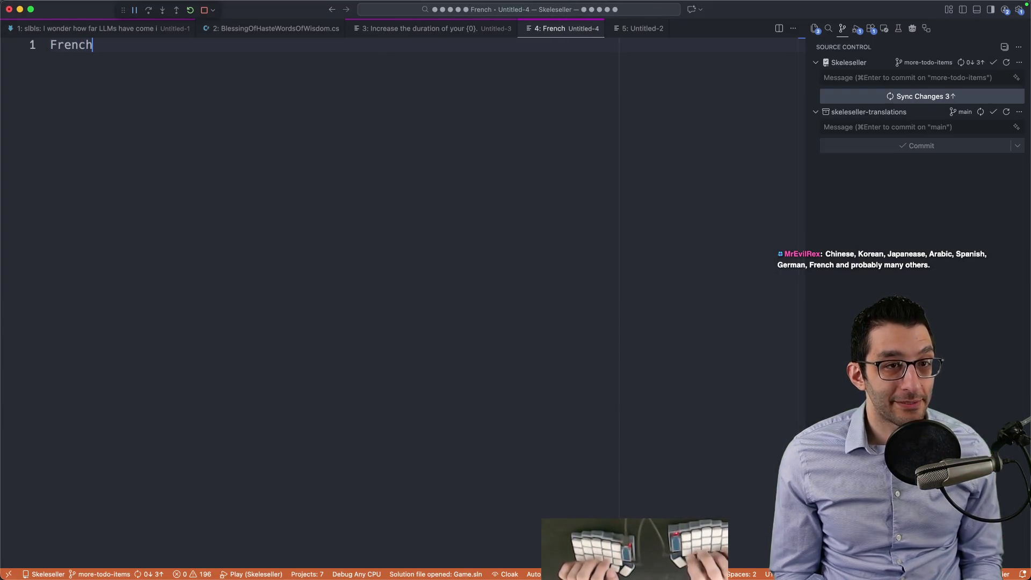
Step: Add a "votre" line beneath the French note in Untitled-4
key("Return")
key("Return")
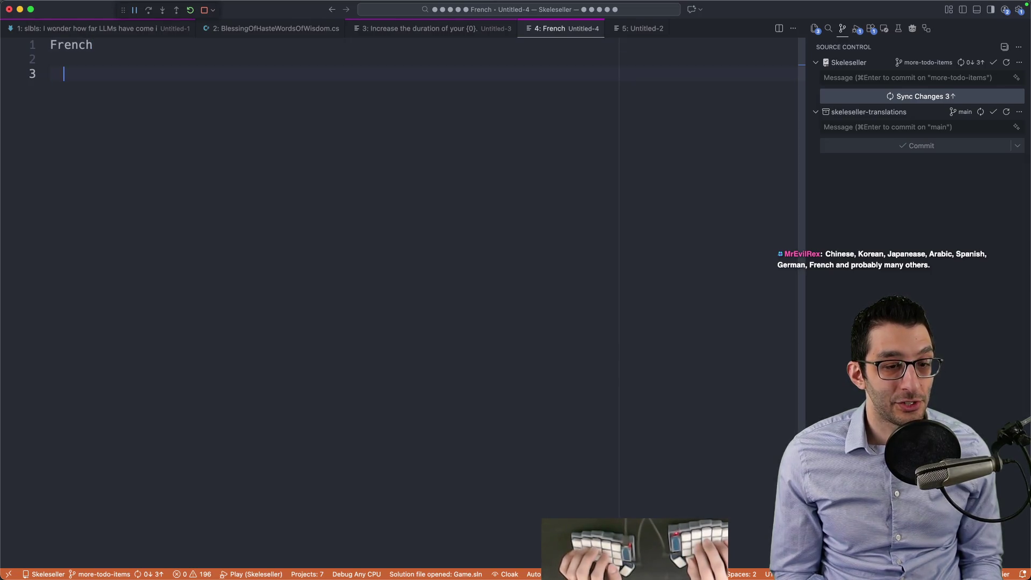
type("votre")
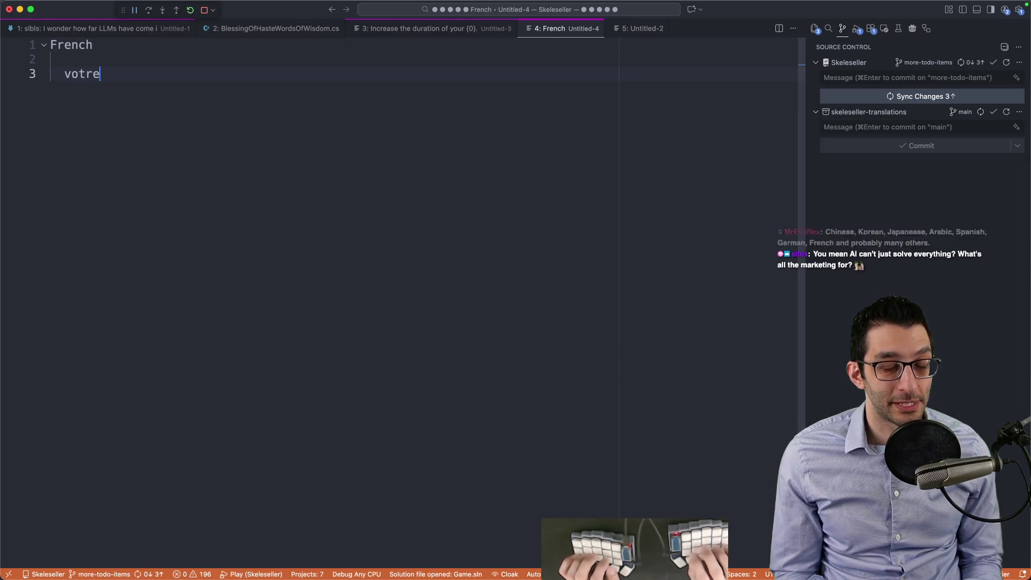
key("shift+Home")
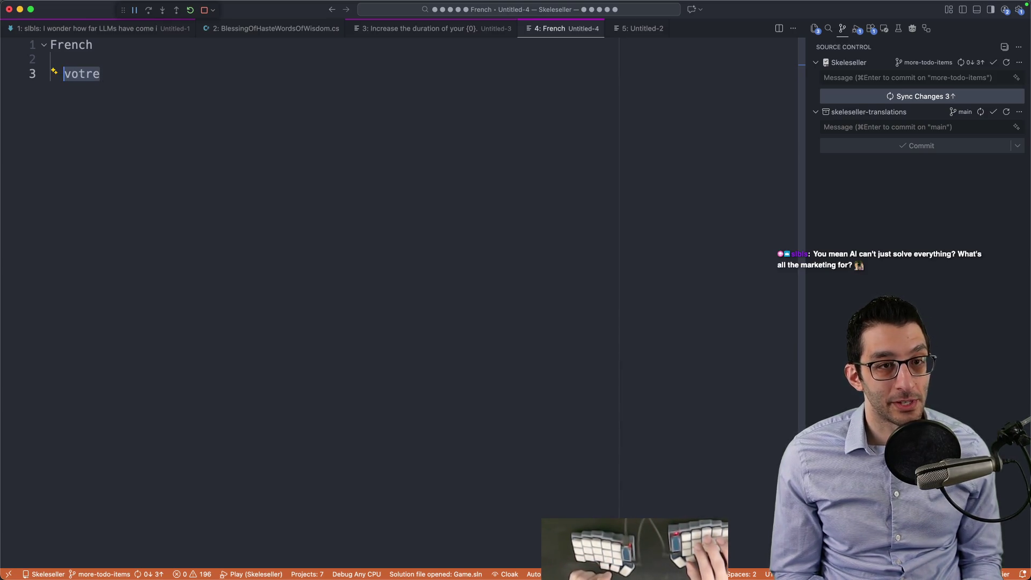
left_click(150, 79)
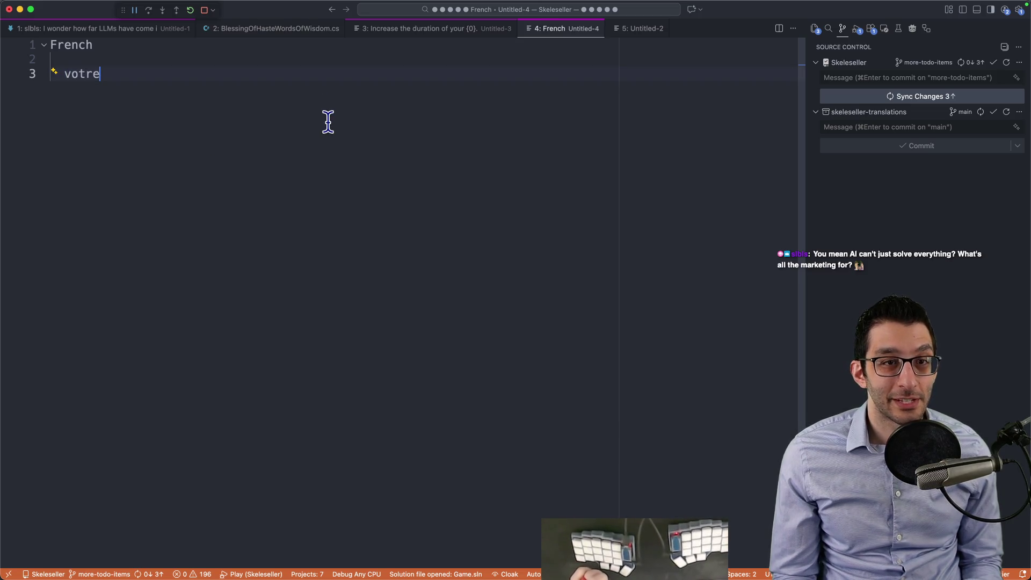
Step: Close every scratch editor without saving (French, unsaved, slbls notes) and return to Google Translate
key("super+w")
key("super+d")
key("super+w")
key("super+d")
key("super+w")
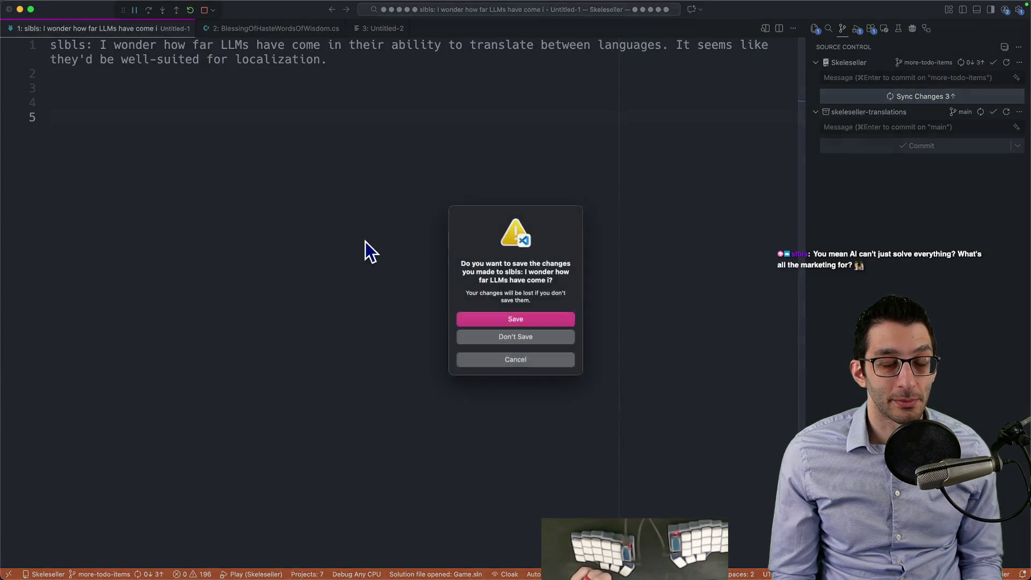
key("super+d")
key("super+w")
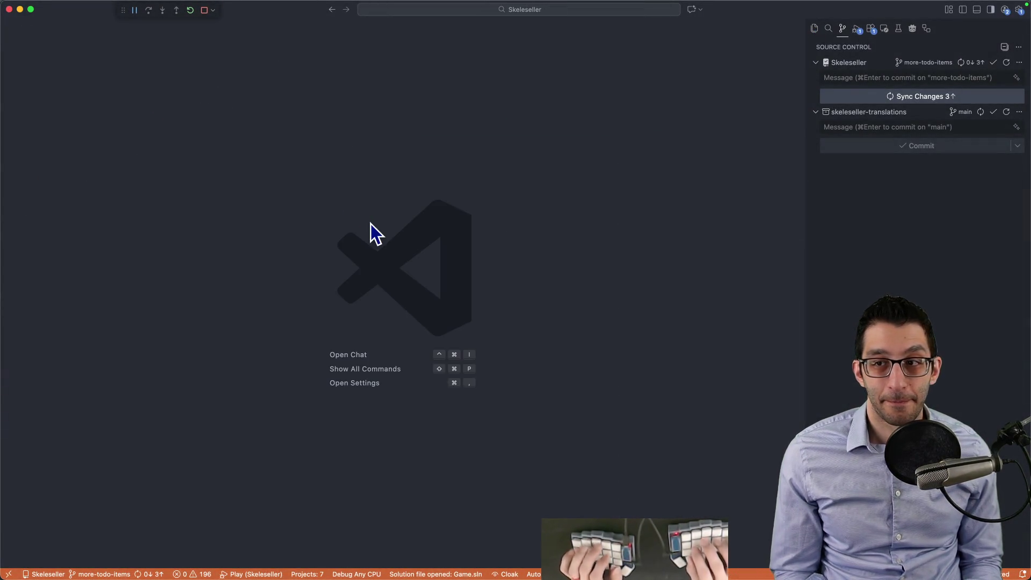
key("super+Tab")
key("super+grave")
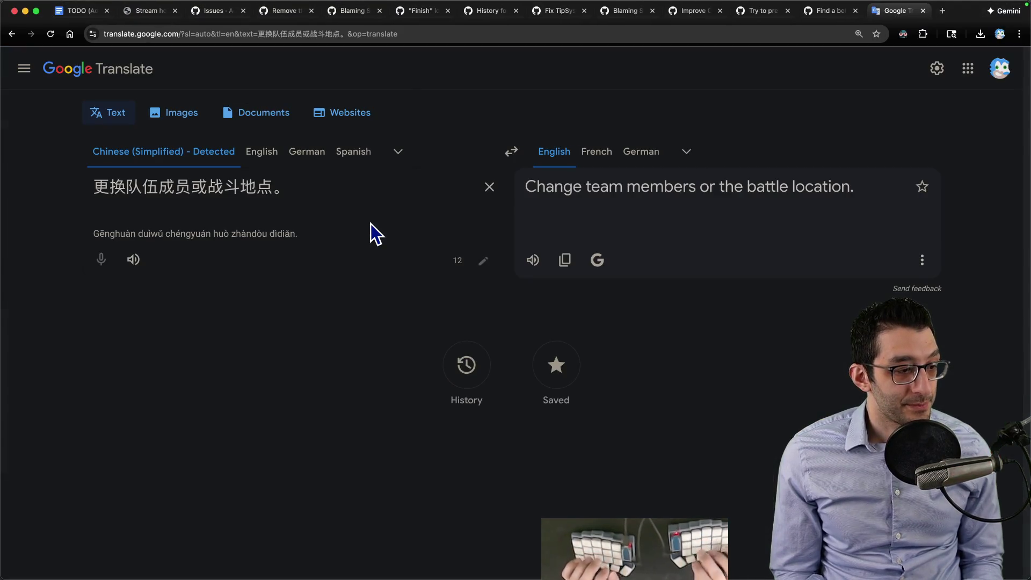
Step: Delete the Ask for help bullet in the TODO doc and outdent the Paladin lines one level
key("super+1")
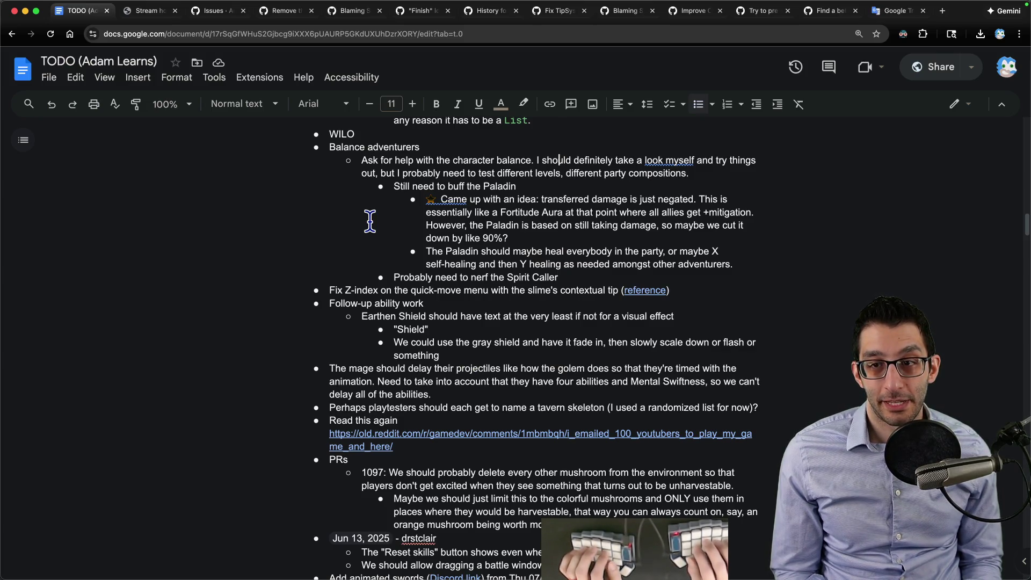
key("alt+shift+Up")
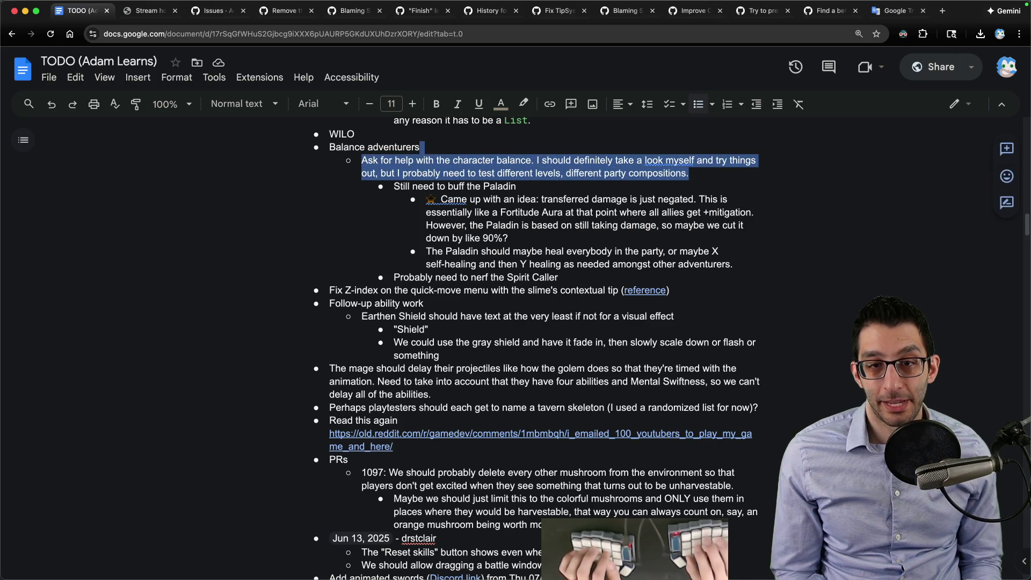
key("BackSpace")
key("BackSpace")
key("shift+Down")
key("shift+Down")
key("shift+Down")
key("shift+Down")
key("shift+Down")
key("shift+Down")
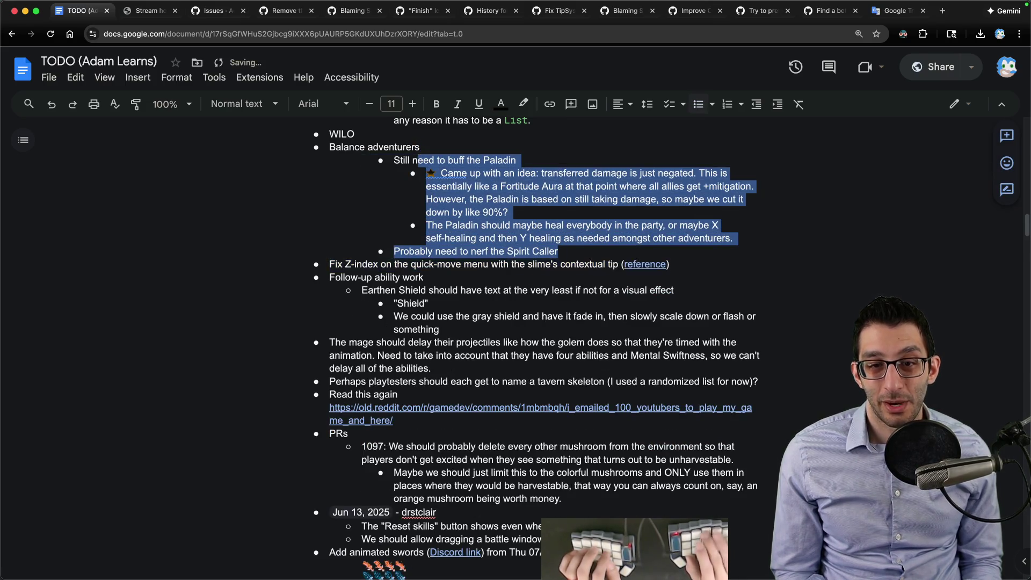
key("shift+Tab")
key("End")
Step: Select and cut the whole Paladin block through the Spirit Caller line
left_click(509, 173)
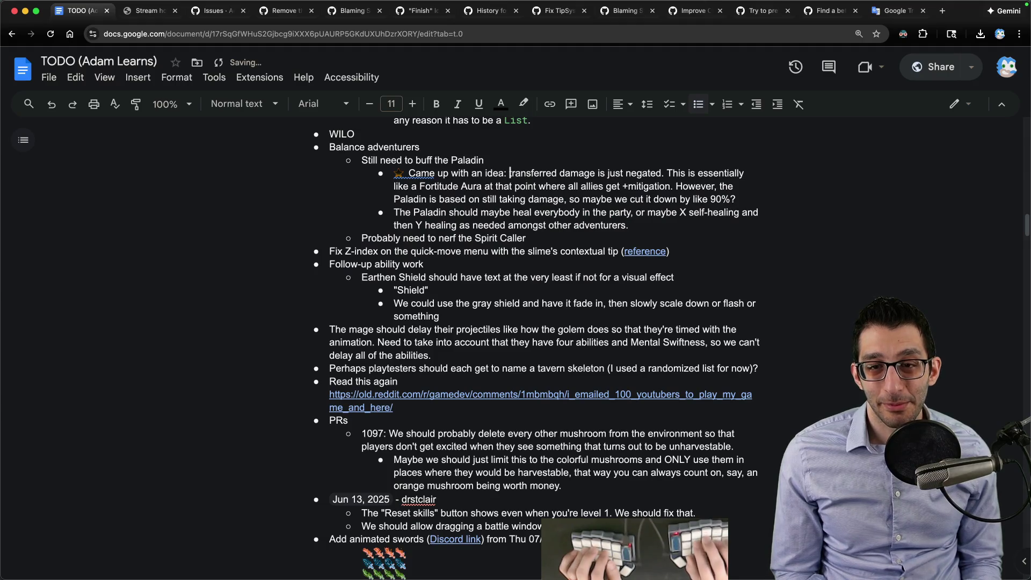
key("alt+shift+Right")
key("alt+shift+Right")
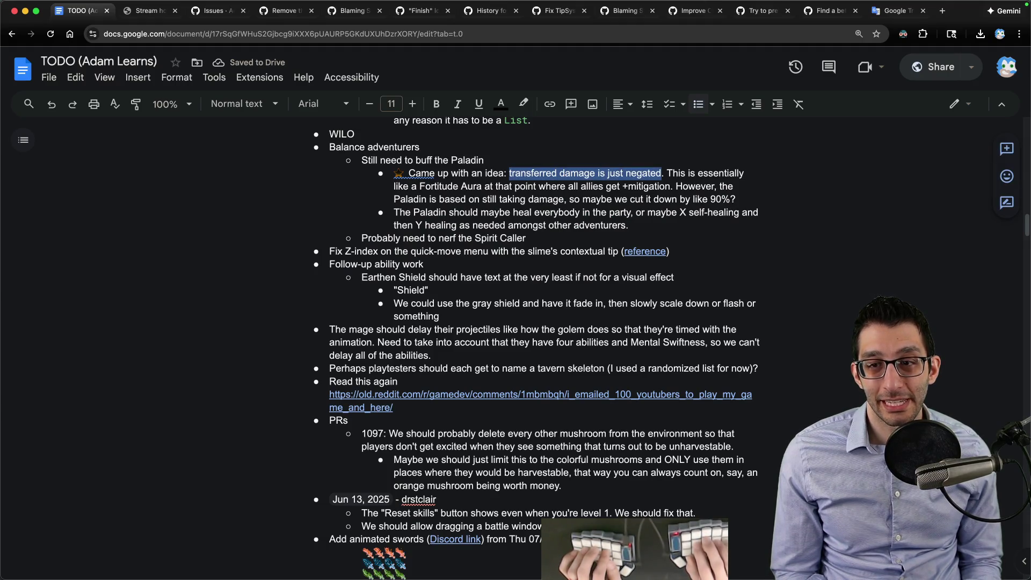
key("alt+shift+Right")
key("alt+shift+Right")
key("alt+shift+Right")
key("alt+shift+Right")
key("alt+shift+Right")
key("alt+shift+Right")
key("alt+shift+Right")
key("alt+shift+Right")
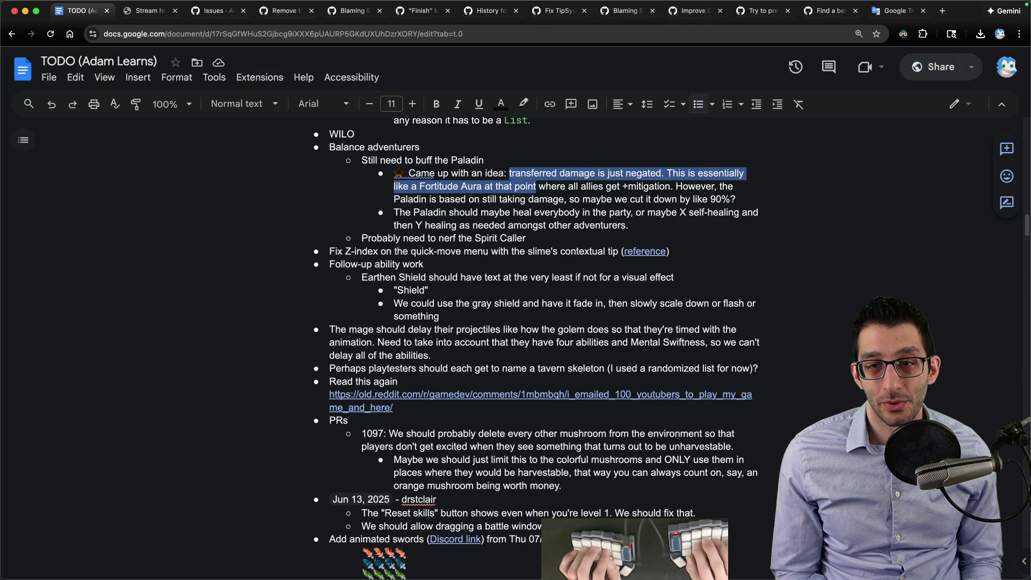
key("alt+shift+Right")
key("alt+shift+Right")
key("alt+shift+Right")
key("alt+shift+Right")
key("alt+shift+Right")
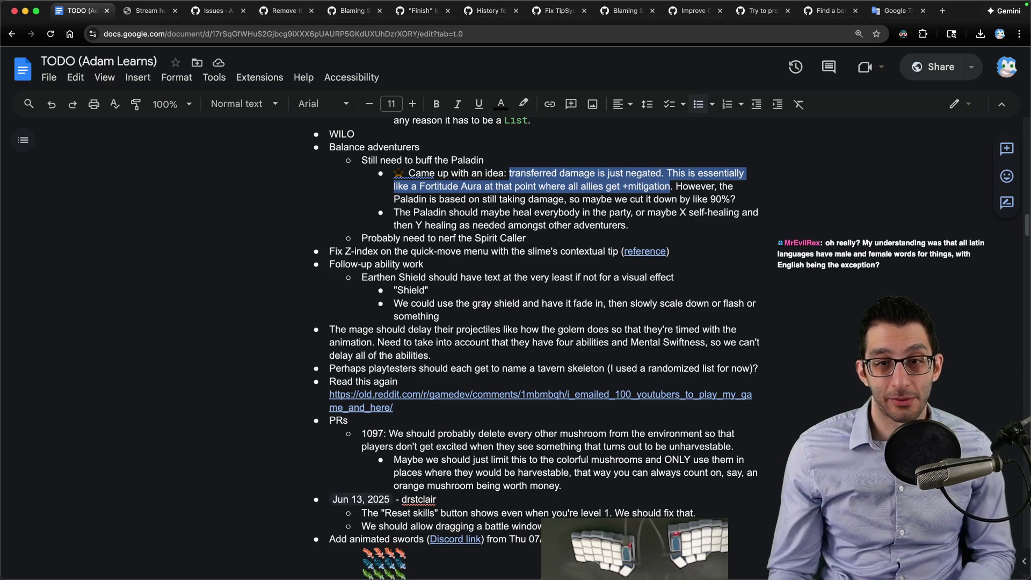
left_click_drag(548, 237, 568, 149)
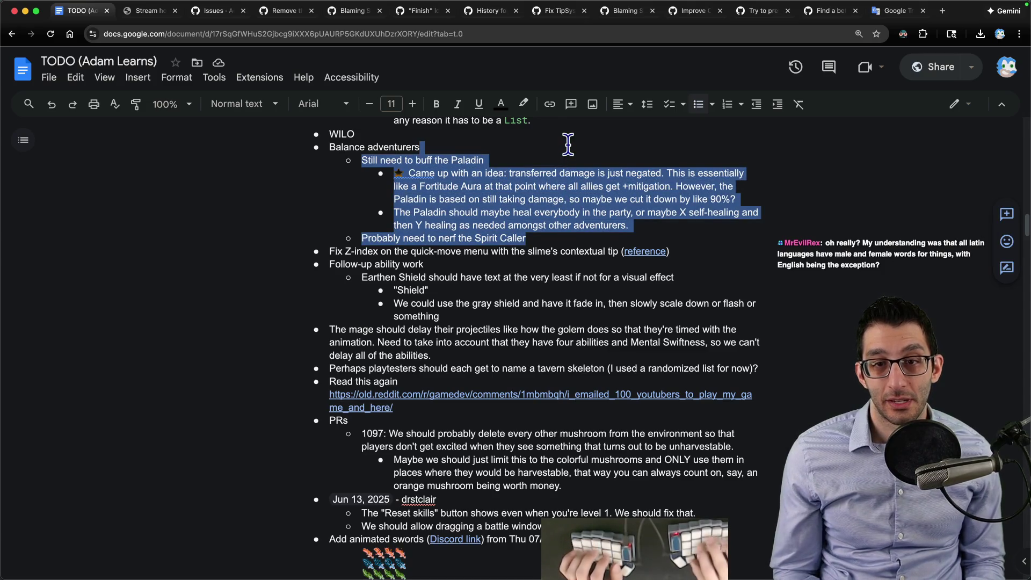
key("ctrl+x")
Step: Open the Skeleseller game design document in a new tab
key("ctrl+t")
key("g")
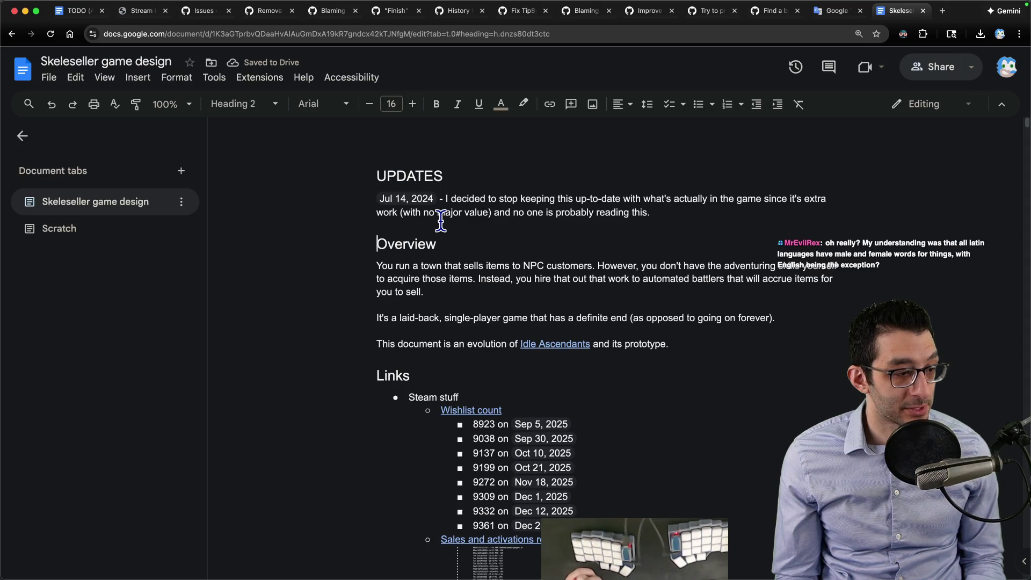
Step: Start a new untitled note in VS Code with "French" and indented lines below it
key("super+Tab")
key("super+n")
type("French")
key("Return")
key("Tab")
type("table   ")
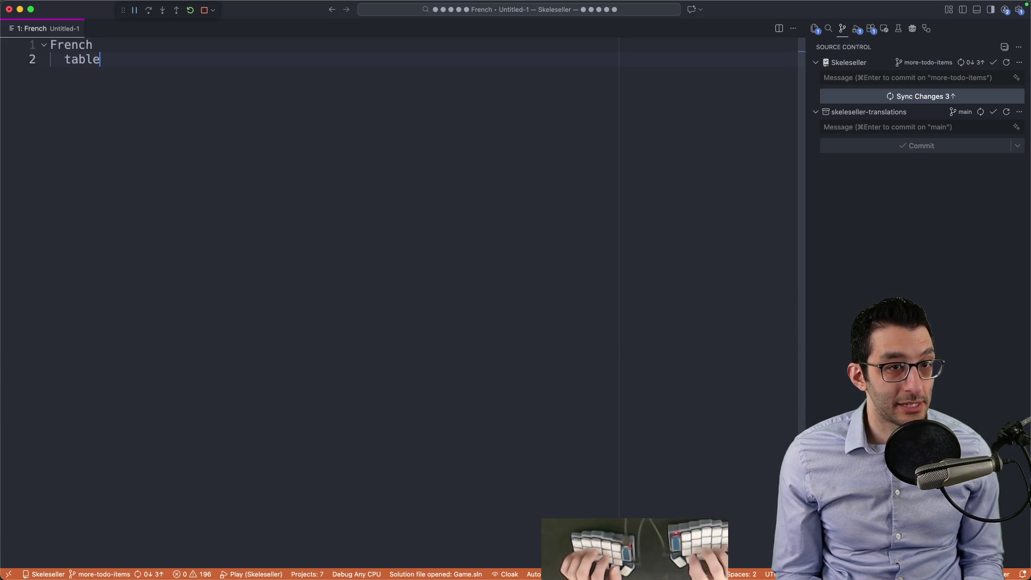
type("ground")
key("super+a")
key("Escape")
key("Return")
key("Return")
key("Return")
key("Return")
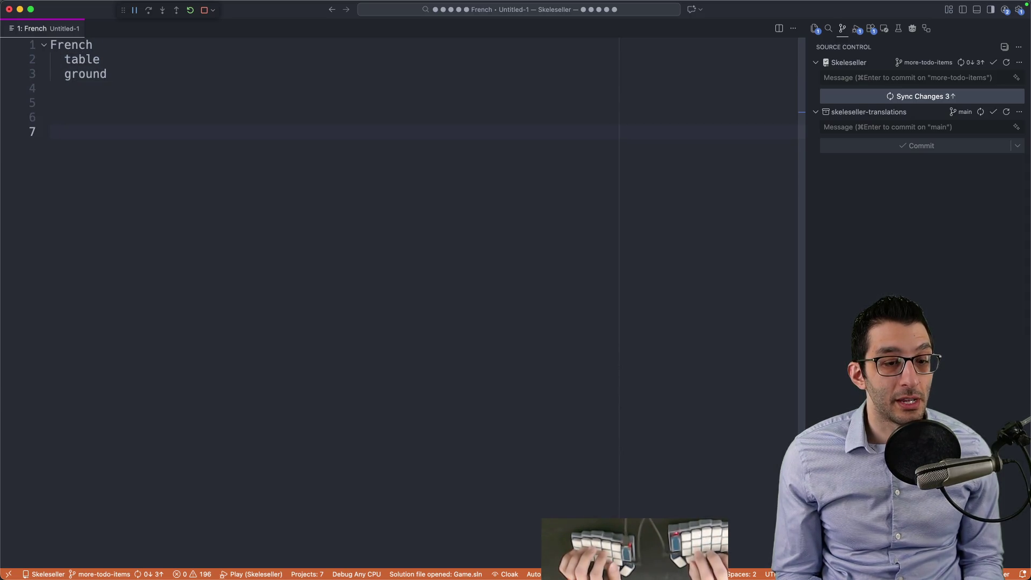
type("your {0")
Step: Write "your {0}" paired with "votre table" and a duplicated "votre ground" line
key("Tab")
type("tr")
key("BackSpace")
type("able")
key("Return")
type("tround")
key("Return")
key("Return")
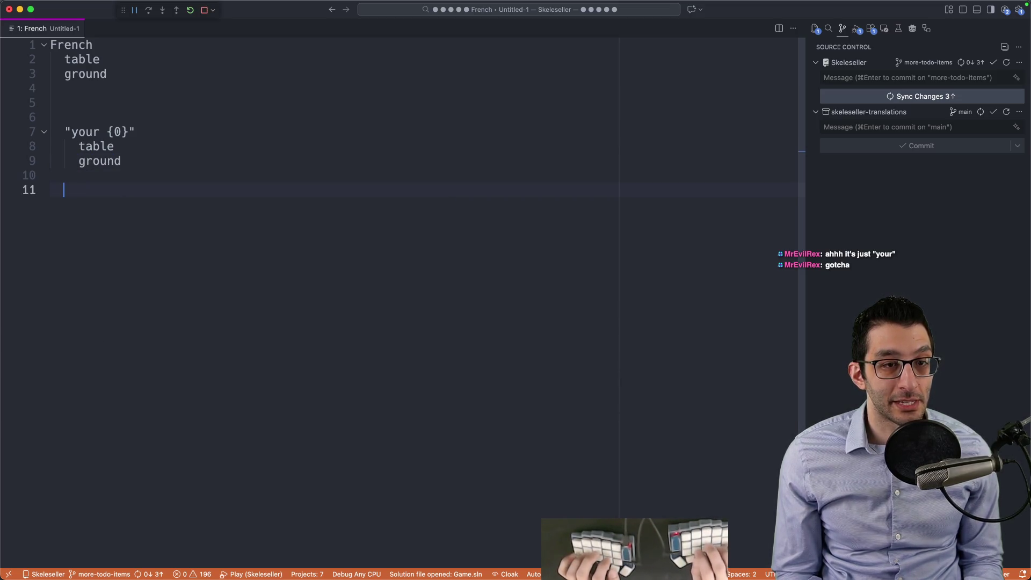
type("\"votre\"")
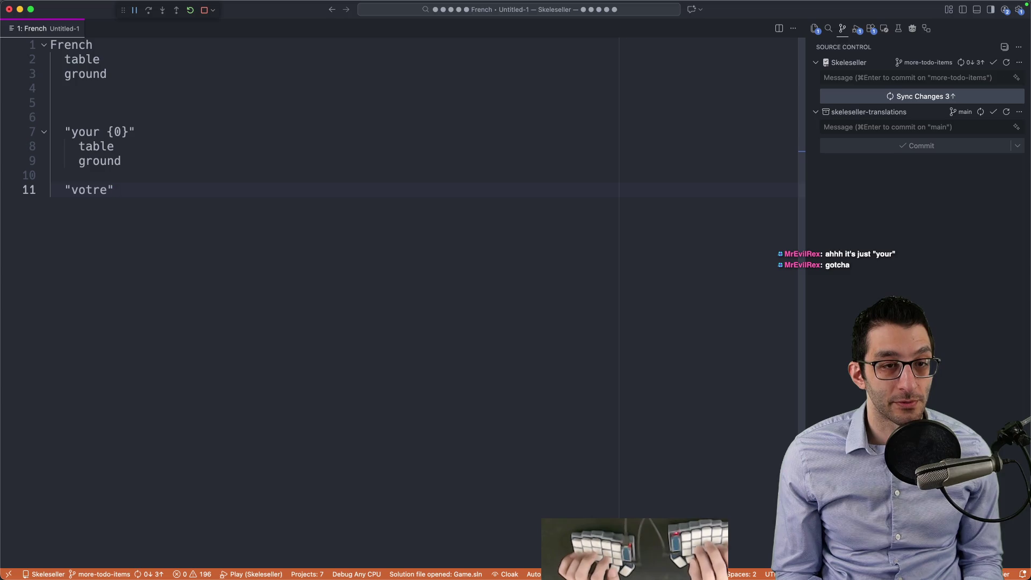
type("table")
key("super+d")
key("alt+BackSpace")
type("gr")
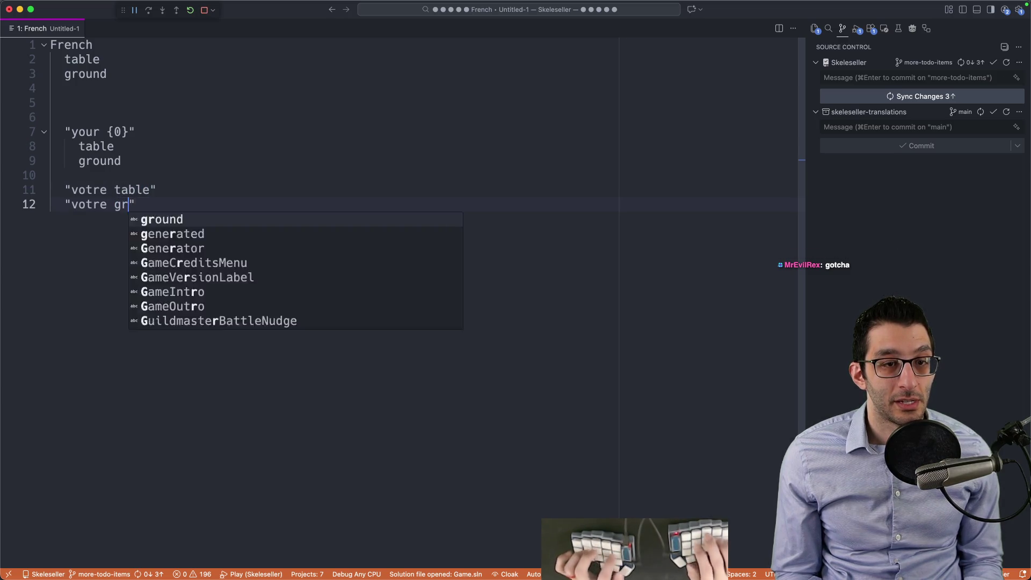
type("ound")
left_click_drag(65, 190, 198, 204)
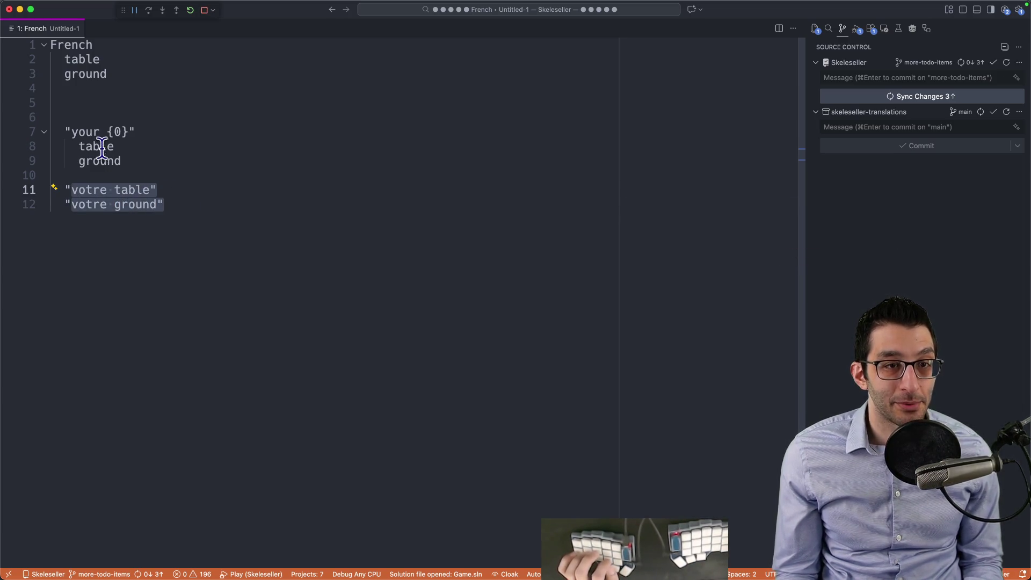
left_click_drag(66, 131, 134, 133)
Step: Close the unsaved French notes without saving and return to the TODO document
key("super+q")
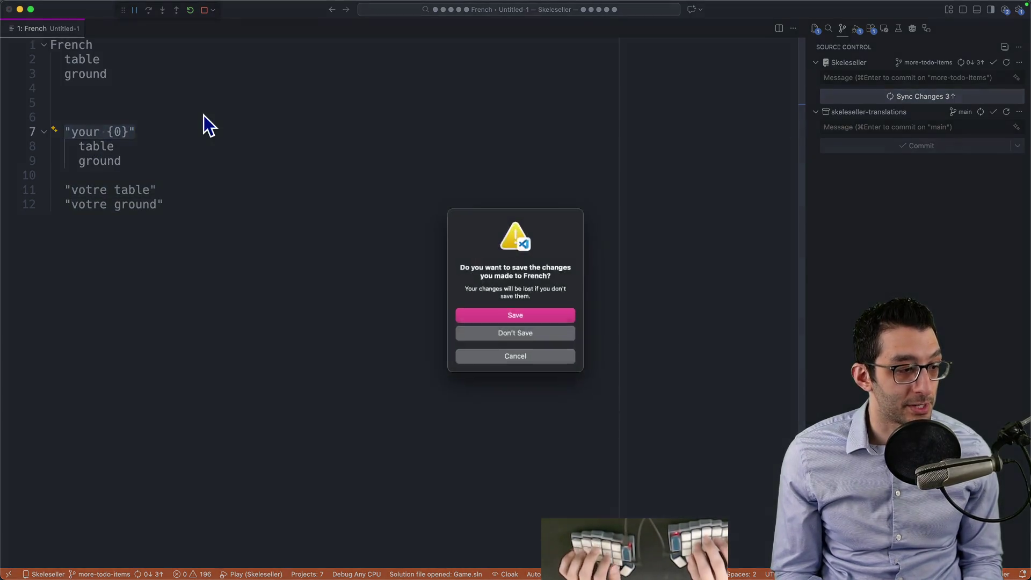
key("super+d")
key("super+1")
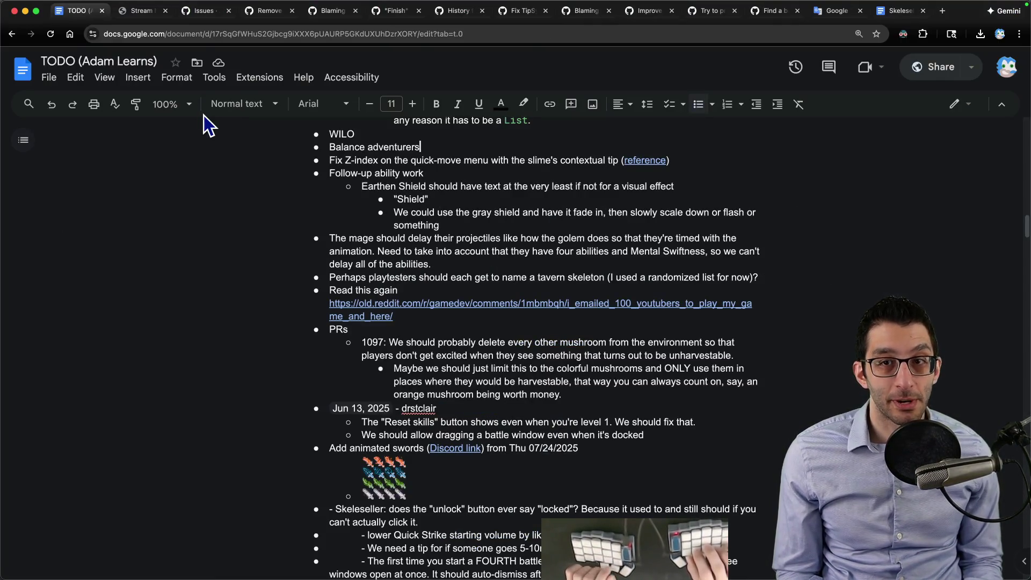
Step: Translate "put the table on the ground" from English to French ("poser la table par terre")
key("ctrl+shift+Tab")
key("ctrl+shift+Tab")
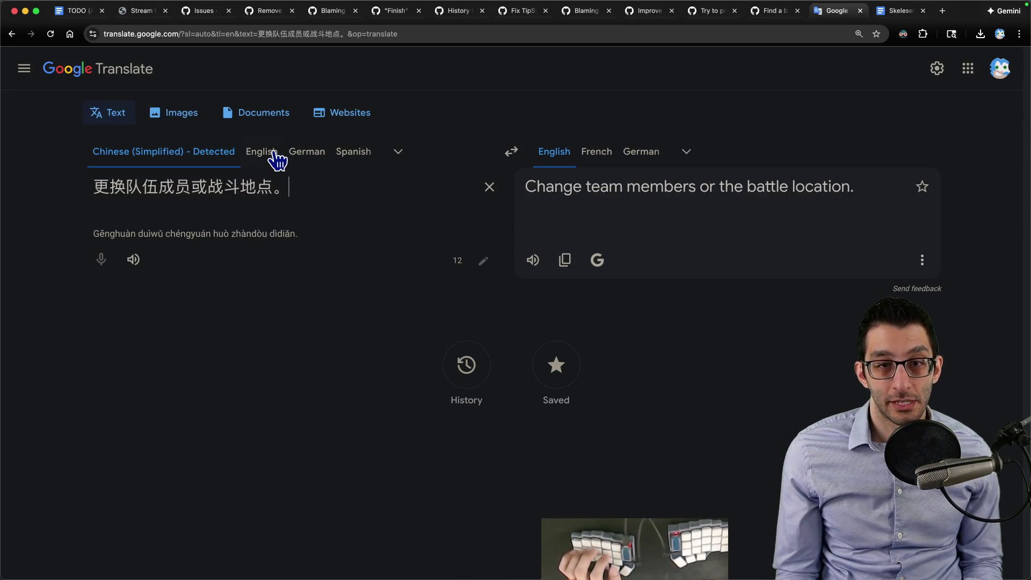
left_click(276, 158)
left_click(687, 159)
left_click_drag(383, 182, 223, 132)
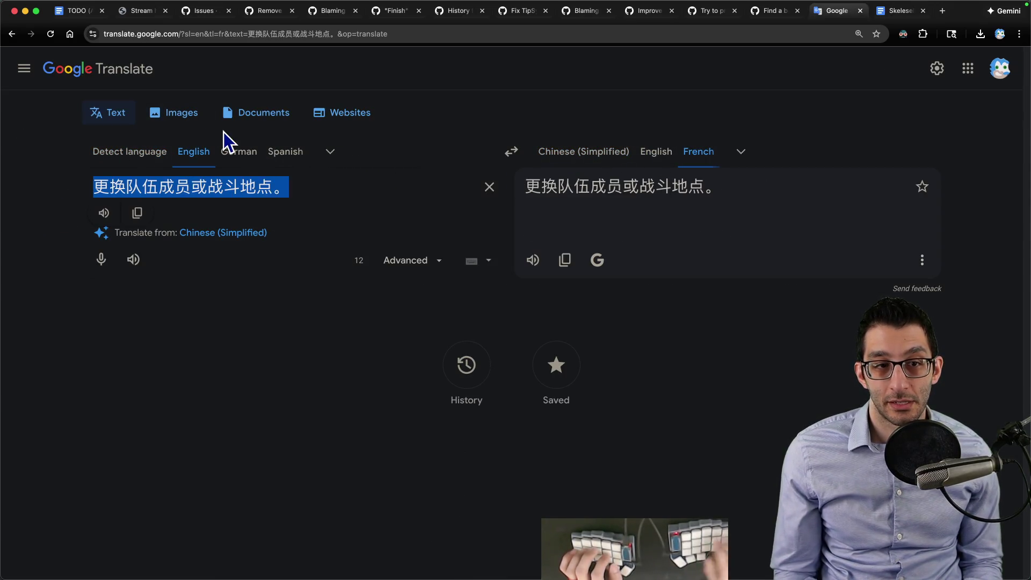
type("put th")
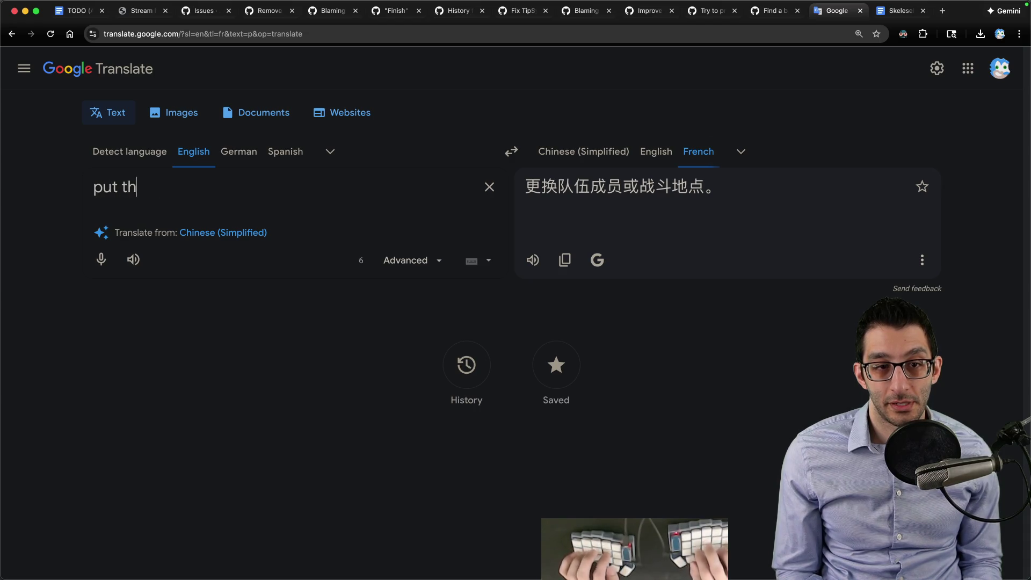
type("e table on the ground")
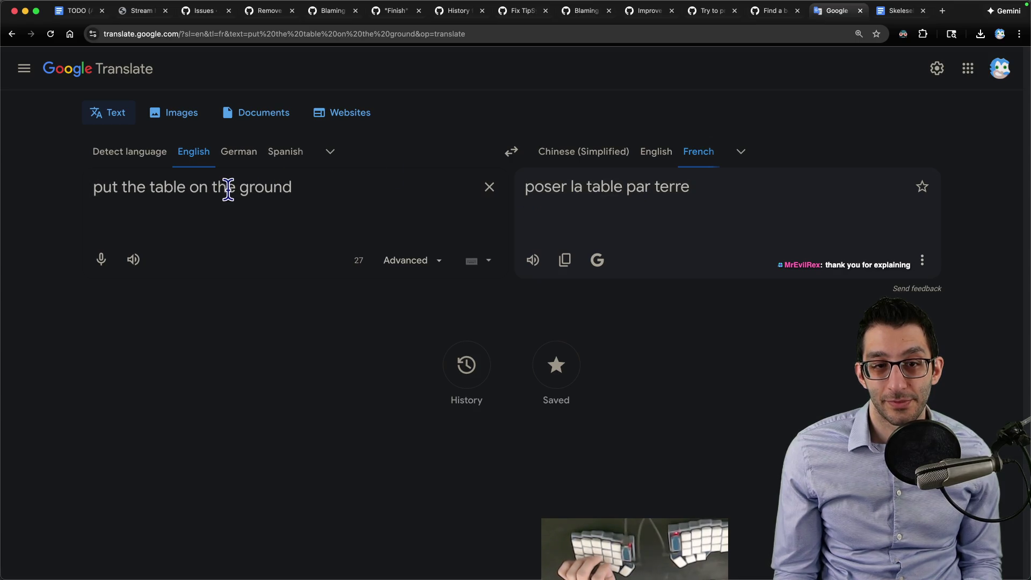
key("super+a")
Step: Cycle back through windows and tabs to the Skeleseller design doc and expand its outline
key("ctrl+Tab")
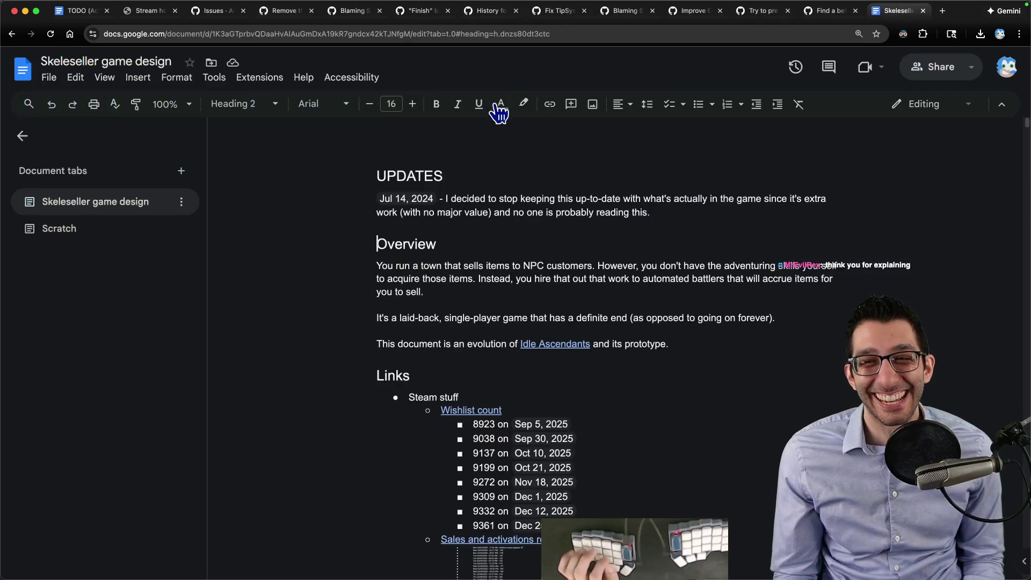
key("ctrl+Tab")
key("super+Tab")
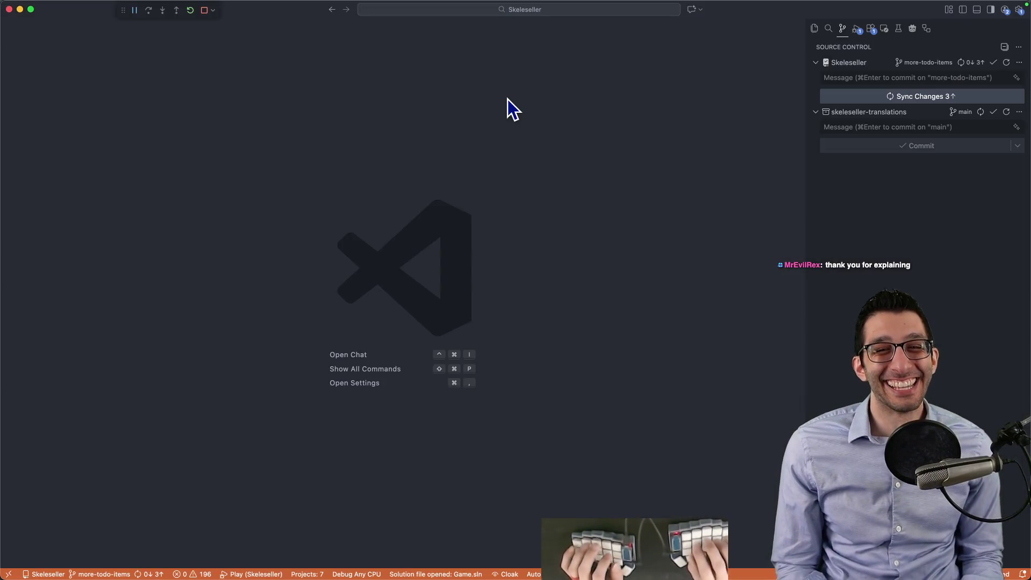
key("super+Tab")
key("Tab")
key("super+Tab")
key("Tab")
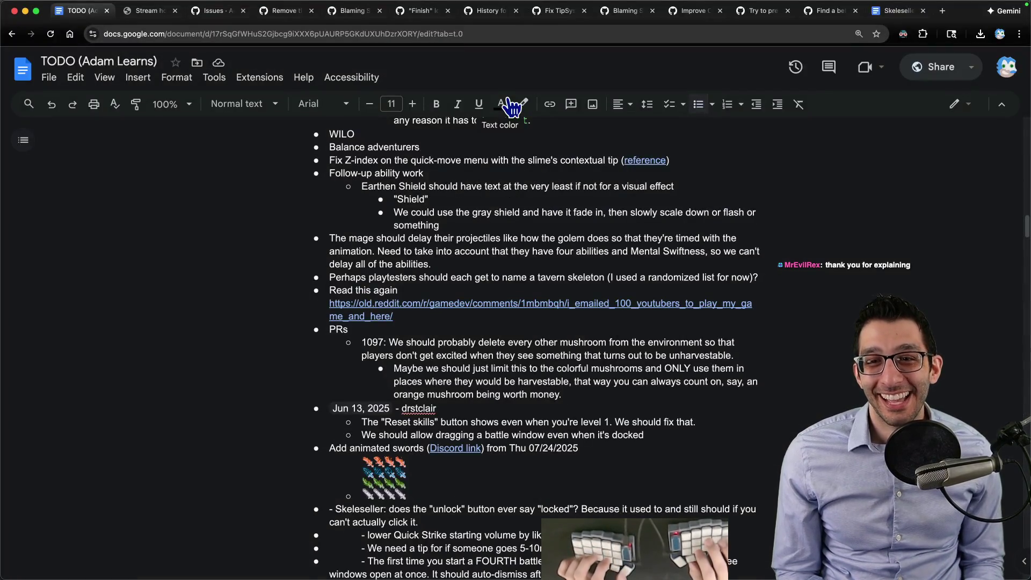
key("ctrl+shift+Tab")
left_click(105, 212)
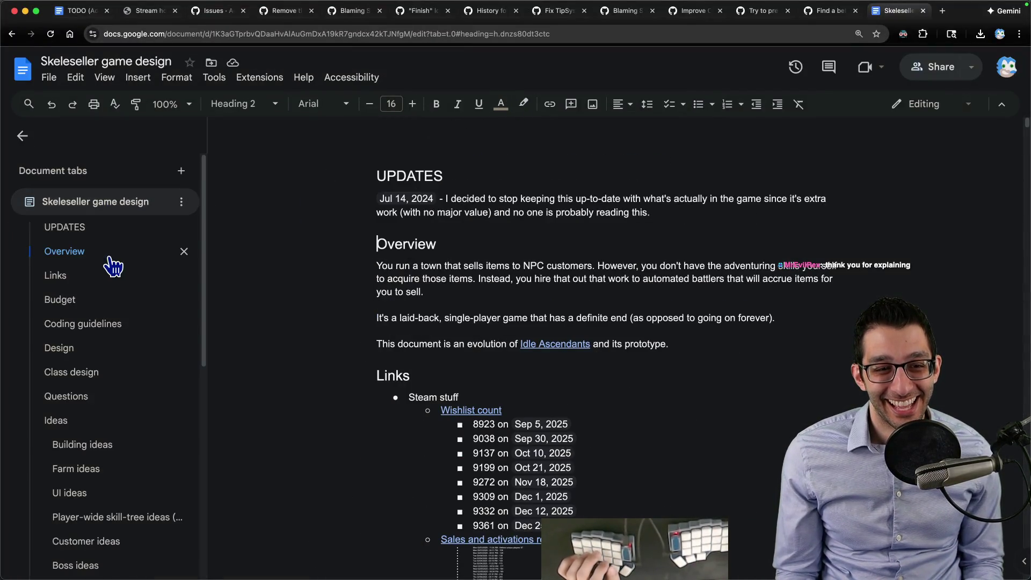
scroll(99, 299, "down", 1)
scroll(100, 307, "down", 5)
scroll(108, 322, "down", 1)
scroll(108, 342, "down", 1)
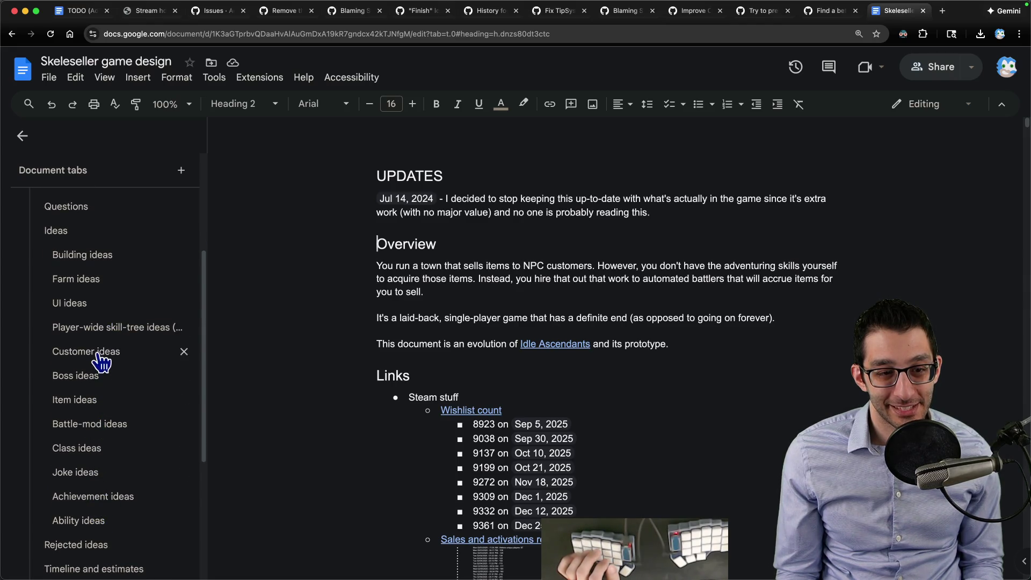
Step: Jump to Ability ideas and start a new top-level bullet "Specific" above Defensive stuff
left_click(85, 520)
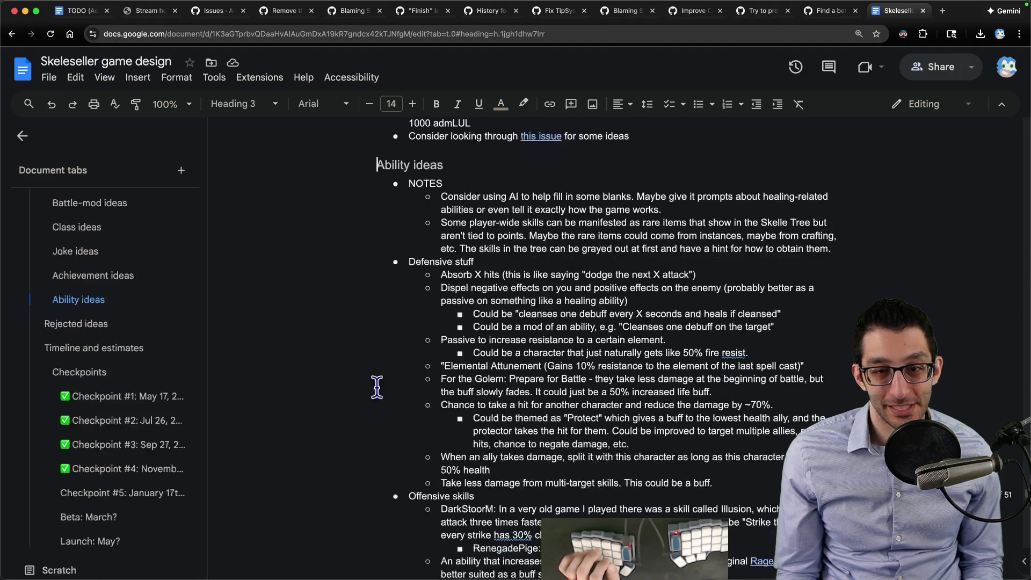
left_click(576, 274)
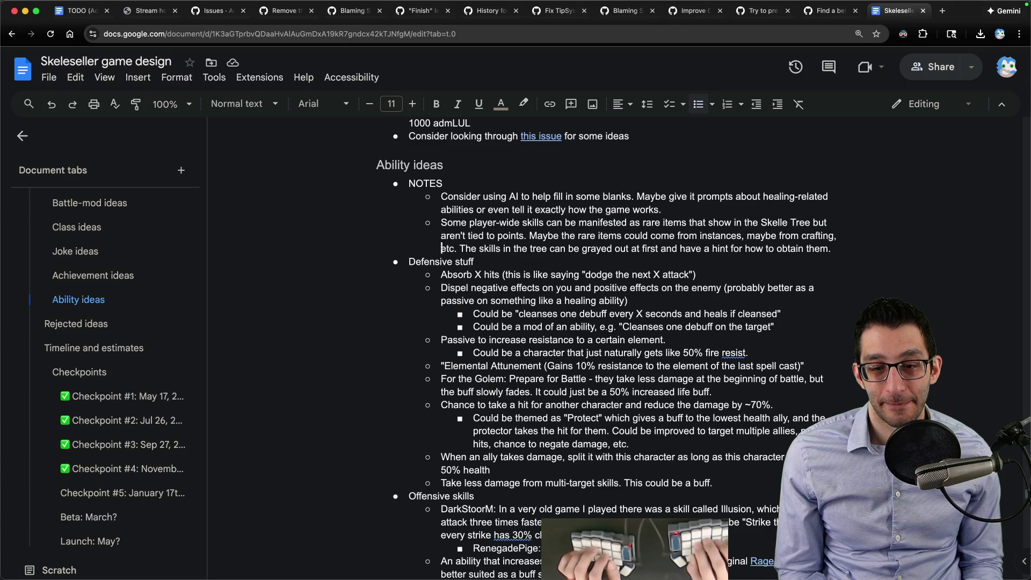
key("Up")
key("Return")
key("Up")
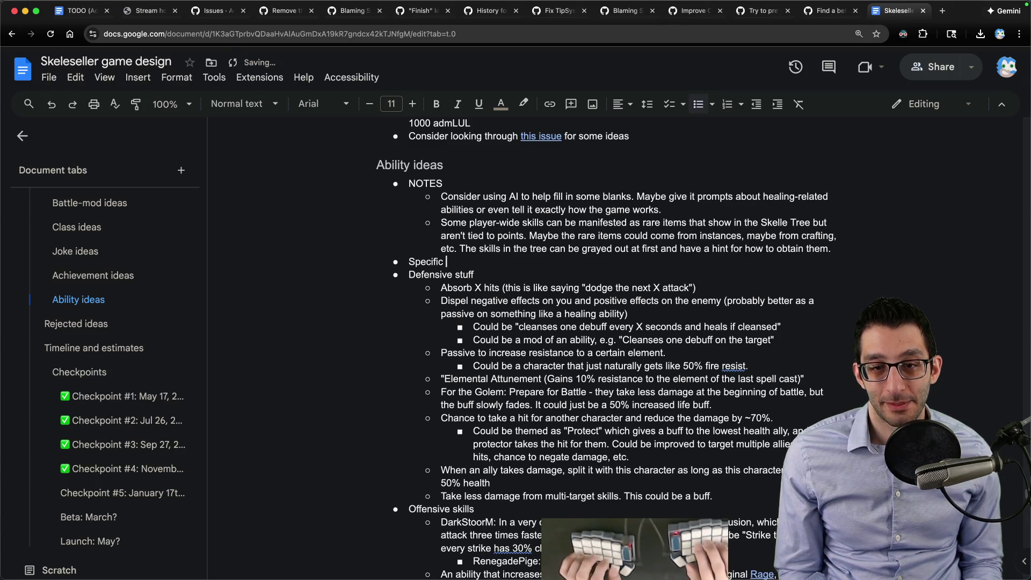
Step: Add an intro sub-bullet under Specific adventurers and paste the Paladin and Spirit Caller notes
key("Return")
key("Tab")
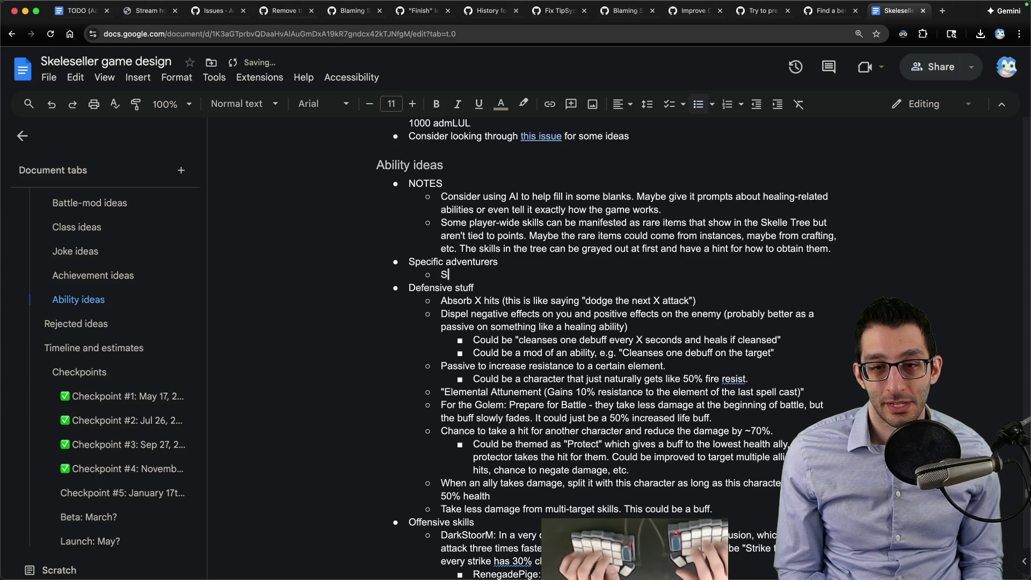
type("aving these notes from ")
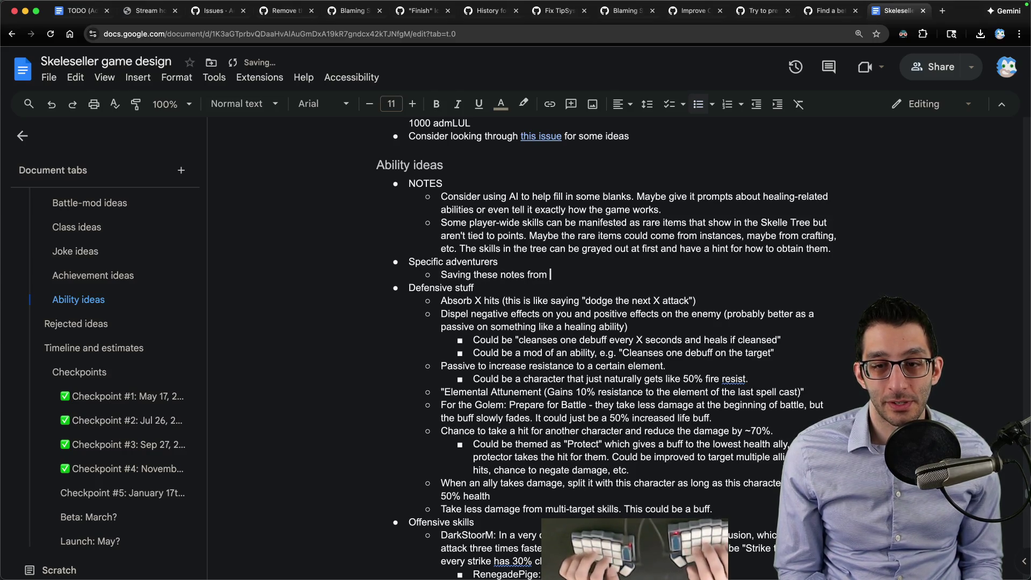
type("2025 for bal")
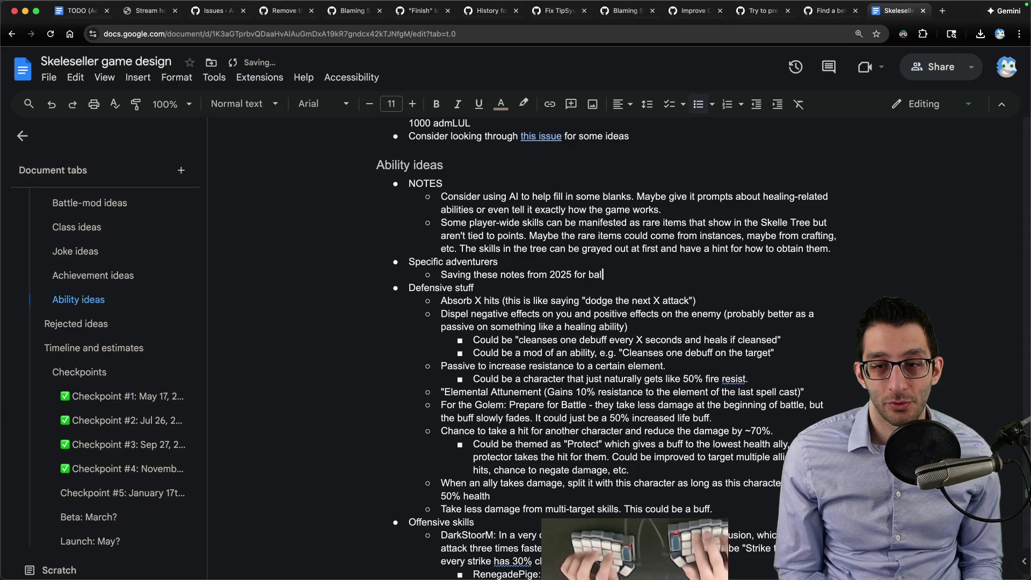
type("ancing a couple of charact")
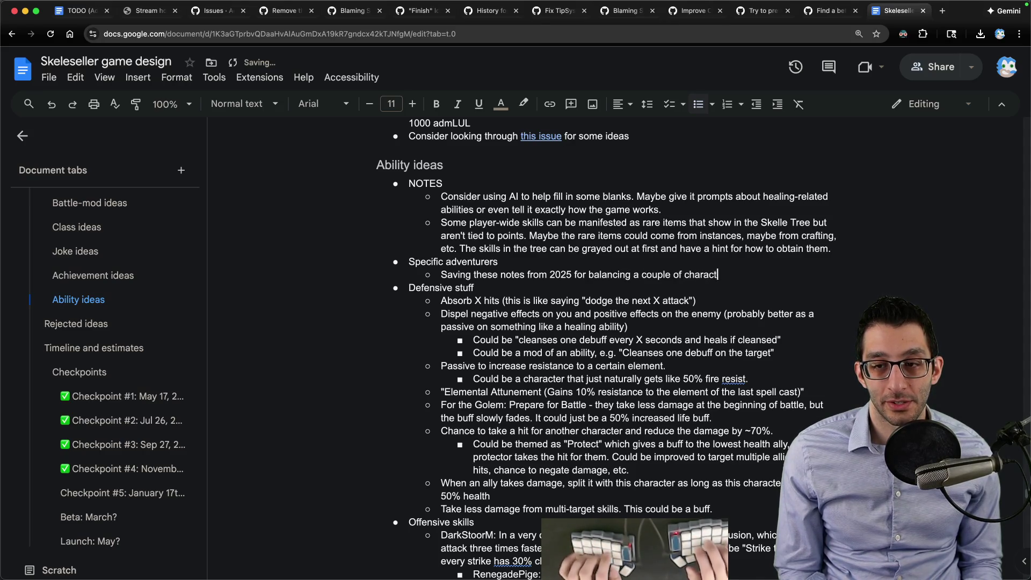
type("hese because we're close to launch and I think things are \"f")
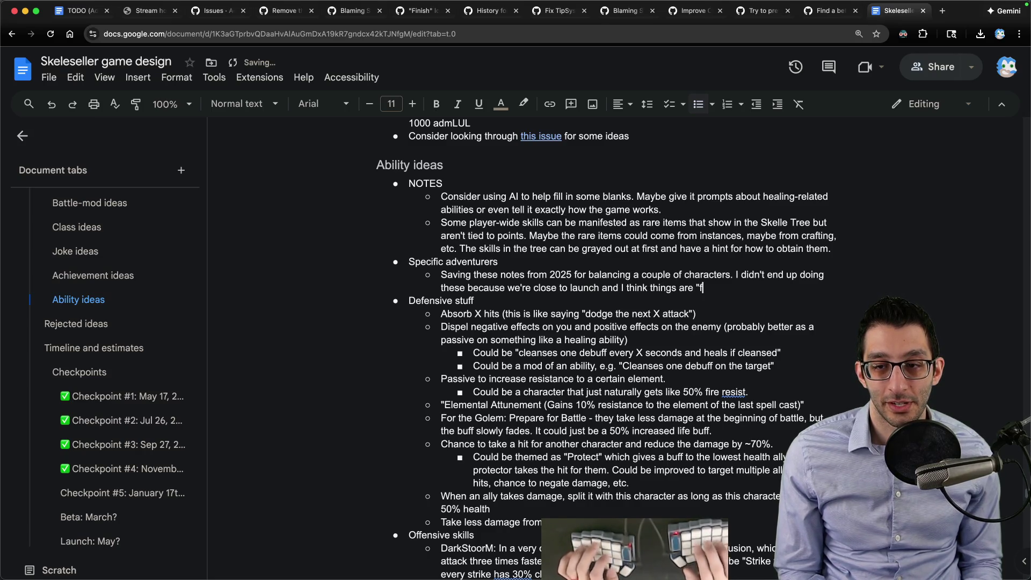
type("enough\"")
key("Return")
key("Tab")
key("super+v")
key("super+z")
type("Still need to buff the Paladin ⭐ Came up with an idea: transferred damage is just negated. This is essentially like a Fortitude Aura at that point where all allies get +mitigation. However, the Paladin is based on still taking damage, so maybe we cut it down by like 90%? The Paladin should maybe heal everybody in the party, or maybe X self-healing and then Y healing as needed amongst other adventurers. Probably need to nerf the Spirit Caller")
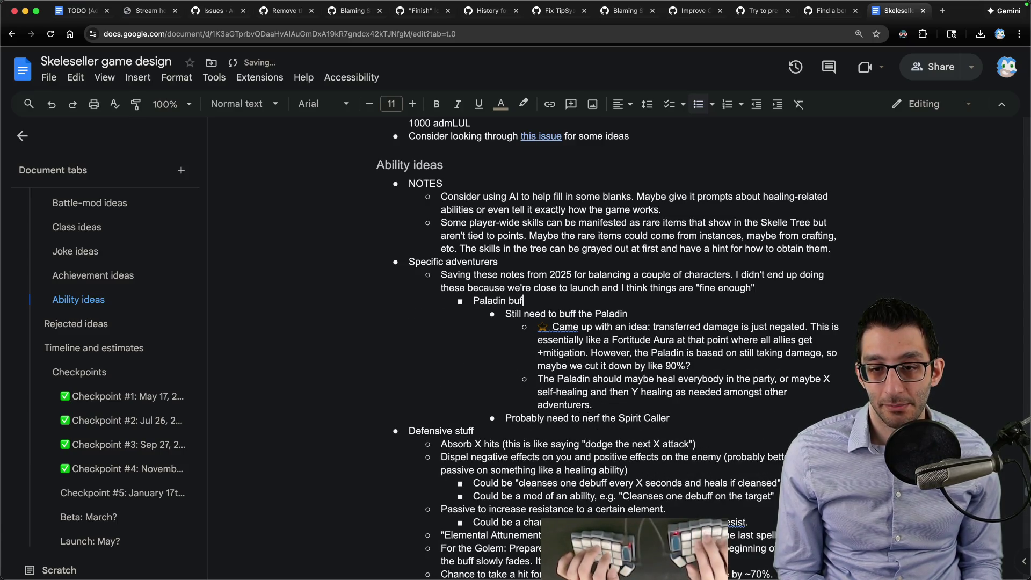
Step: Drop the "Still need to buff the Paladin" line and outdent the damage and healing bullets
triple_click(529, 313)
key("BackSpace")
key("BackSpace")
key("shift+Tab")
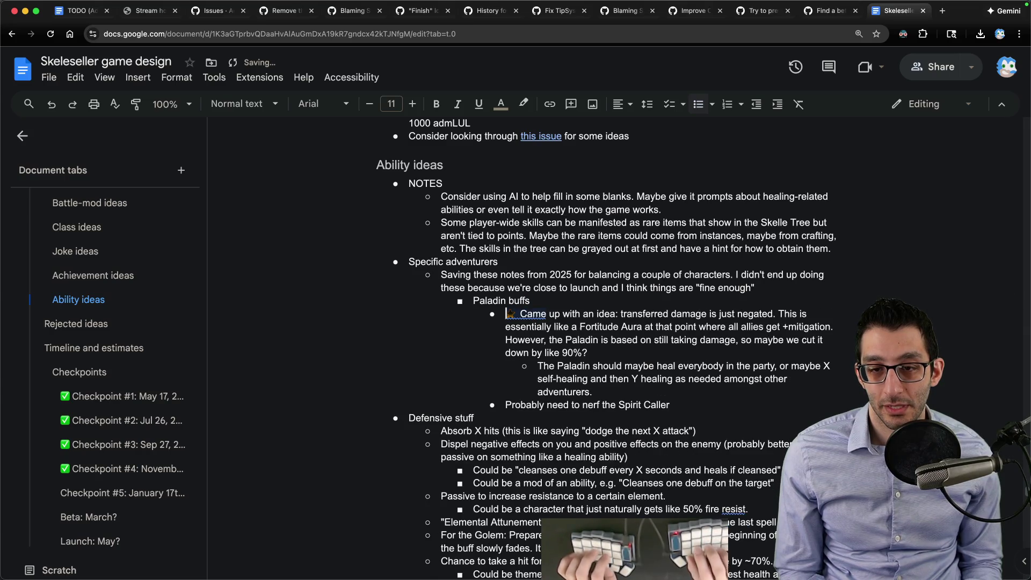
key("Down")
key("shift+Tab")
type("Neg")
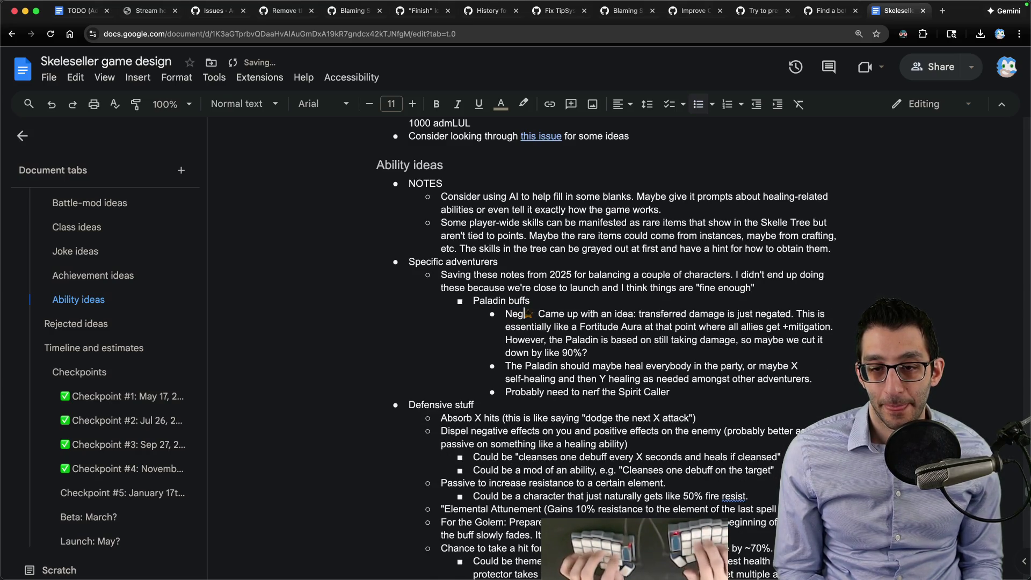
type("ate rather than tra")
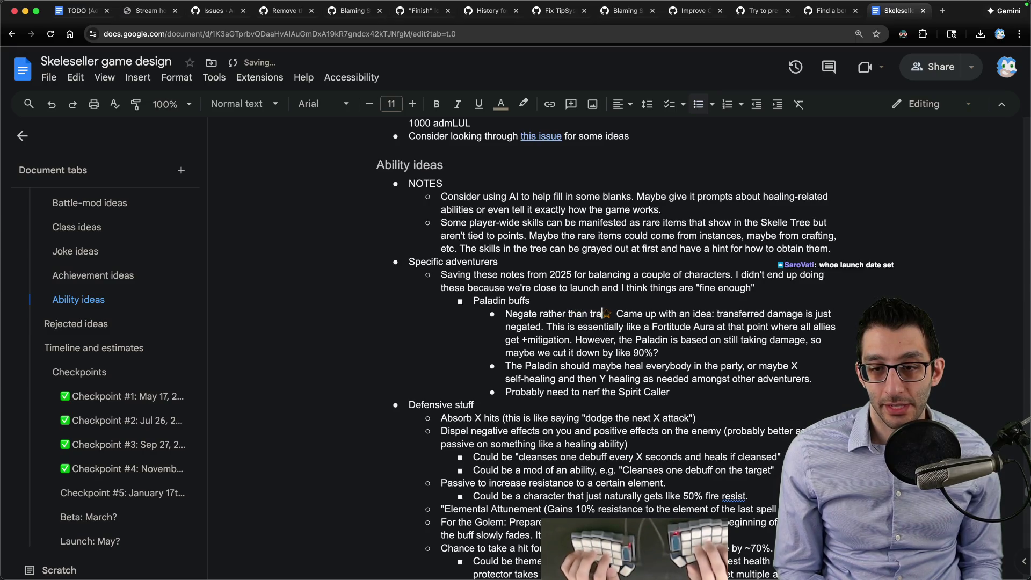
type("nsferring damage")
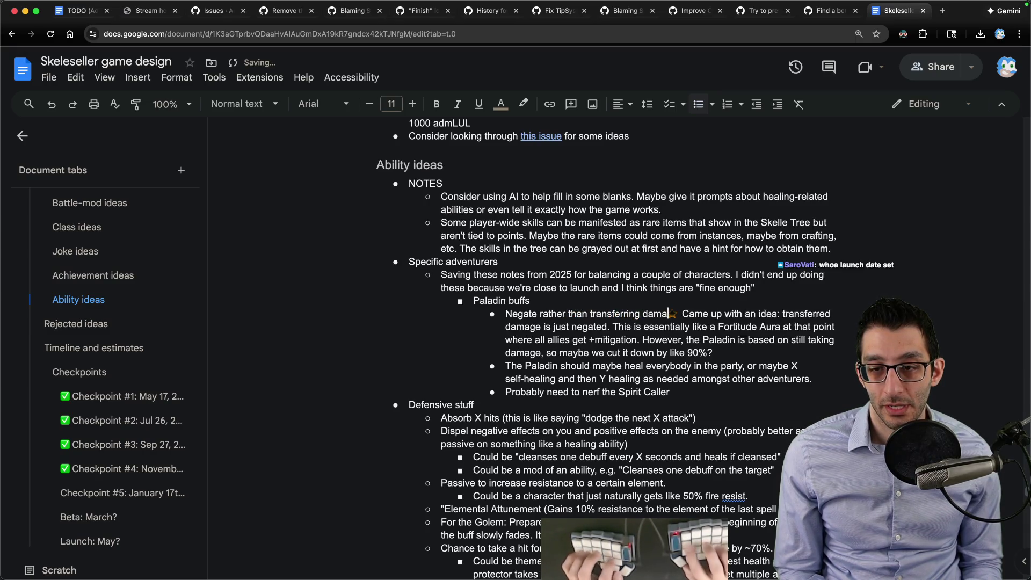
type(".")
Step: Italicize "transferring" and reword the idea to negate rather than transfer damage
key("alt+Left")
key("alt+Left")
key("alt+shift+Right")
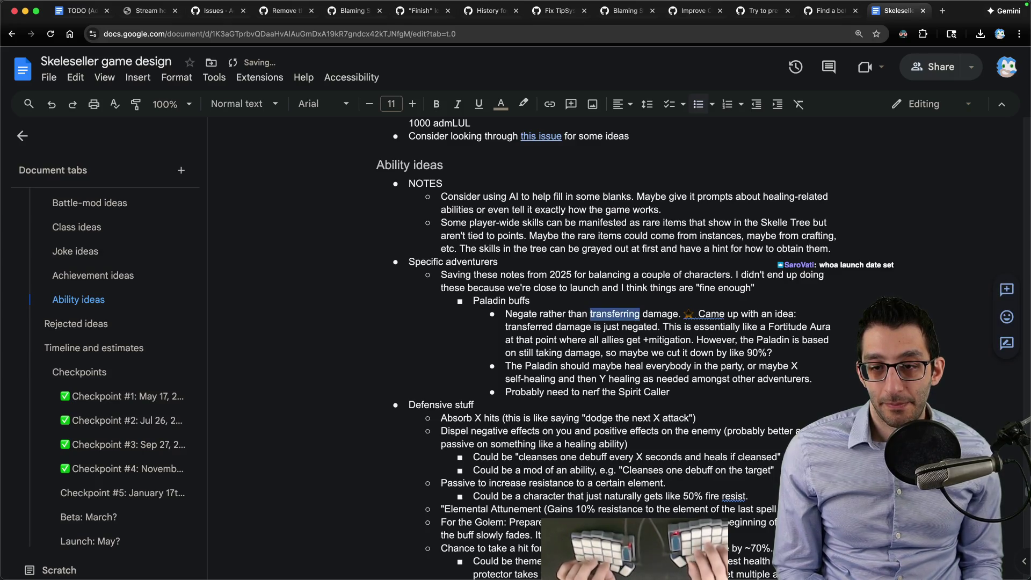
key("ctrl+i")
key("Down")
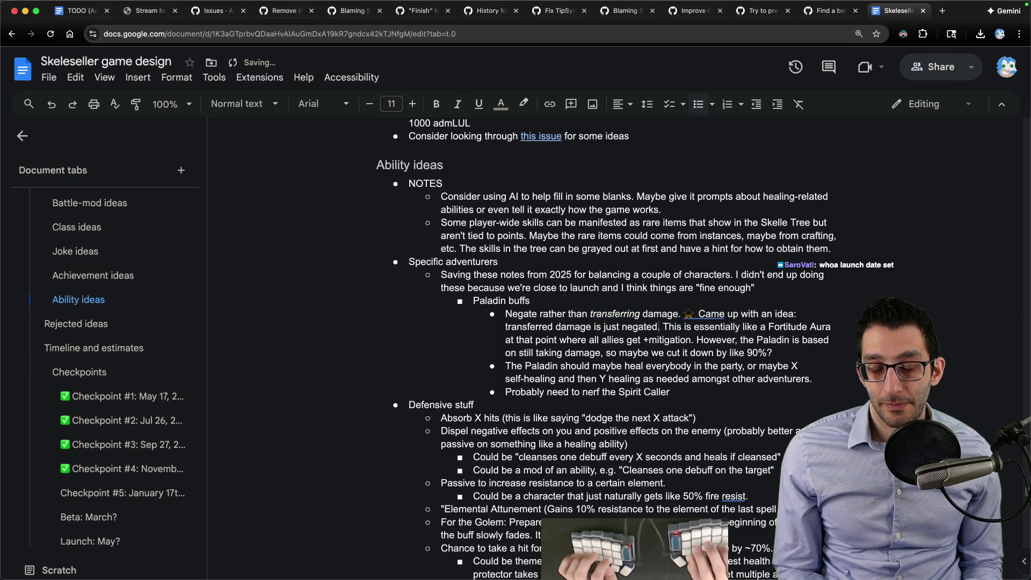
key("alt+Delete")
key("alt+Delete")
key("alt+Delete")
key("alt+Delete")
key("alt+Delete")
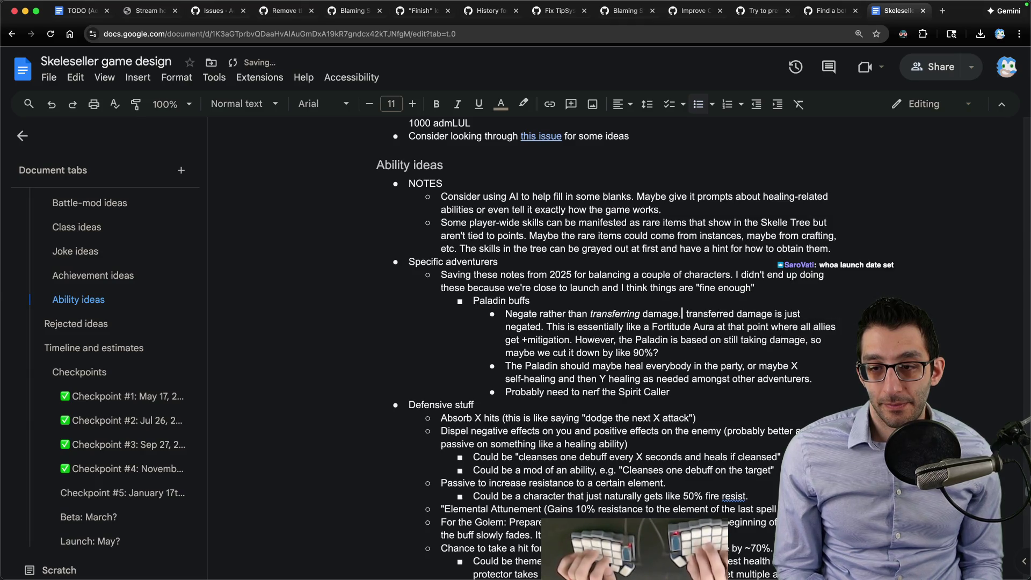
key("alt+Delete")
key("alt+space")
key("Escape")
key("alt+Delete")
key("alt+Delete")
key("alt+Delete")
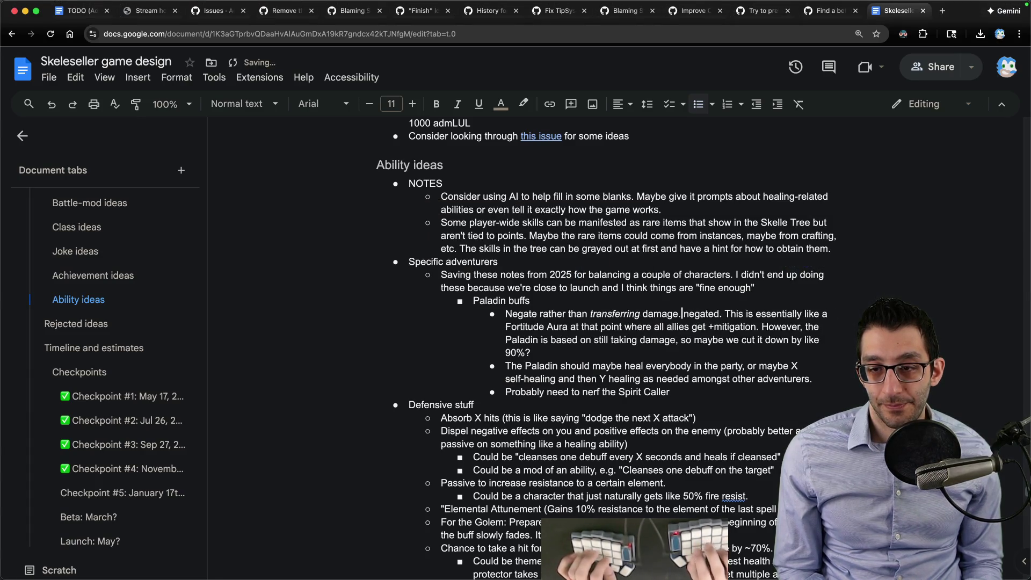
key("alt+Delete")
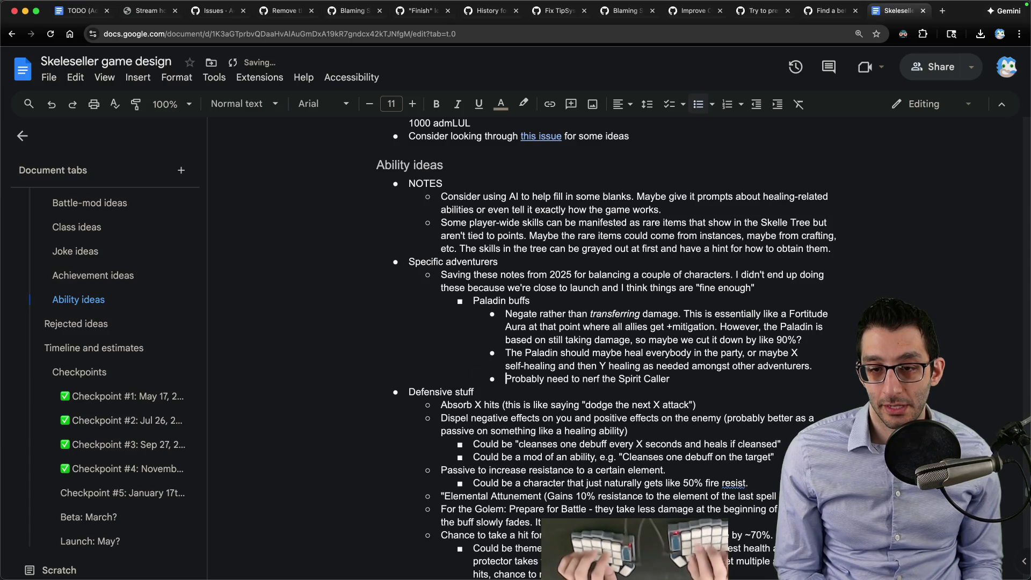
Step: Delete the Spirit Caller line and its empty bullet, then return to the TODO doc
key("shift+End")
key("BackSpace")
key("BackSpace")
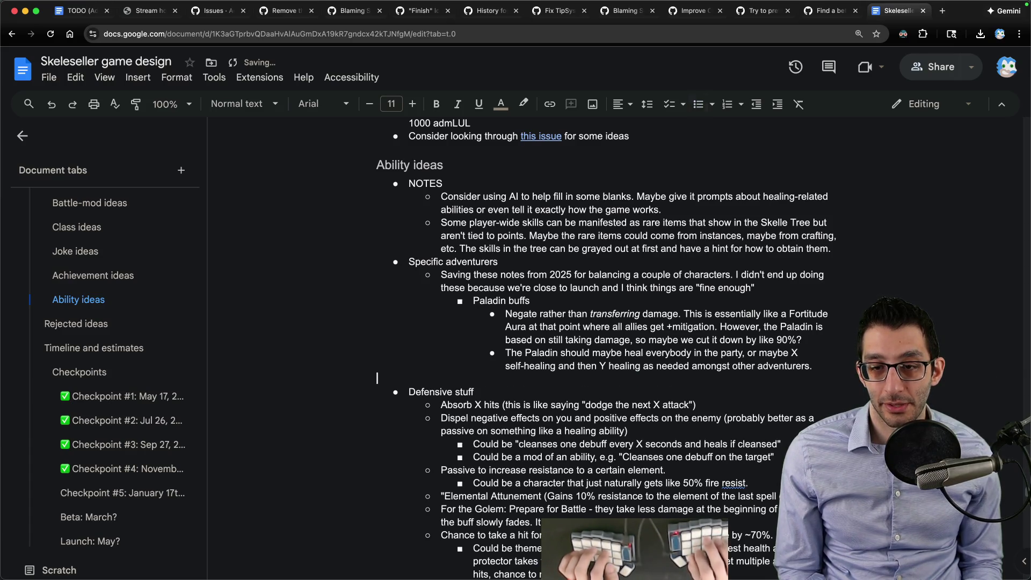
key("BackSpace")
key("super+1")
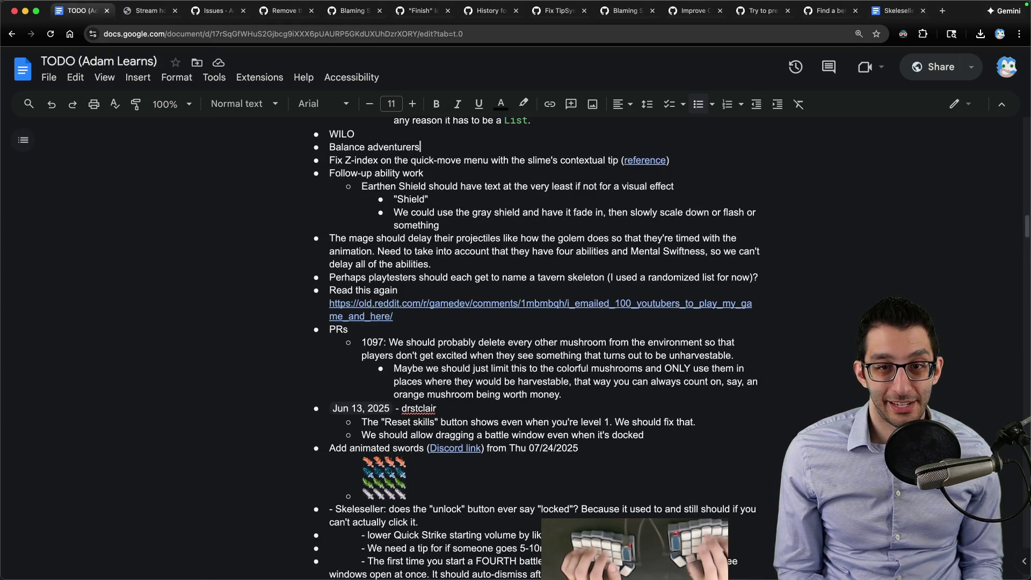
Step: Delete the Balance adventurers item and select the Fix Z-index item in the TODO doc
key("super+BackSpace")
key("Delete")
key("super+shift+Right")
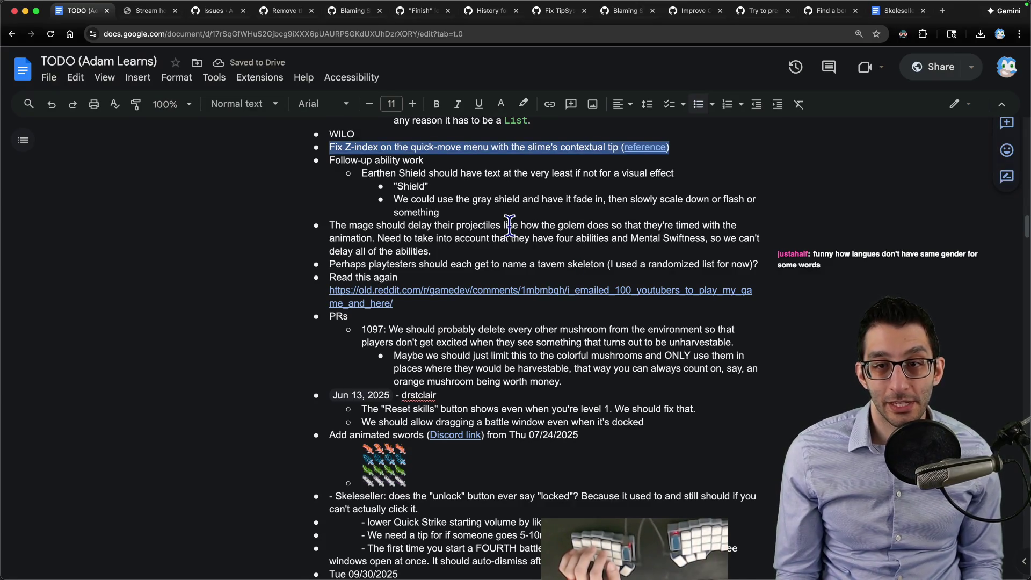
Step: Copy the quick-move Z-index item's reference link and switch to the code editor
left_click(628, 148)
left_click(777, 170)
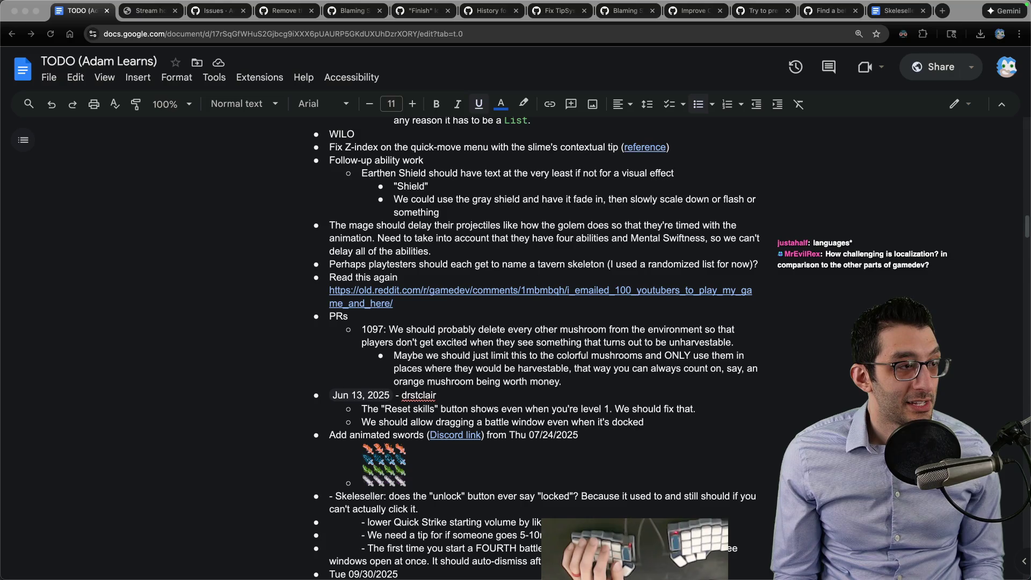
key("super+Tab")
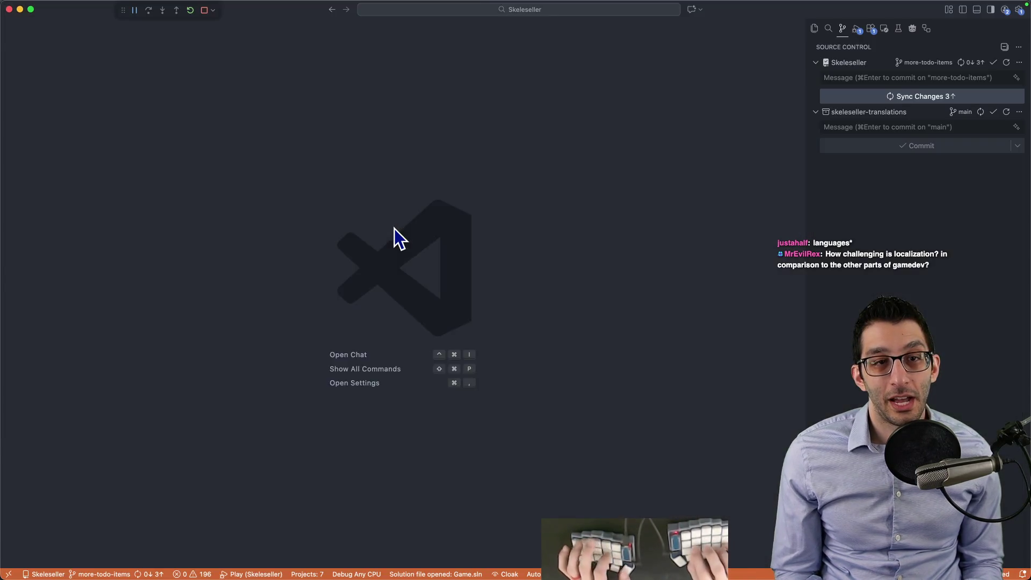
Step: Jot a new scratch note "memorize genders of words" with an indented "French" line
key("super+n")
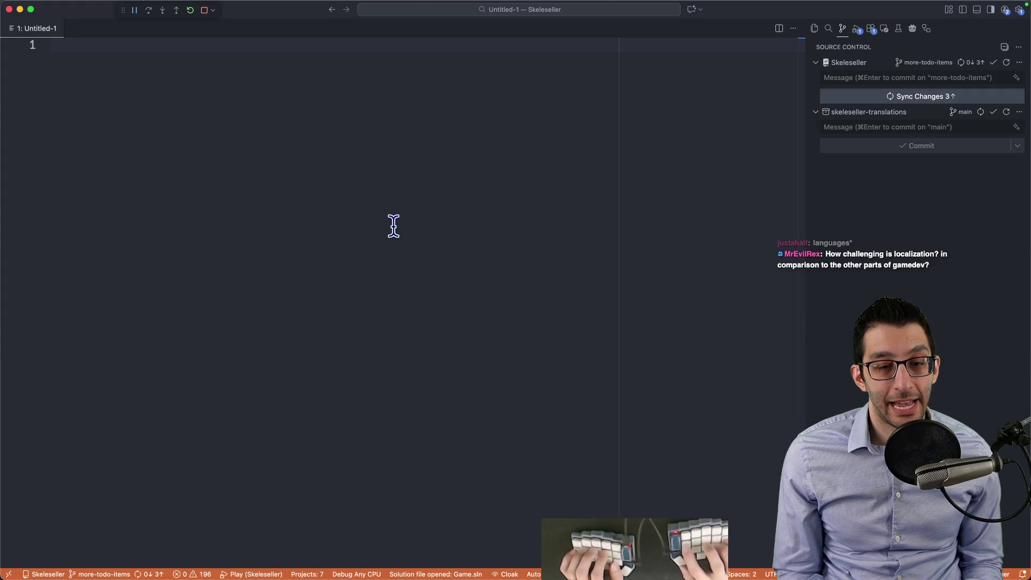
type("memorize genders of words")
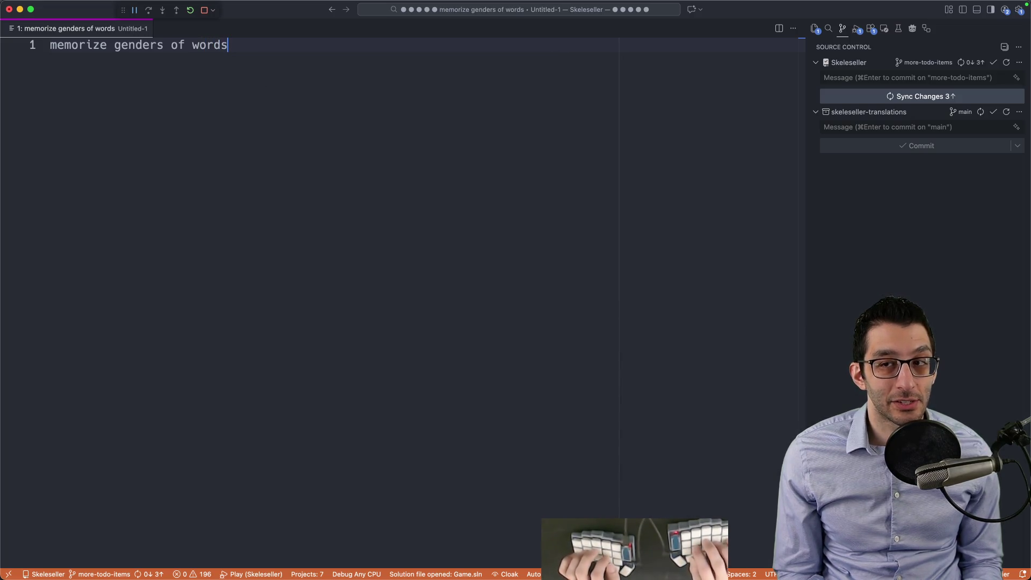
key("Return")
key("Return")
key("Return")
key("Tab")
type("Frenc")
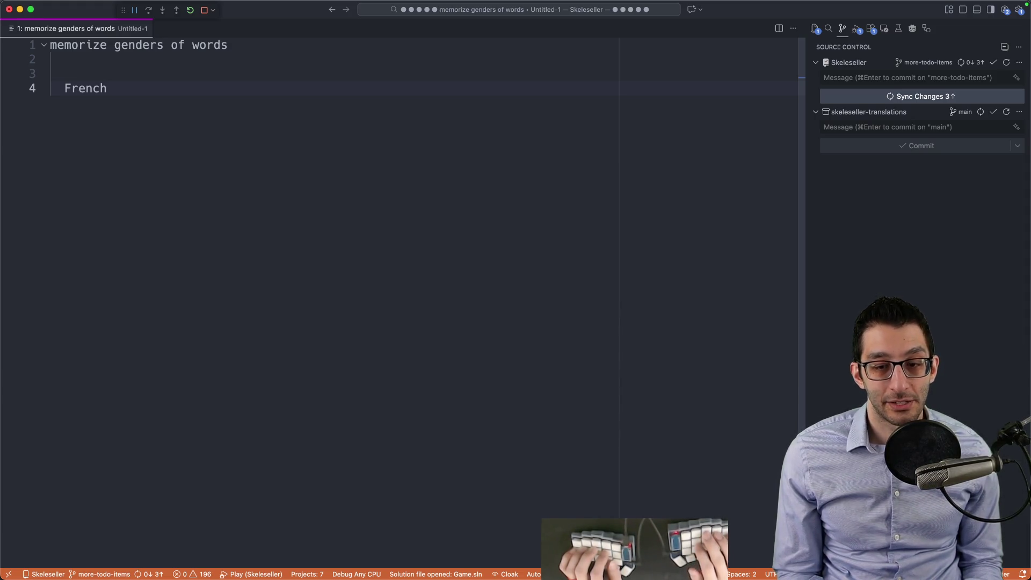
Step: Close the scratch note without saving and return to the TODO document
key("super+w")
key("super+d")
key("super+Tab")
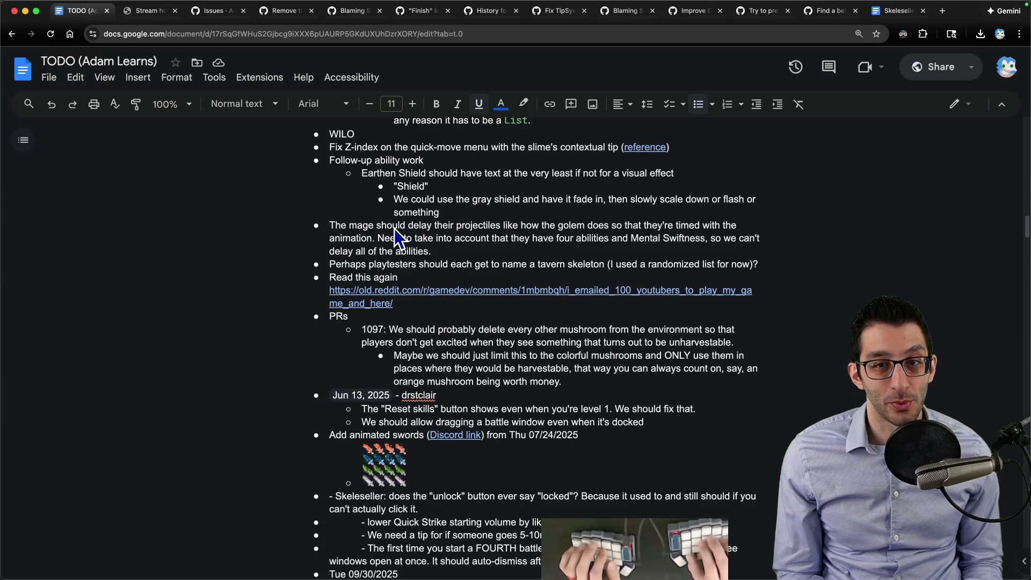
Step: Switch from the TODO document back to the empty Skeleseller workspace in VS Code
key("super+Tab")
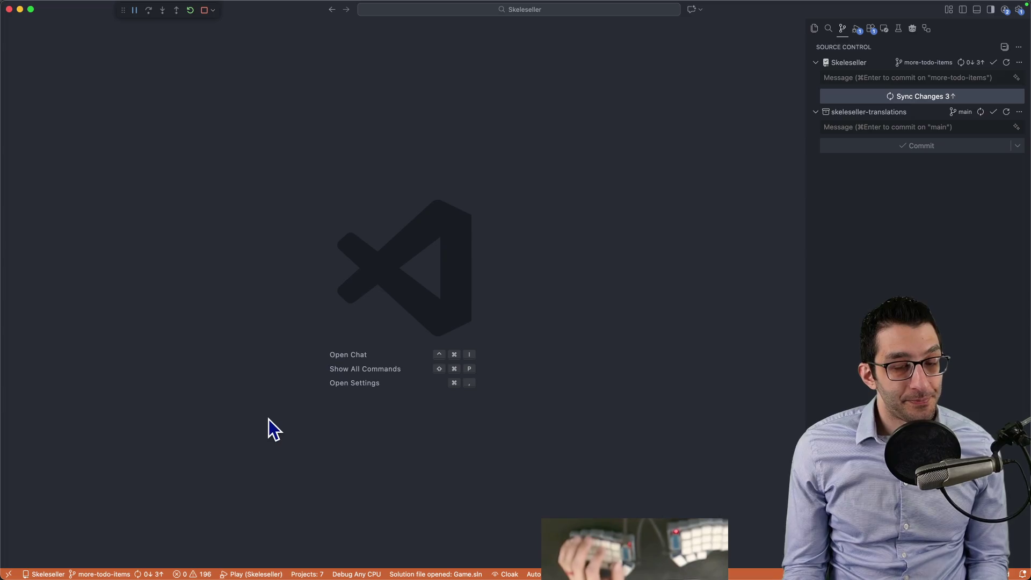
Step: Start a localization note with a translation sub-point, a 'bonjour' example string and a foundation line
key("super+n")
type("localizaztion")
key("BackSpace")
key("BackSpace")
key("BackSpace")
key("BackSpace")
key("BackSpace")
type("tion")
key("Return")
key("Return")
key("Tab")
type("translation   ")
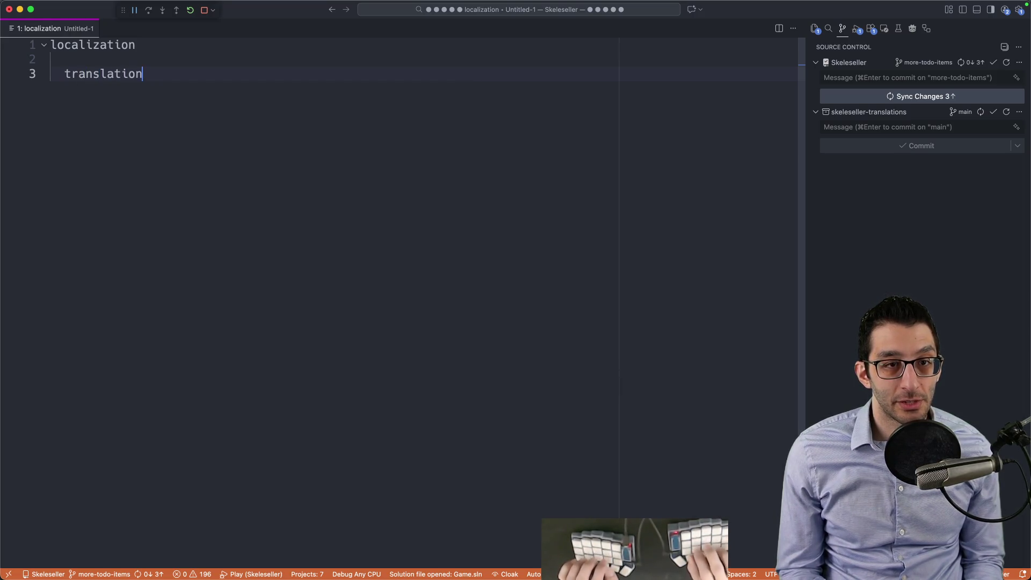
type("foundation for translating   ")
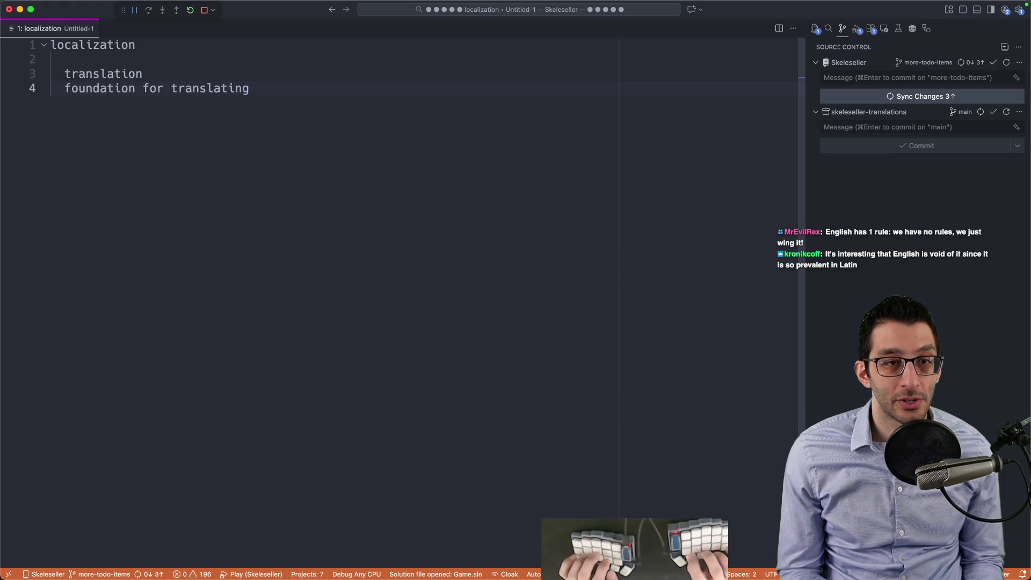
type("structuring strings such that you can translate them")
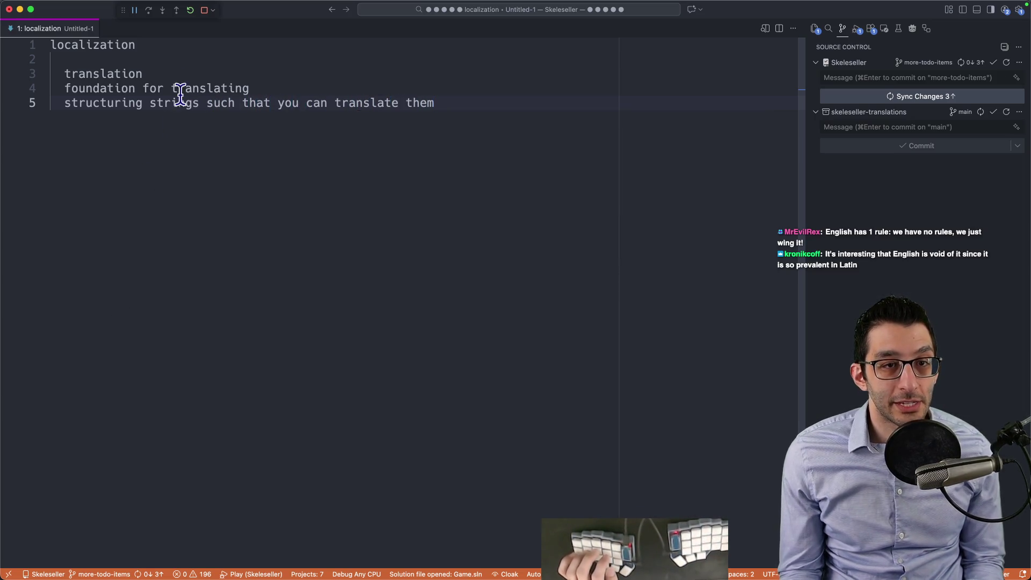
left_click(188, 78)
key("Return")
key("Tab")
type("\"hel")
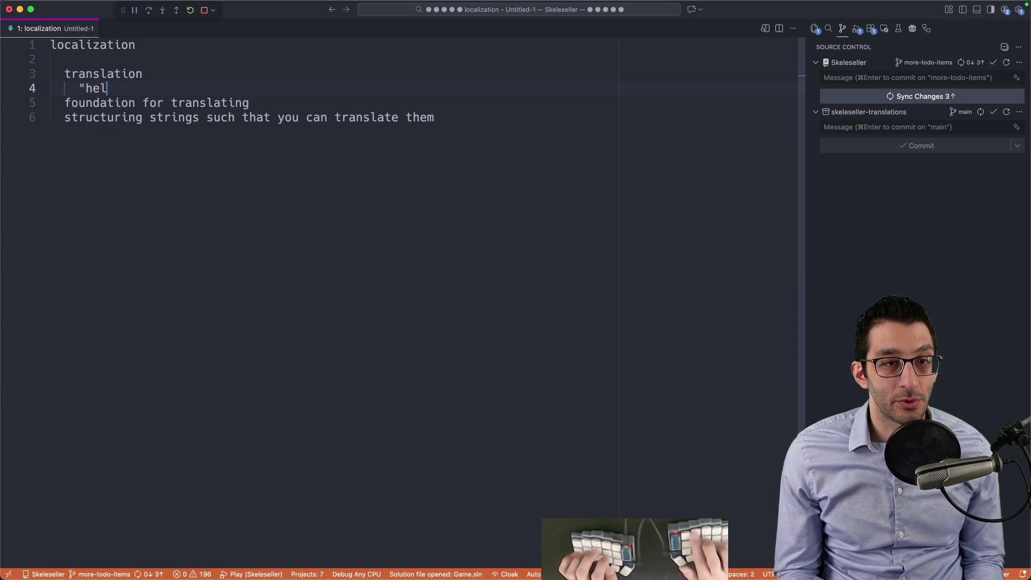
type("lo\" → \"bonjour\"")
key("Down")
key("End")
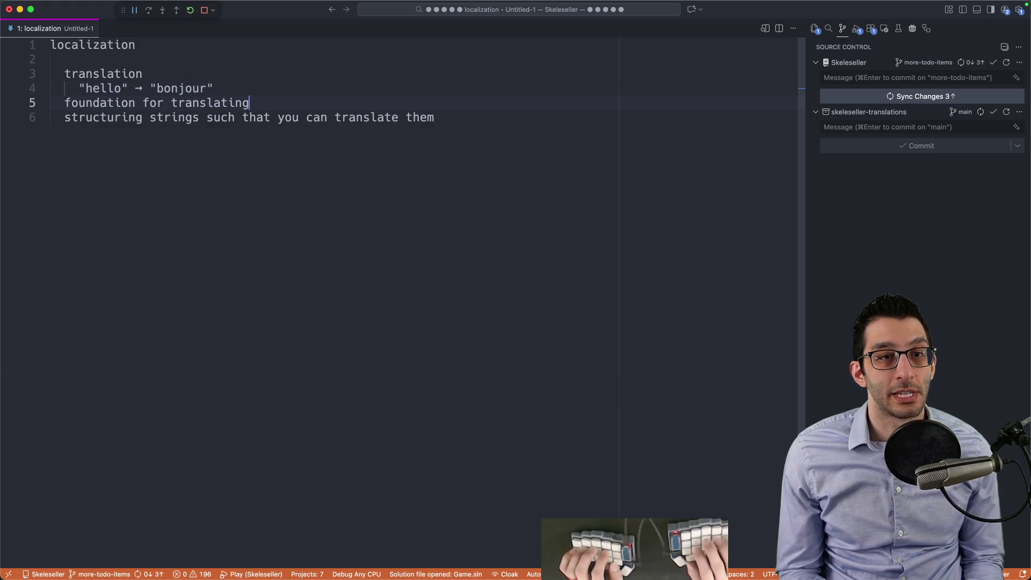
key("Return")
type("Translate(\"He")
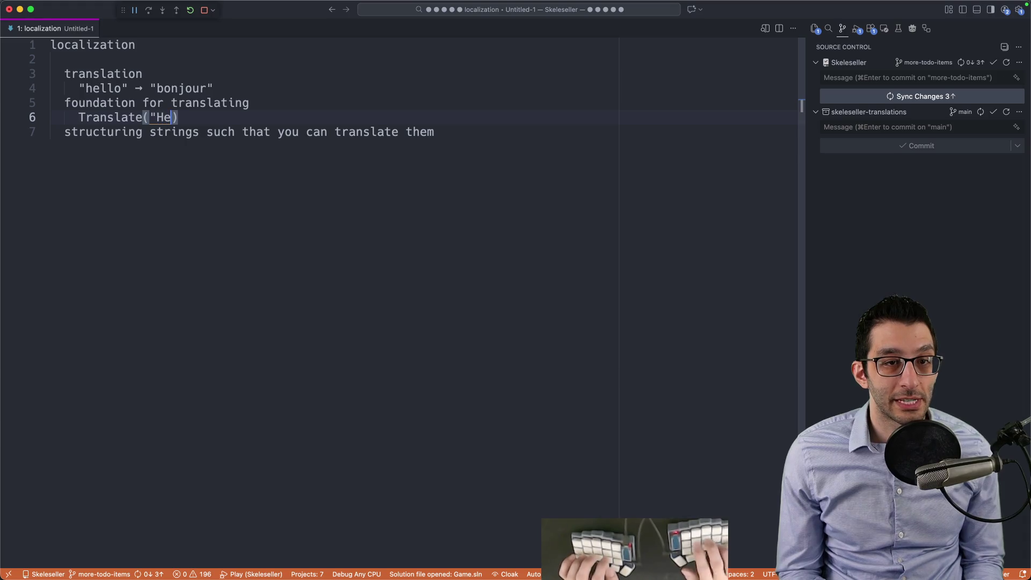
type("llo\", \"Greetings\")")
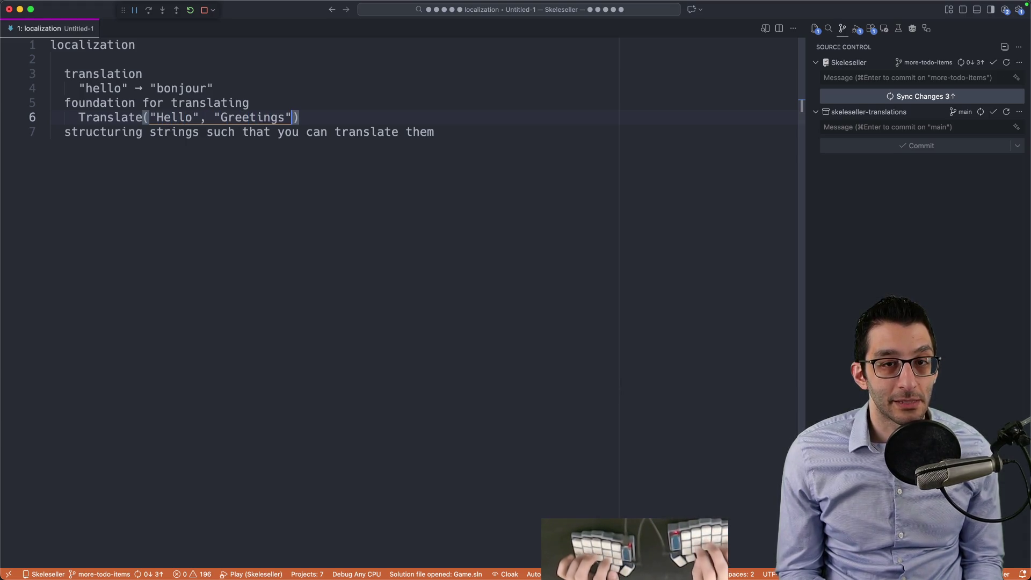
Step: Add a structuring point with a placeholder-string example and a 'You hired the Golem' line beneath it
key("shift+Home")
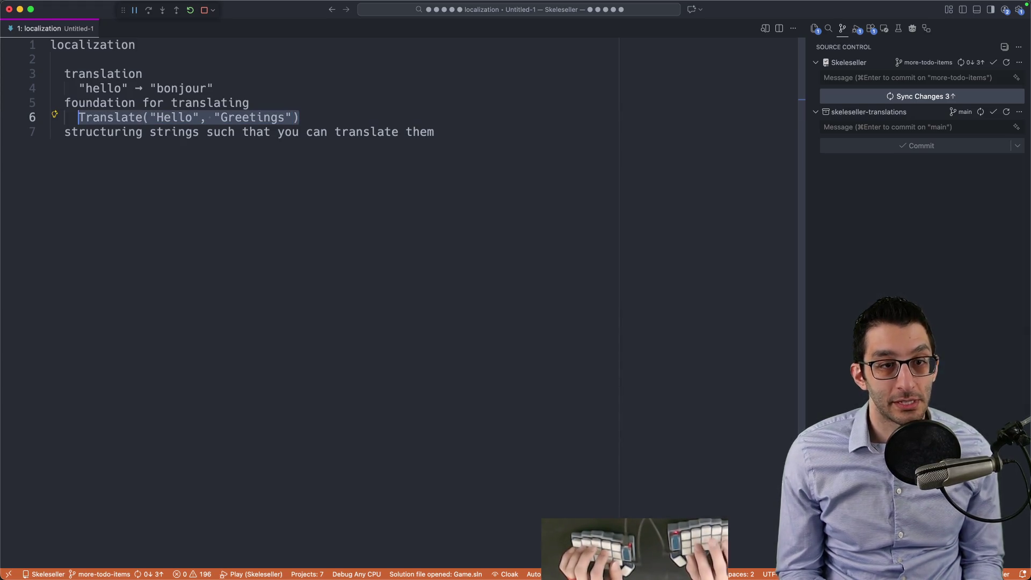
key("Down")
key("End")
key("Return")
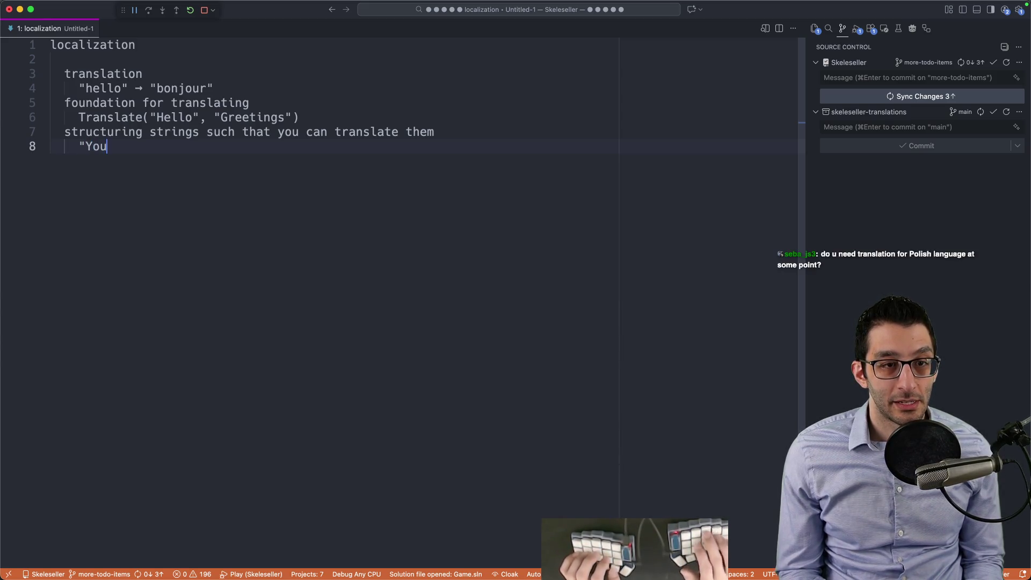
type("0")
key("Right")
type("\"")
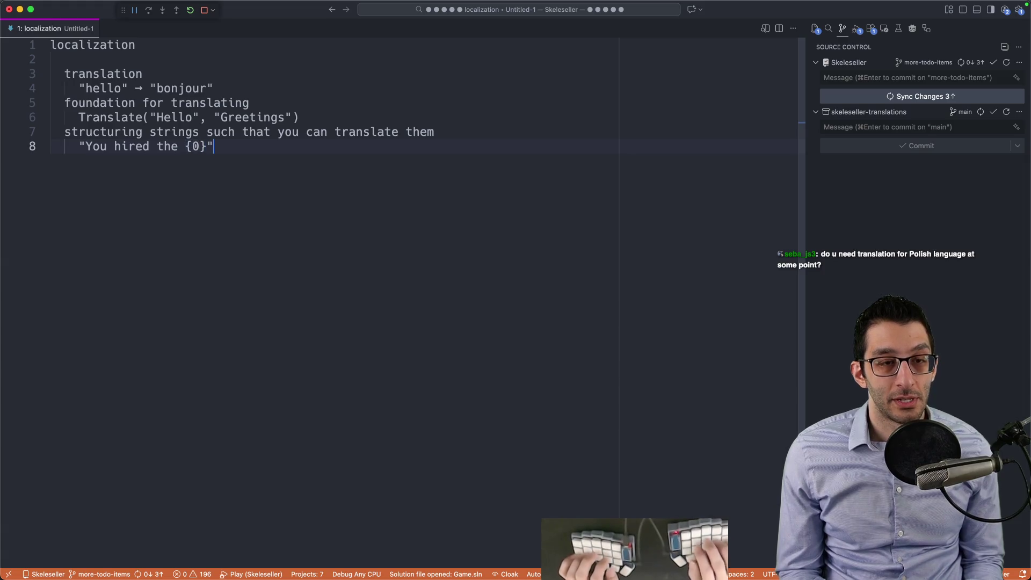
key("Home")
type("❌")
key("Return")
type("\"")
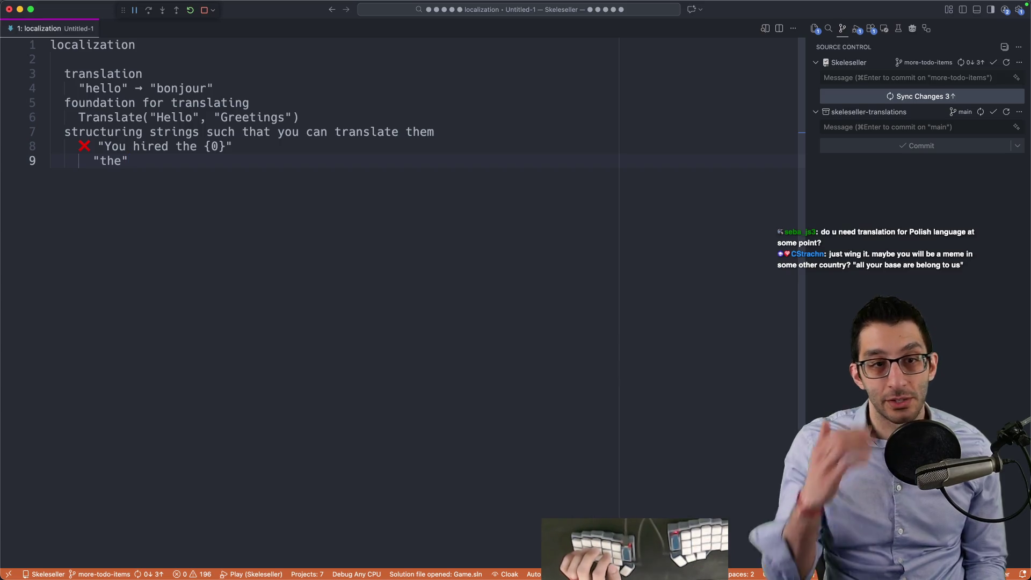
key("Return")
key("BackSpace")
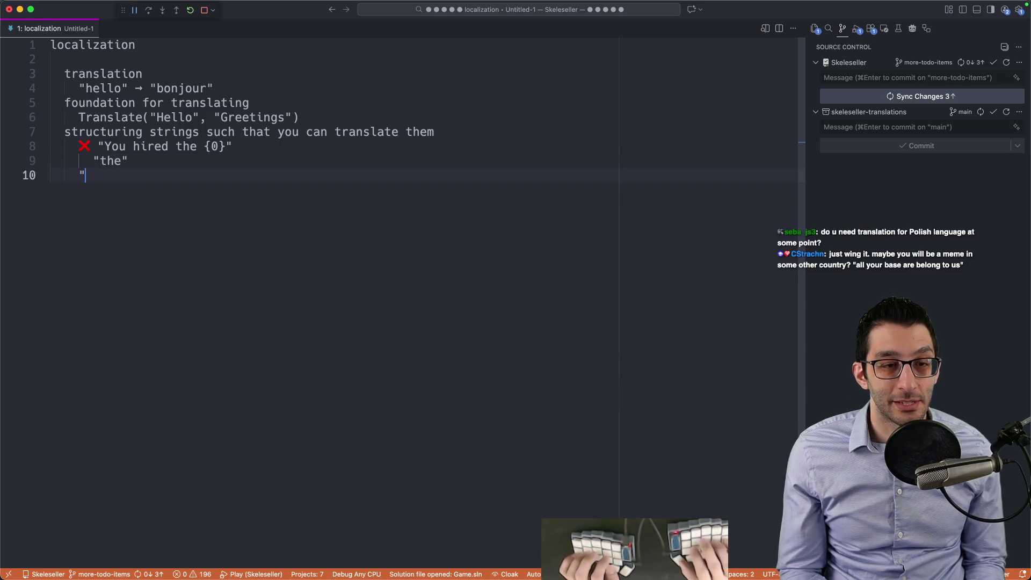
type("You hired the Golem")
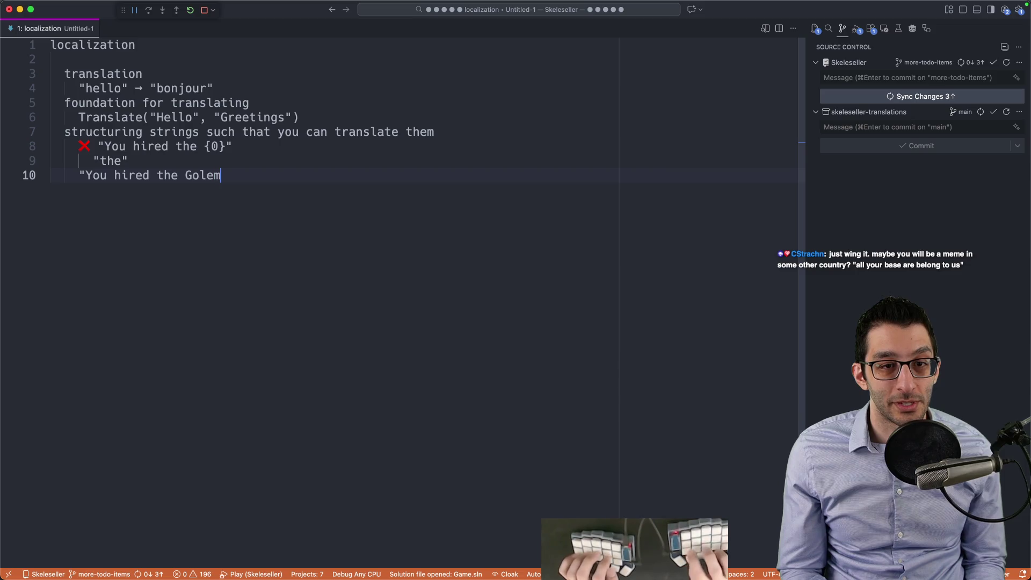
Step: Duplicate the line into separate 'You hired the' entries for Archer, Mage and Rogue
key("shift+alt+Down")
key("alt+BackSpace")
type("Arc")
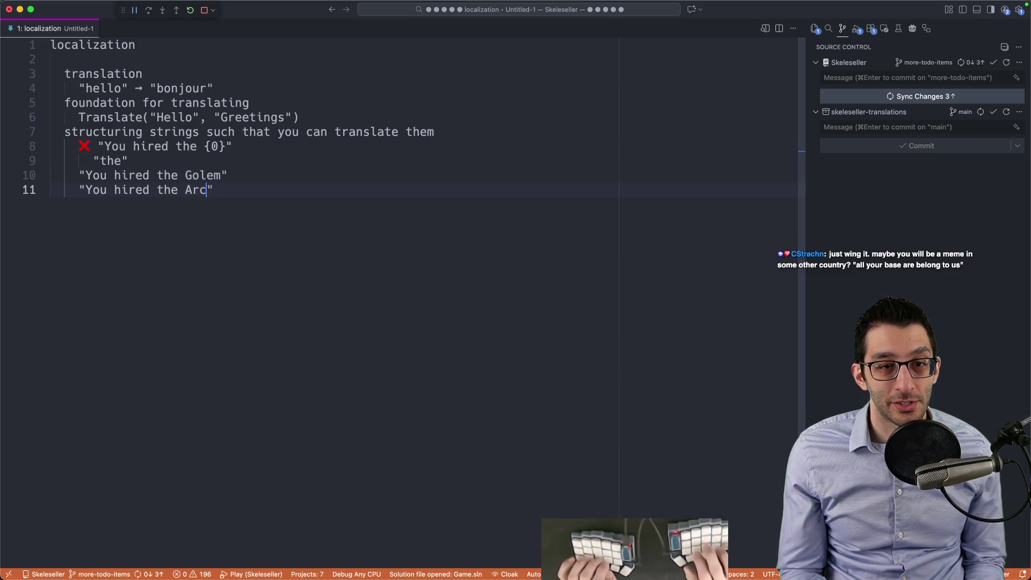
type("her")
key("shift+alt+Down")
key("alt+shift+Left")
type("Mage")
key("shift+alt+Down")
key("alt+shift+Left")
type("Rogue")
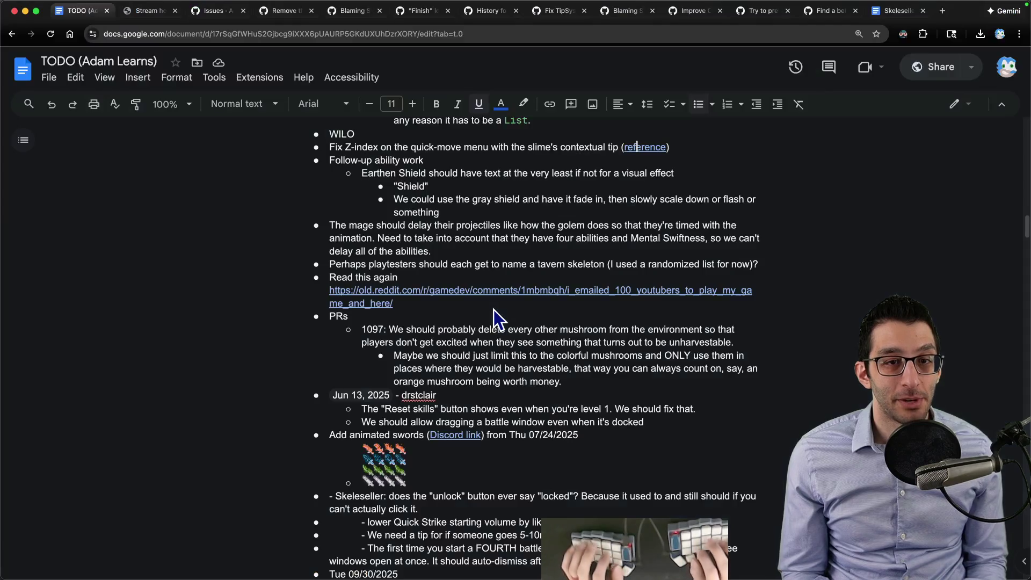
Step: Add a 'big problem' point noting you can't verify this yourself, then search files for 'ko'
key("Return")
key("Return")
type("roblem")
key("Return")
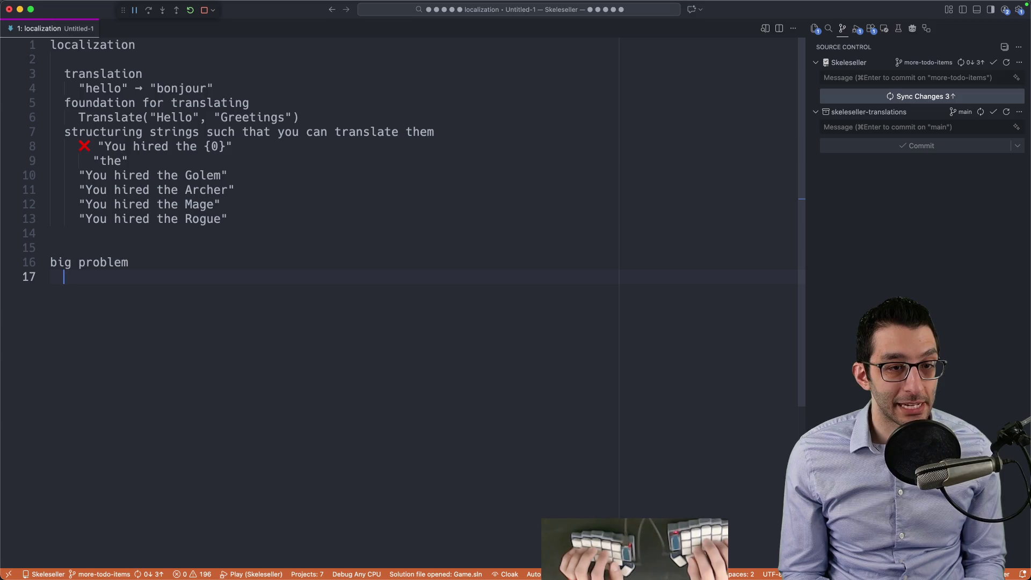
key("Tab")
type("you cna't verify this yourself")
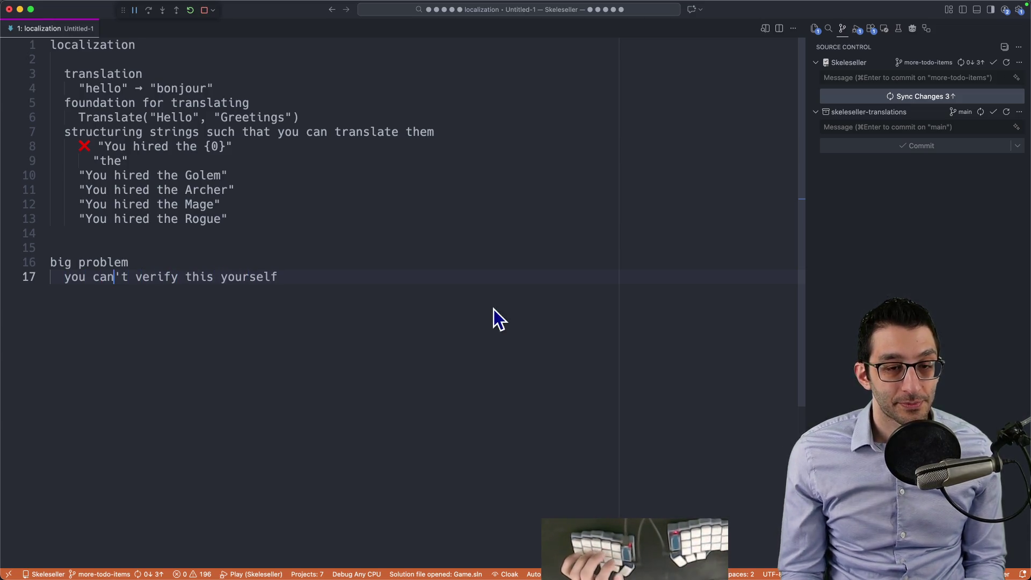
key("super+p")
type("ko")
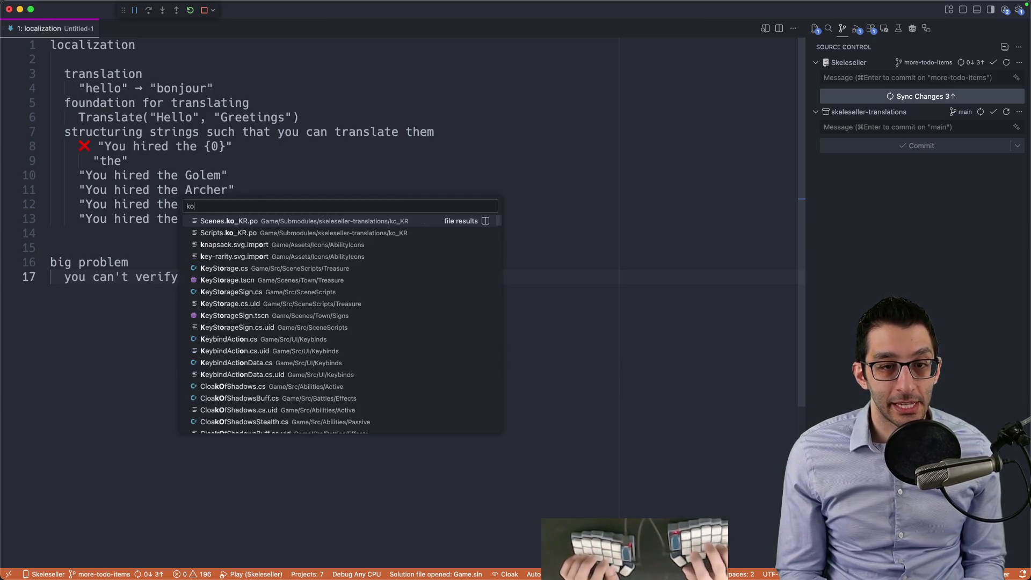
Step: Open Scenes.ko_KR.po and highlight the Korean strings on lines 651 and 656, including Start Battle
key("Return")
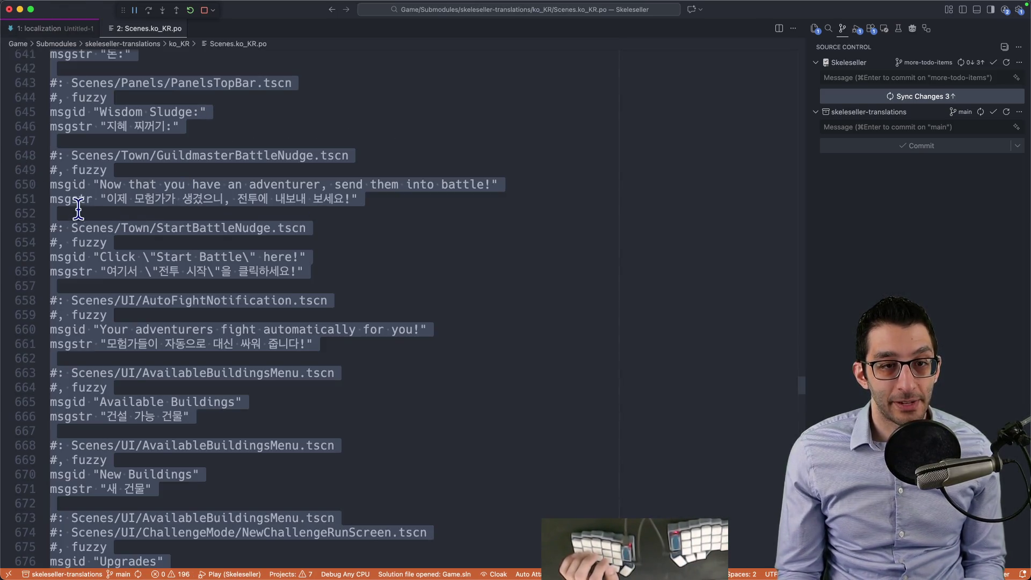
left_click(100, 199)
left_click_drag(100, 199, 419, 201)
left_click_drag(97, 272, 394, 282)
left_click(197, 272)
left_click_drag(97, 271, 398, 272)
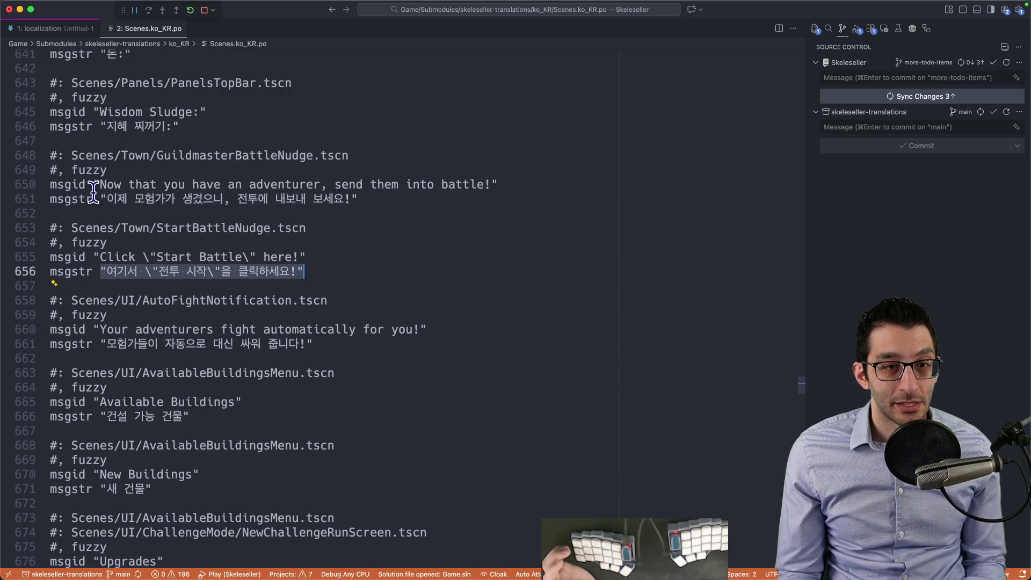
left_click_drag(104, 198, 351, 201)
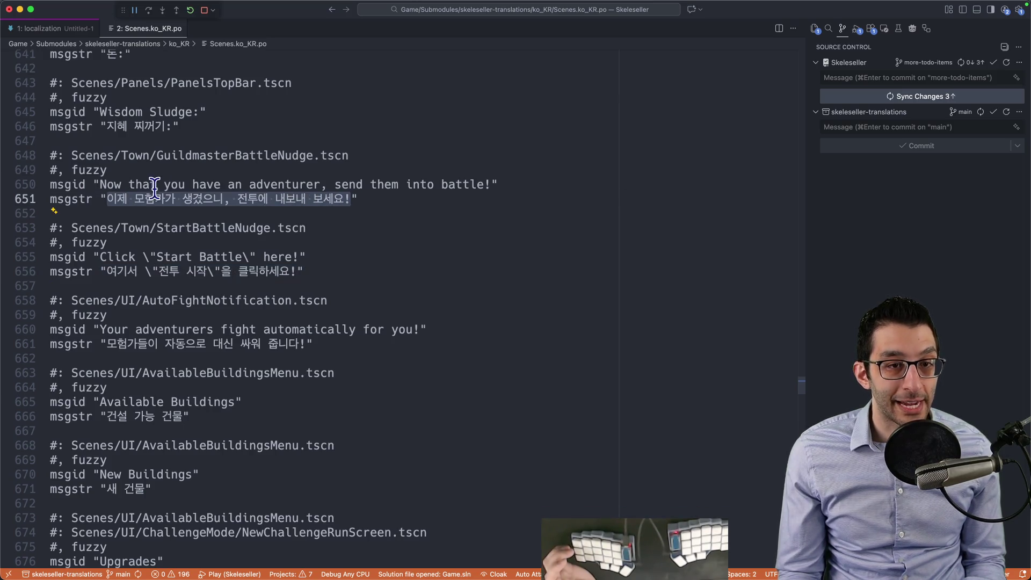
Step: Compare the English send-adventurers message with its Korean translation, then start a blank file
left_click_drag(100, 184, 493, 183)
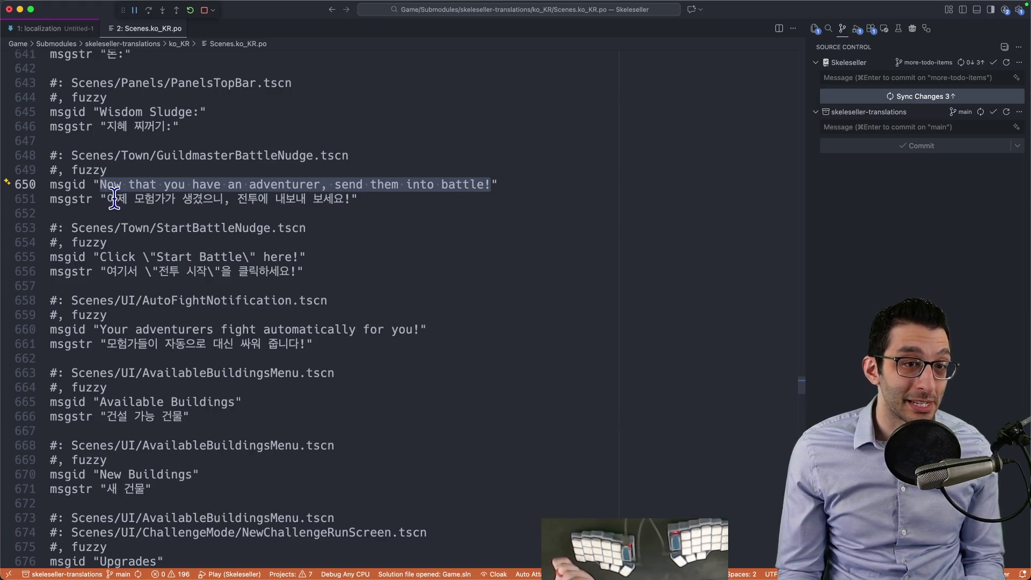
left_click_drag(104, 199, 351, 201)
left_click(303, 208)
double_click(290, 198)
left_click(282, 201)
left_click(372, 200)
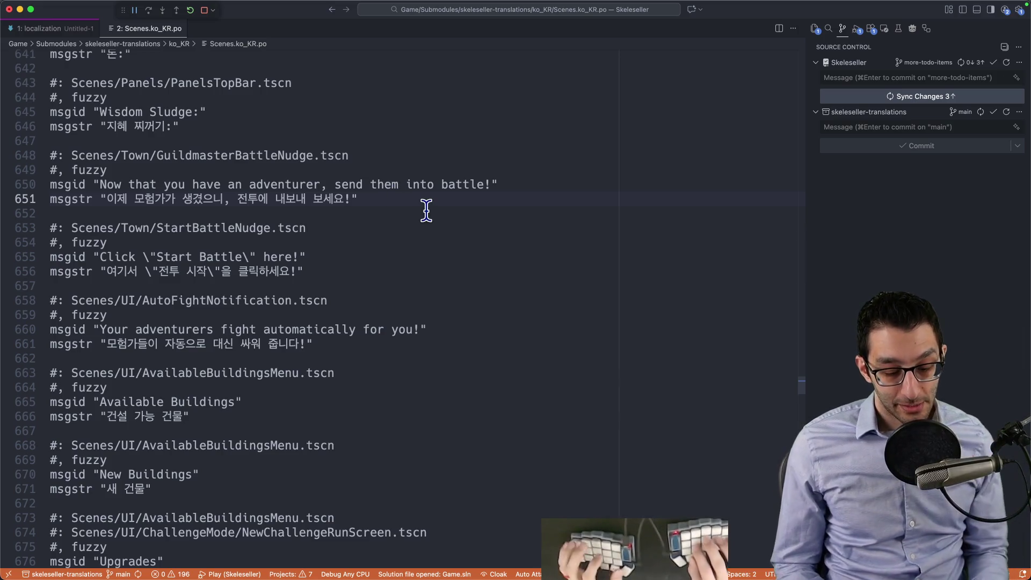
key("cmd+n")
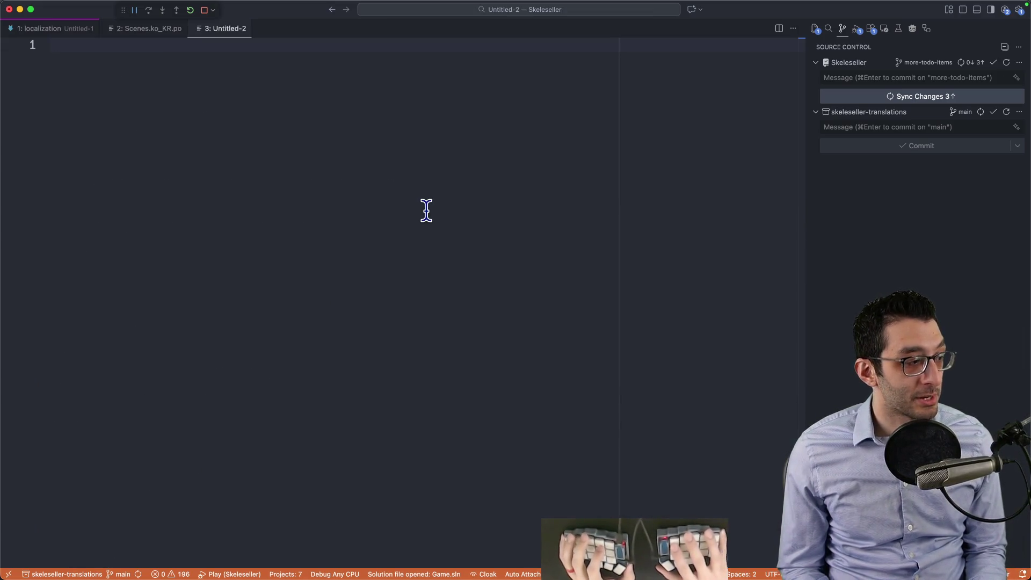
type("site")
Step: Add landing page and contact form requirement lines under buy button and highlight all three
key("Return")
type("requirements       ")
type("\"bu")
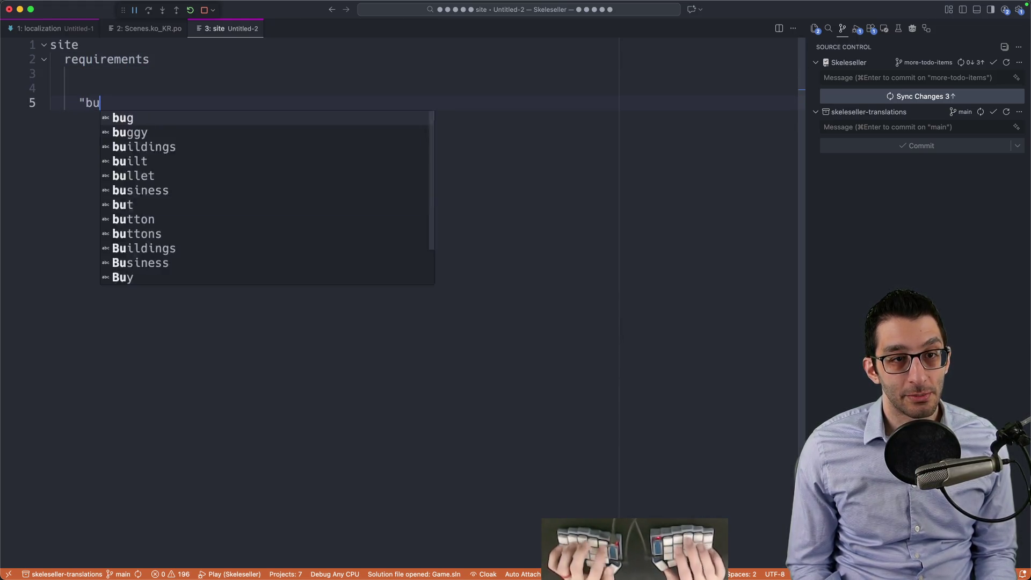
type("y button\"     ")
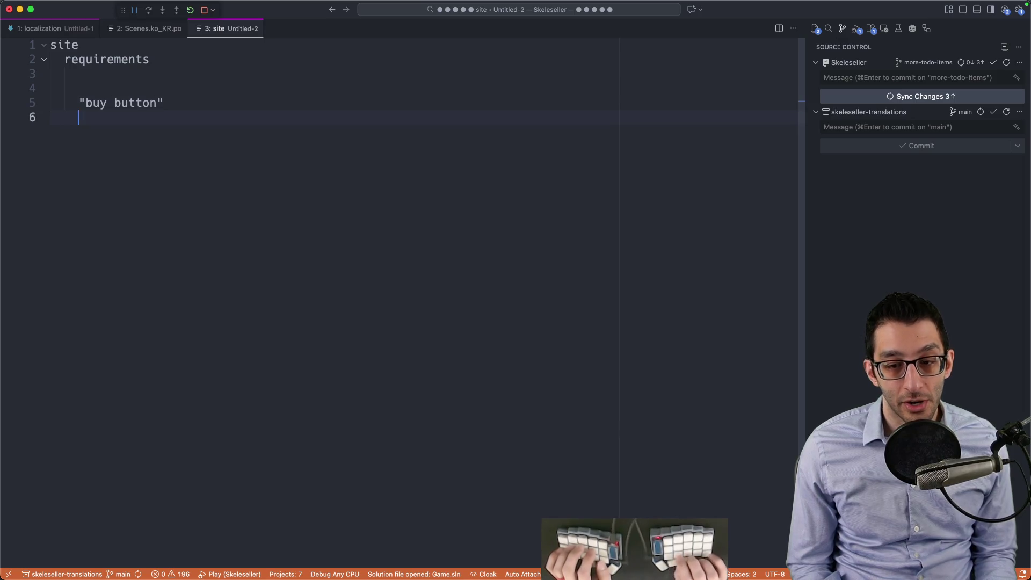
type("landing page")
key("Return")
type("contact form")
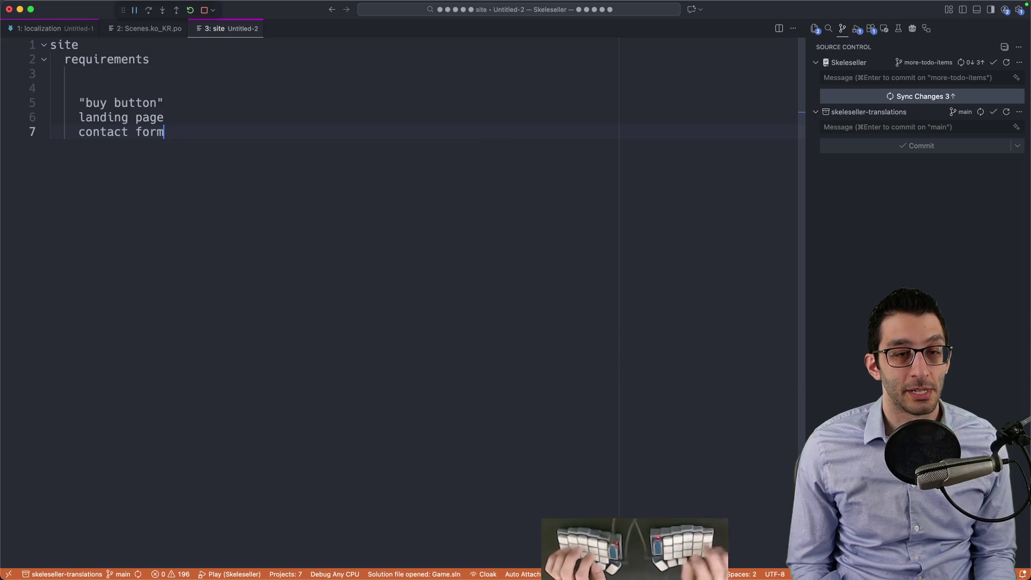
left_click_drag(80, 103, 281, 143)
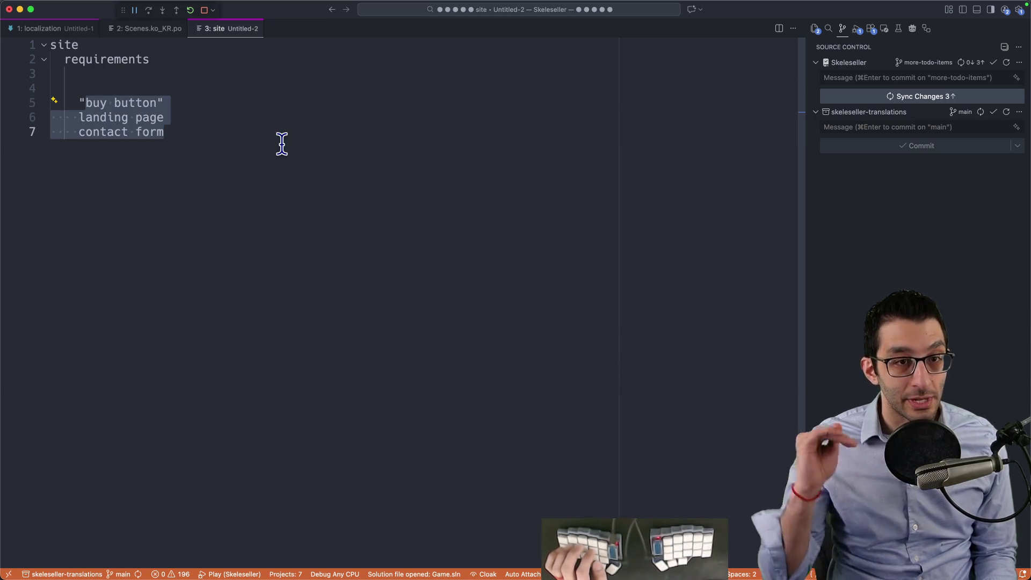
Step: Point at each requirement item in turn, then return to Scenes.ko_KR.po and highlight line 656
left_click(84, 45)
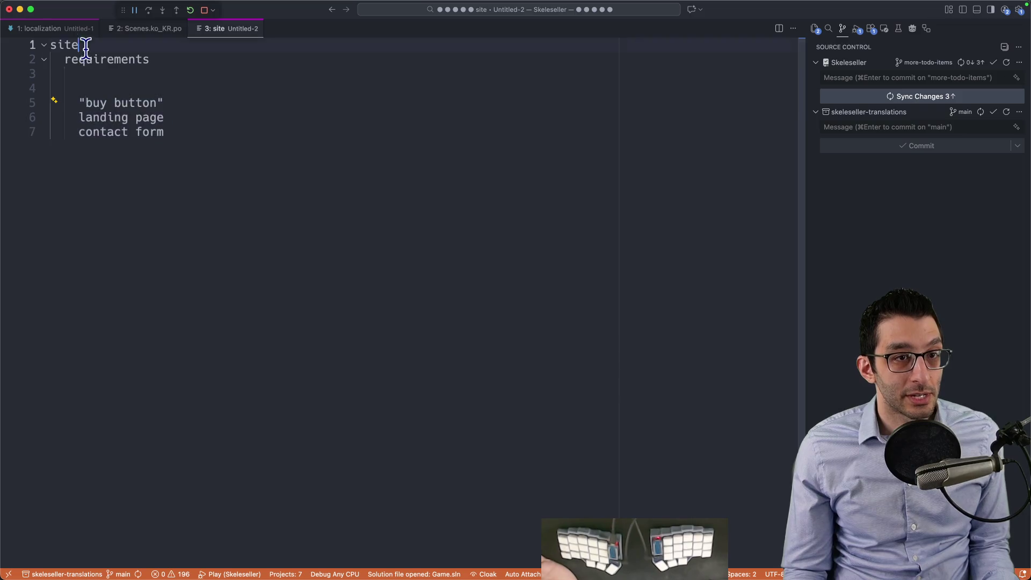
left_click_drag(80, 103, 236, 102)
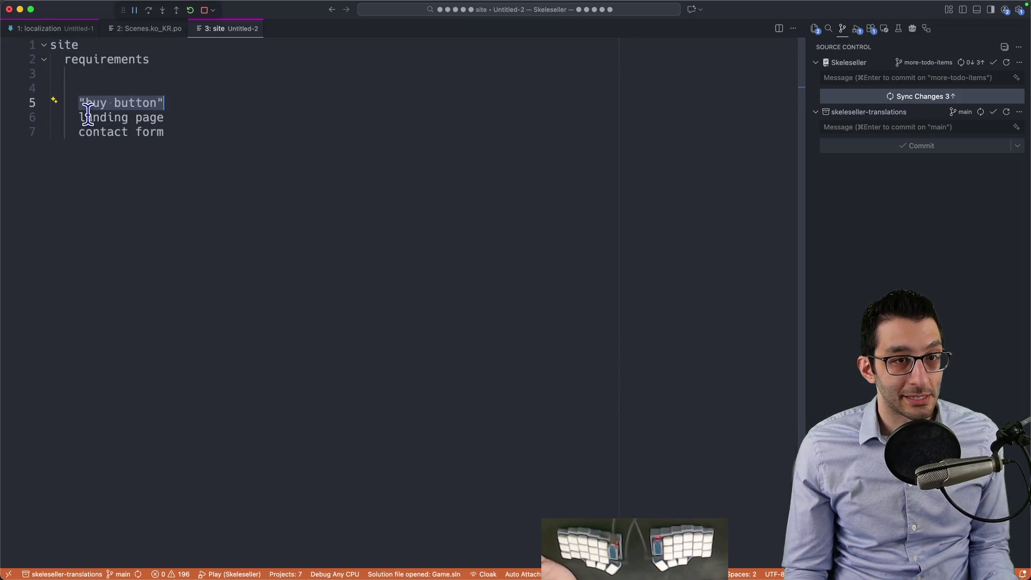
left_click_drag(75, 117, 231, 117)
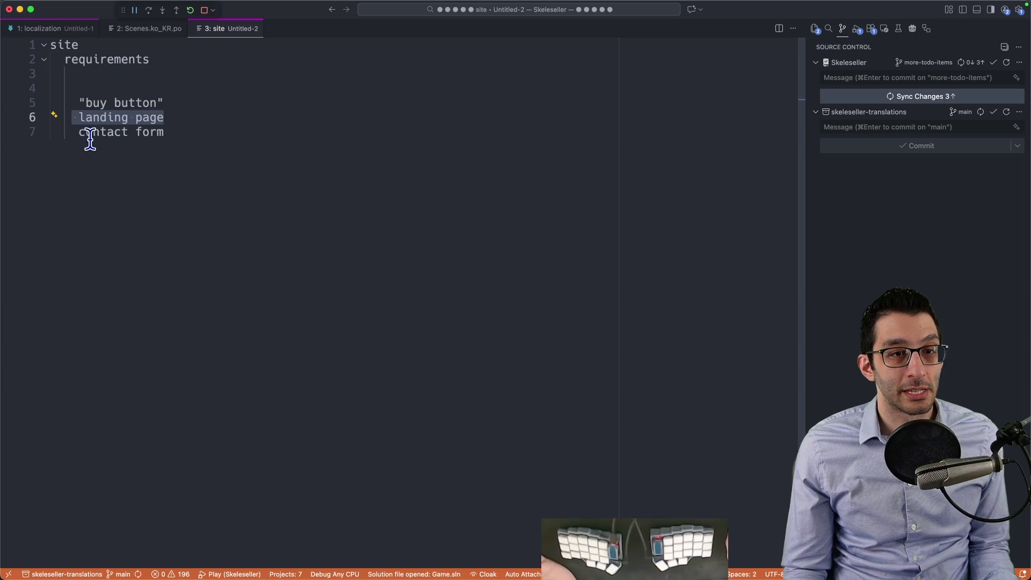
left_click_drag(73, 133, 361, 135)
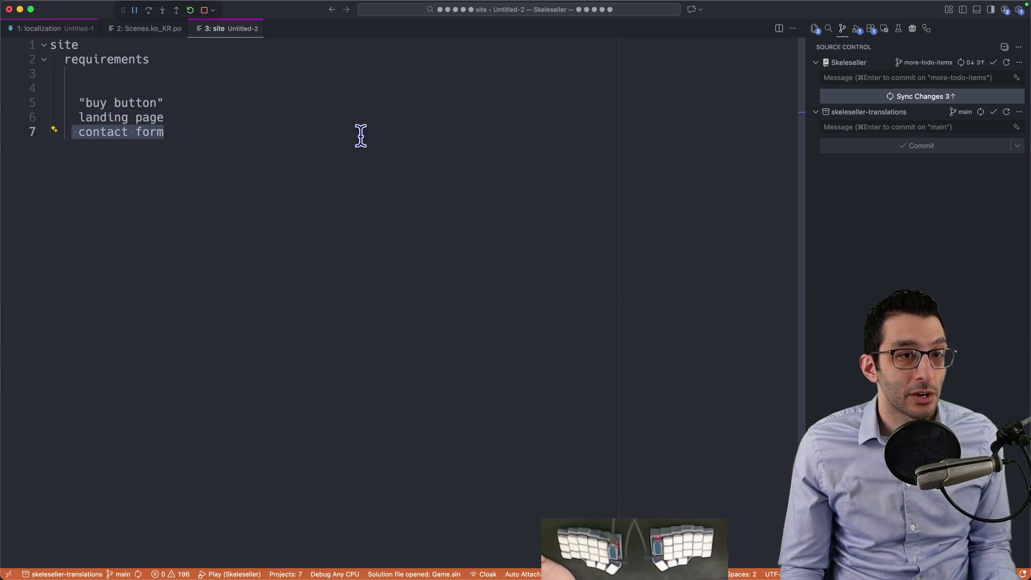
left_click(336, 161)
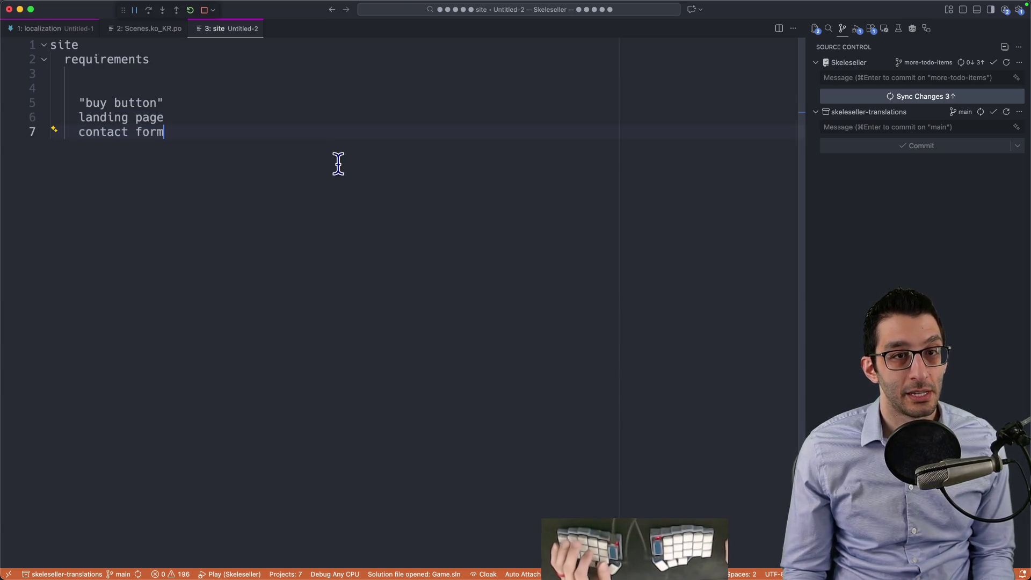
key("ctrl+2")
left_click_drag(107, 271, 289, 271)
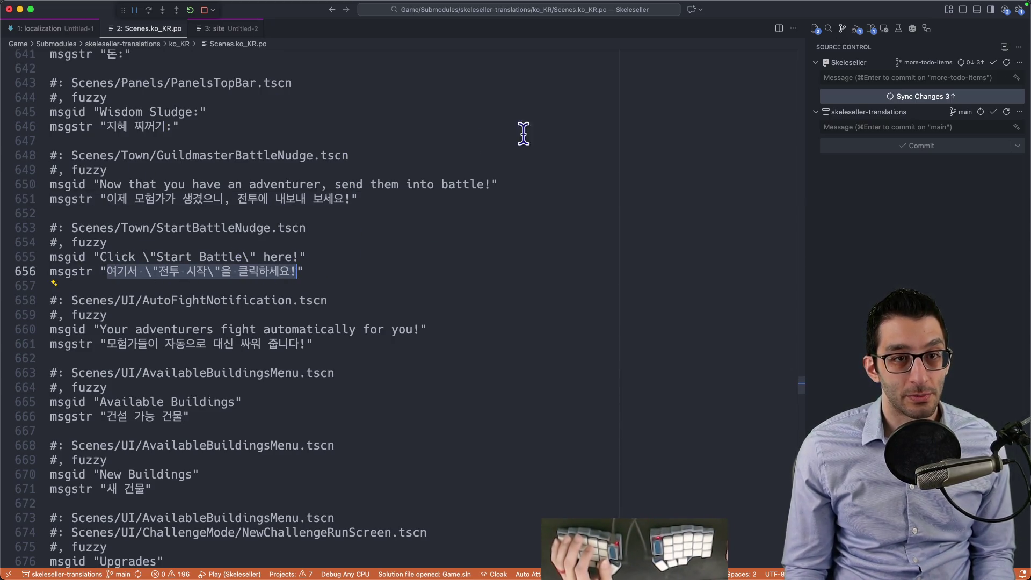
Step: Close the localization notes, site notes and Korean file without saving, returning to the TODO doc
key("super+1")
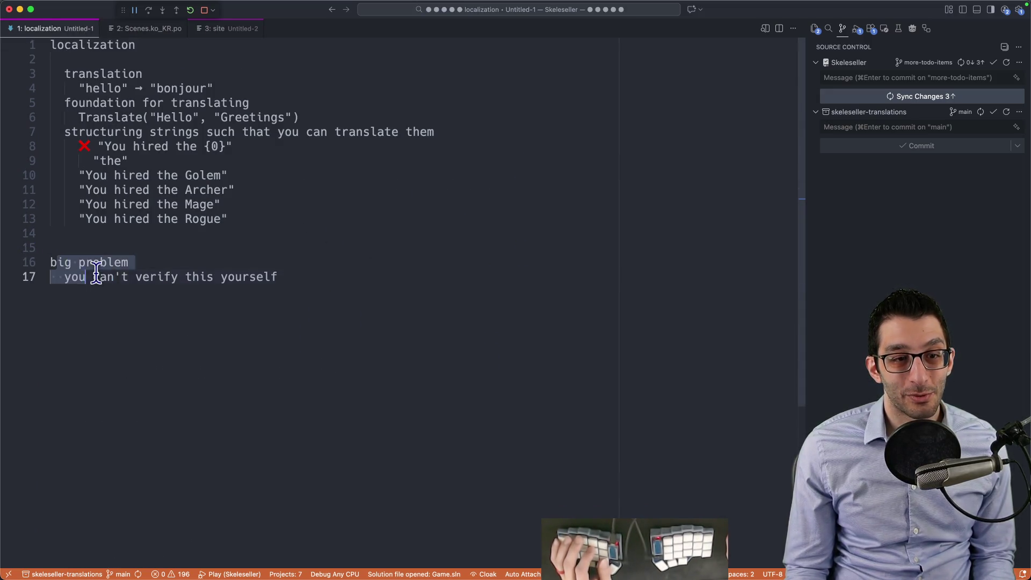
key("super+w")
key("super+d")
key("super+w")
key("super+d")
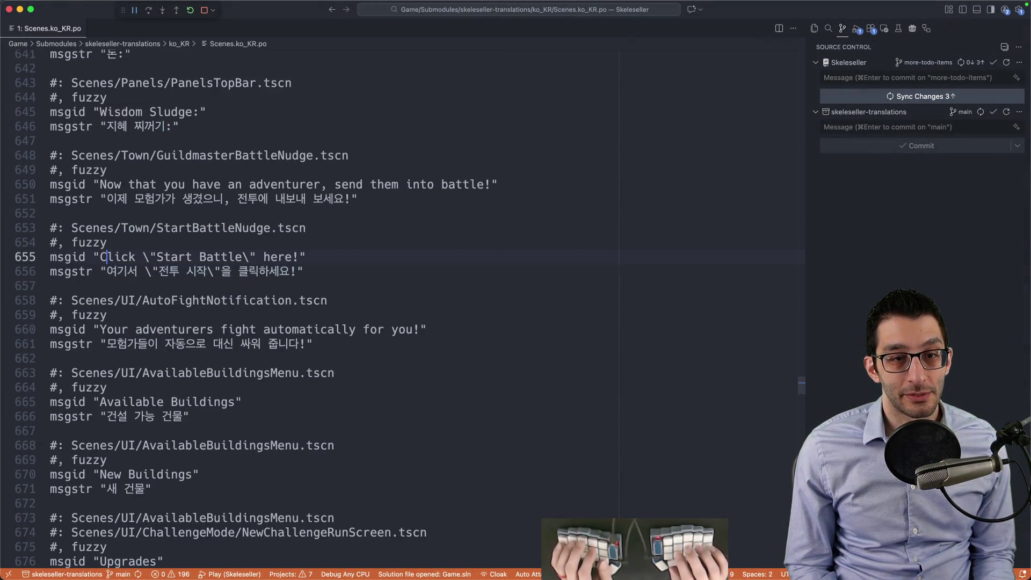
key("super+w")
key("super+w")
key("super+Tab")
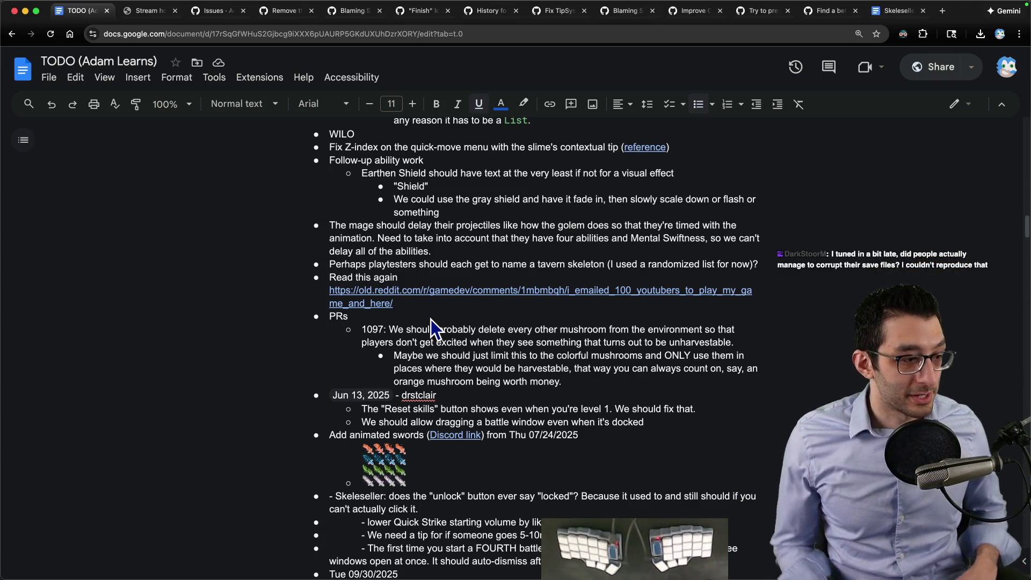
Step: Load Weblate in a new tab, enter the Skeleseller project and highlight Chinese (Simplified Han script)
key("ctrl+t")
type("weblate")
key("Return")
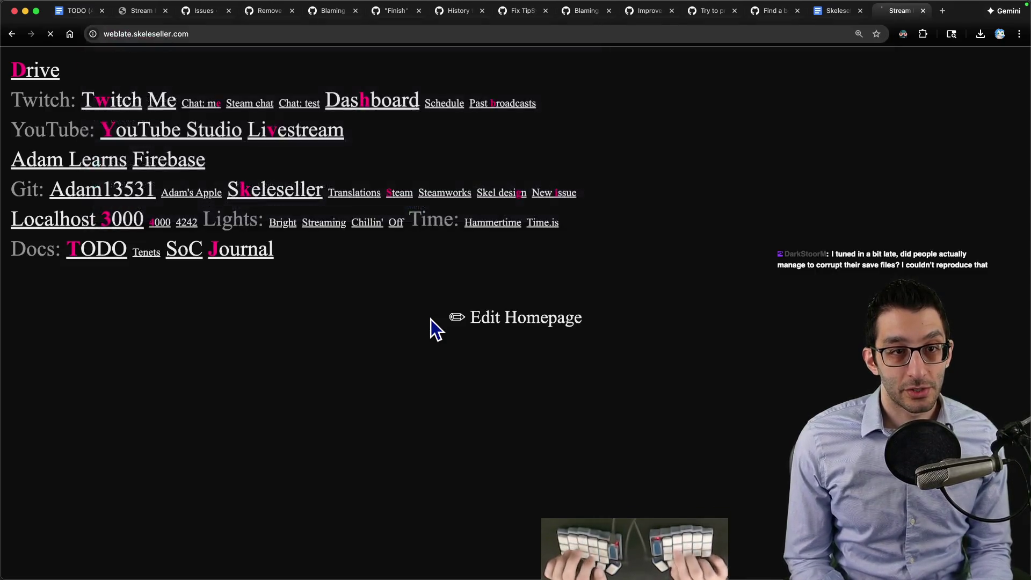
left_click(57, 175)
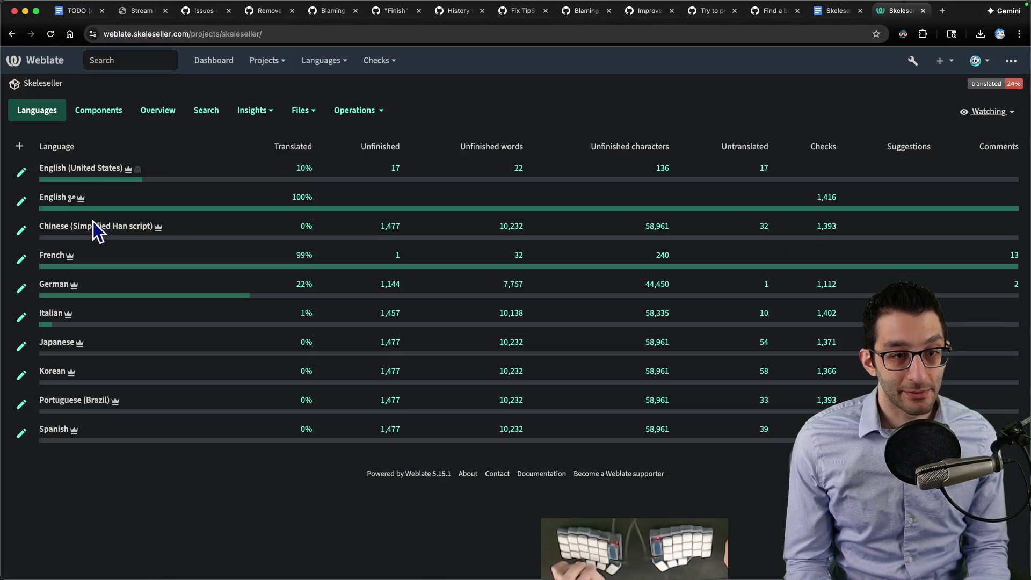
left_click_drag(174, 227, 40, 227)
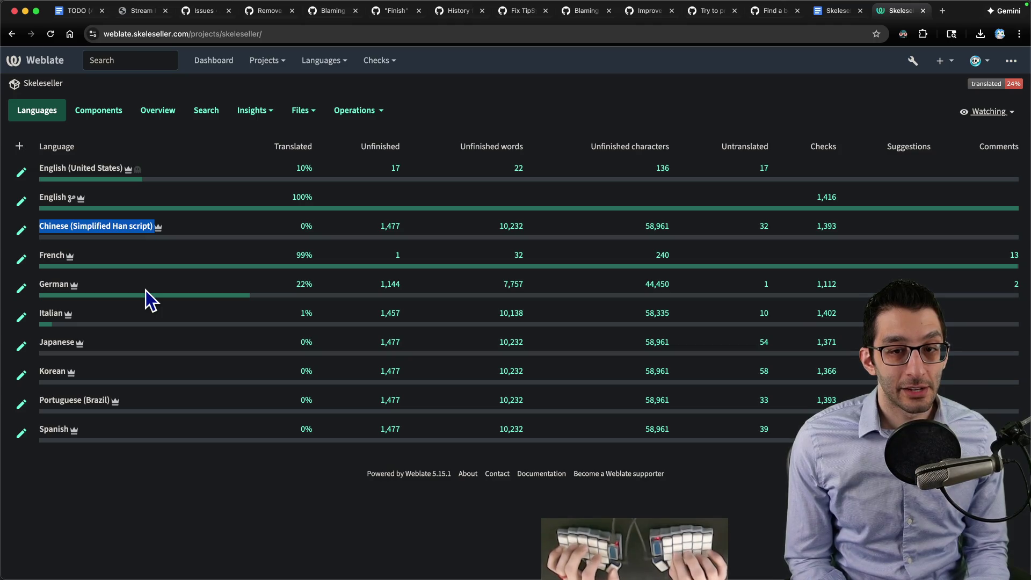
Step: Jot and discard a brief 'Dutch' scratch note, then return via Weblate to the TODO document tab
key("super+Tab")
type("Dutch")
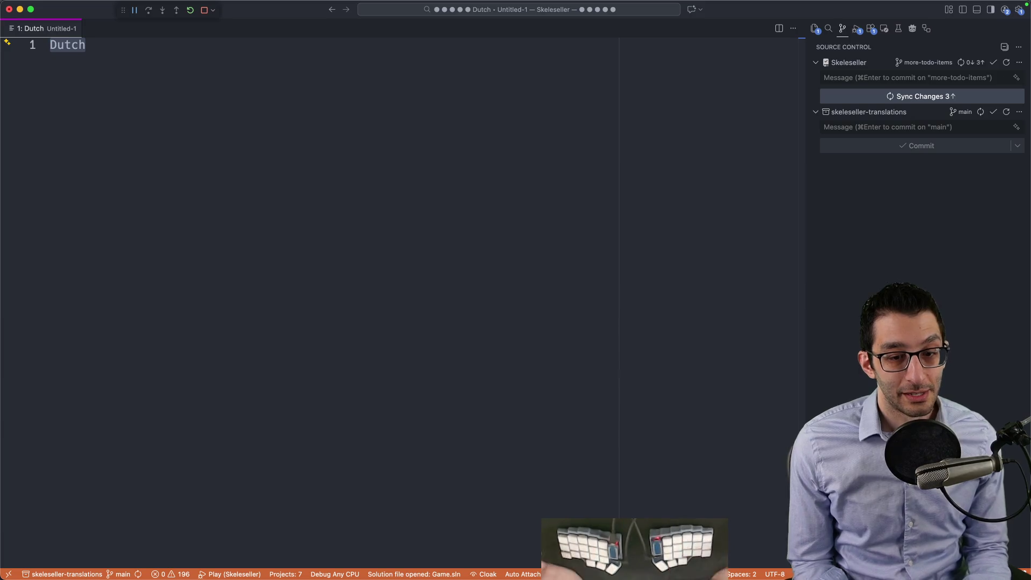
key("super+w")
key("super+d")
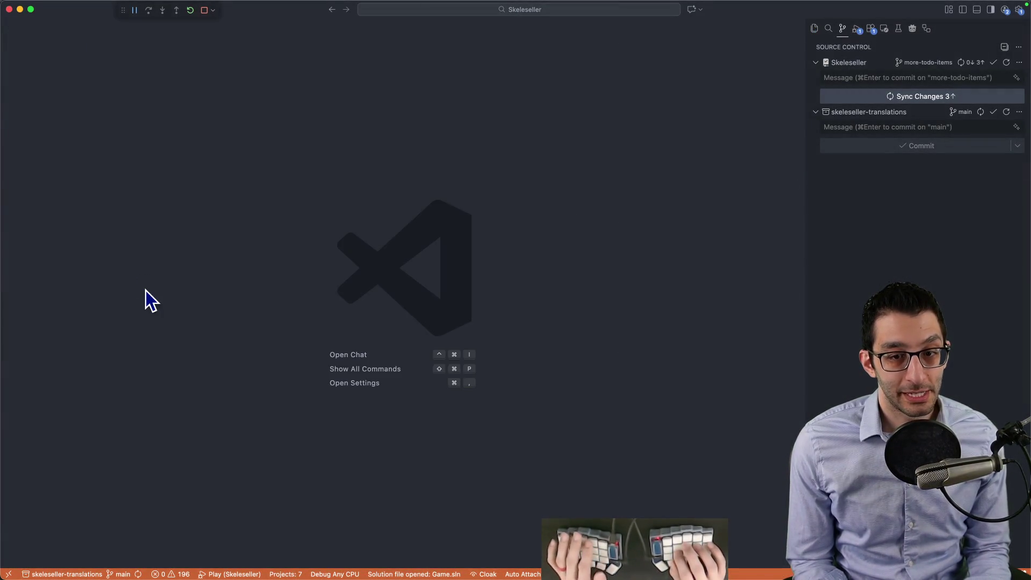
key("super+Tab")
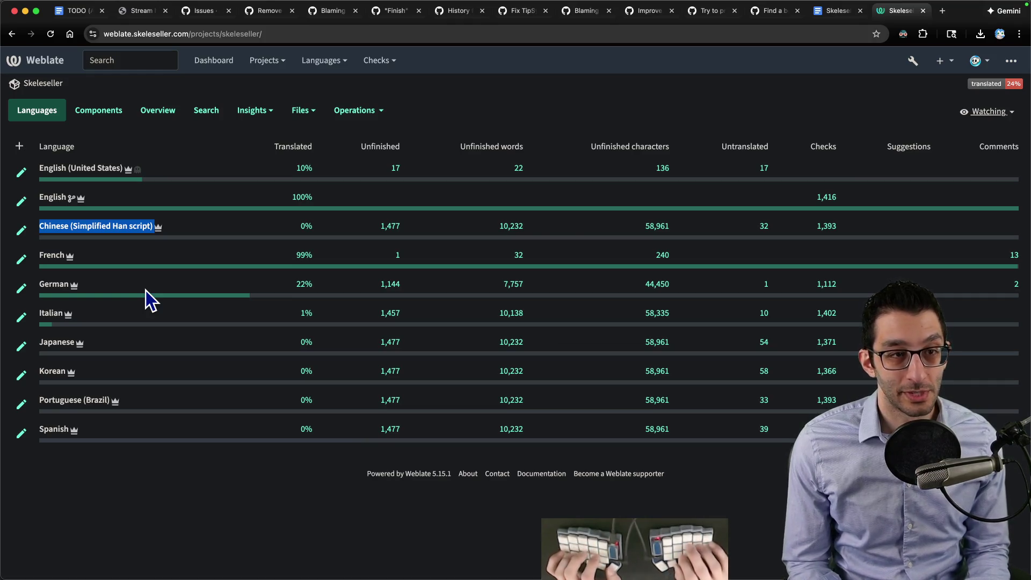
key("super+1")
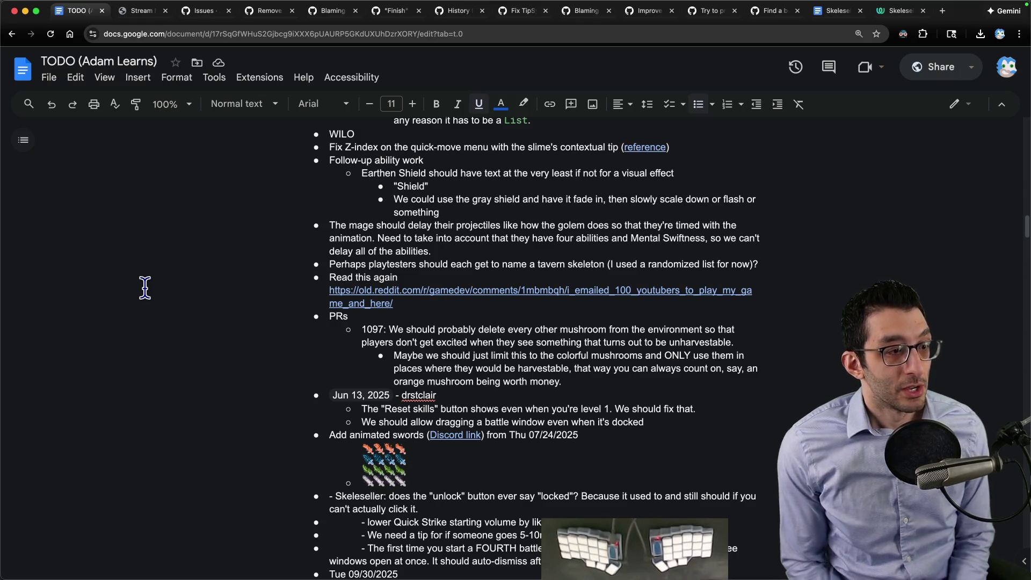
Step: Start a 'game dev problem' note with indented points, trimming 'solve' from the duplicated line
key("super+Tab")
key("super+n")
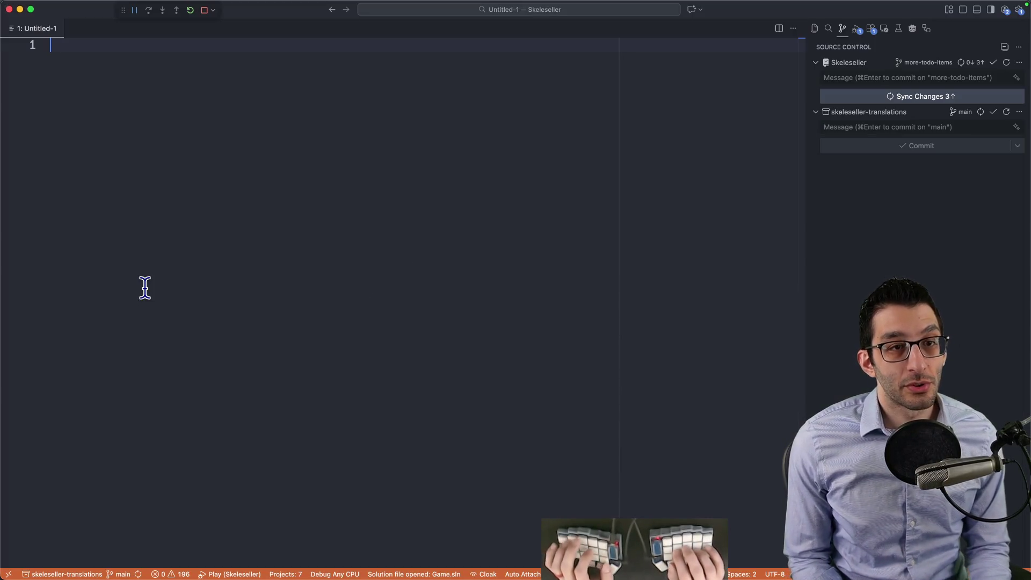
type("game dev problem")
key("Return")
key("Tab")
type("you can learn it")
key("Return")
type("you can solve it")
key("Escape")
key("super+d")
key("alt+Left")
key("alt+Left")
key("alt+Delete")
type("verify")
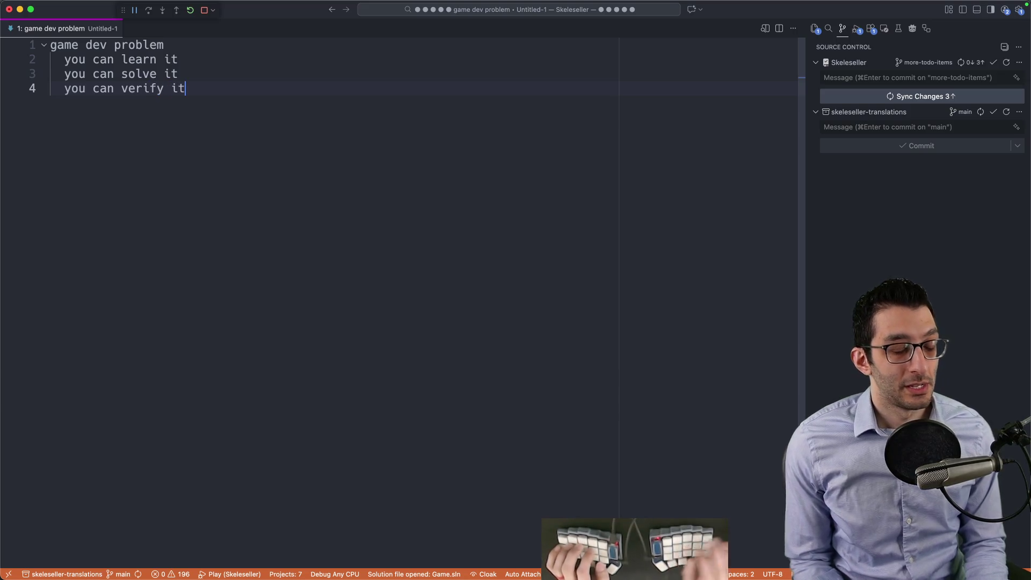
Step: Highlight line 4 and then all four note lines to review them
left_click(186, 88)
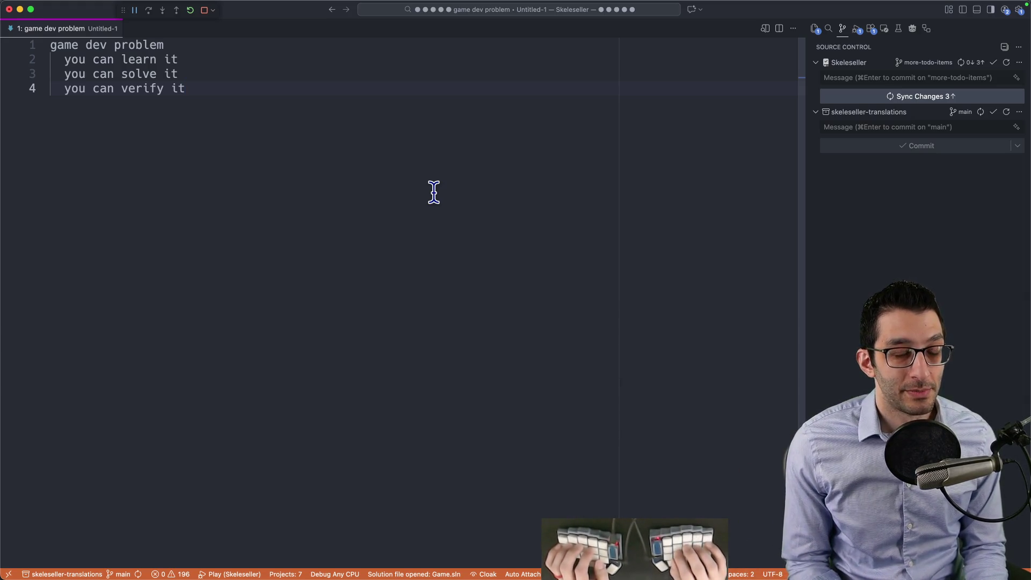
key("shift+Home")
key("Right")
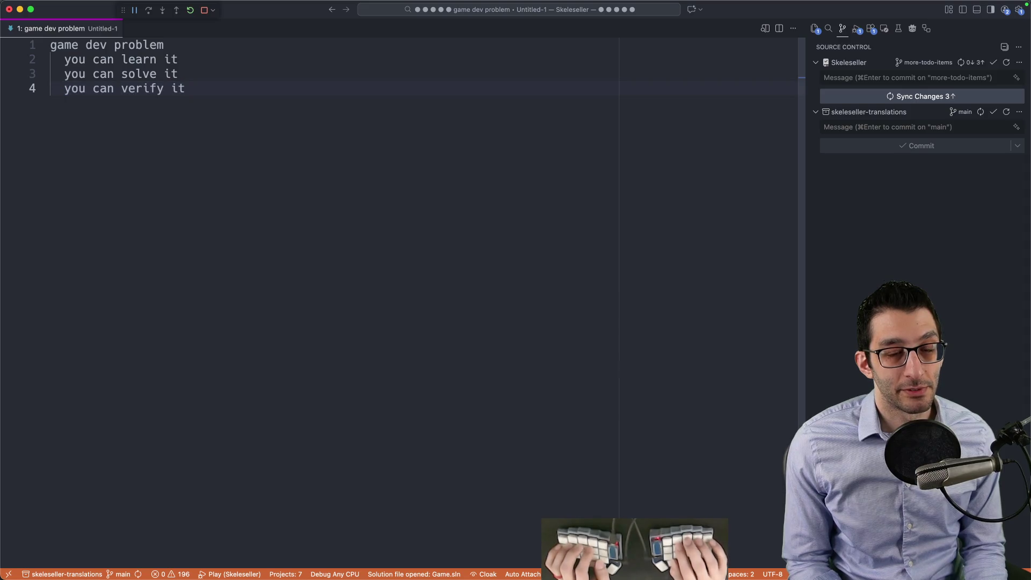
key("shift+Up")
key("shift+Up")
key("shift+Up")
key("shift+Home")
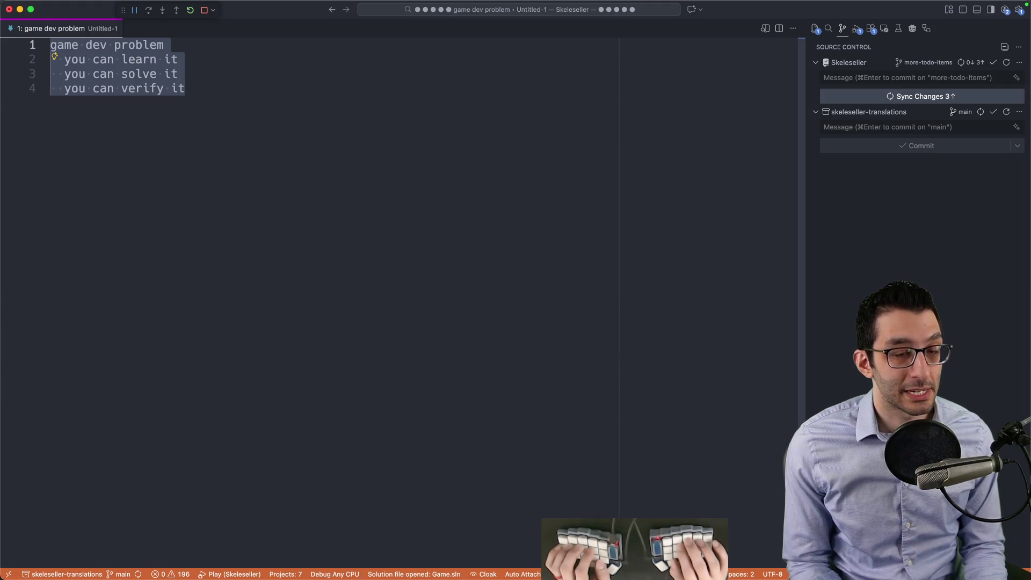
key("Right")
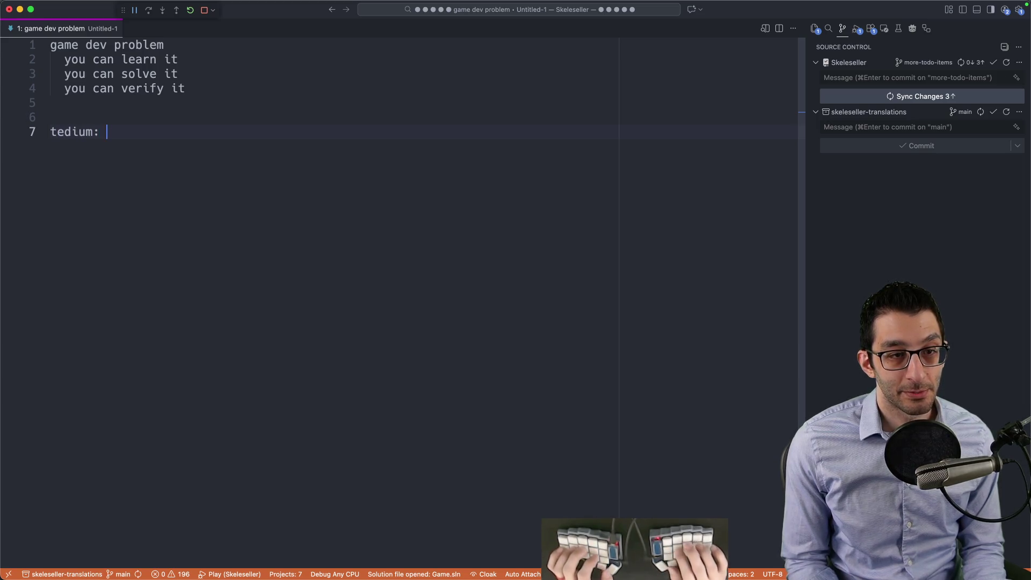
type("difficulty: 5/10")
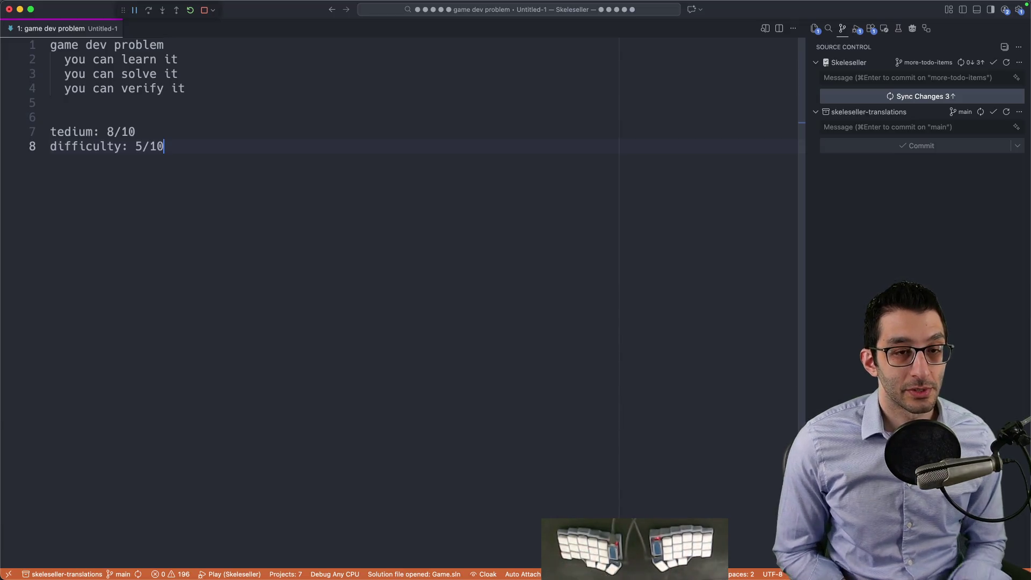
Step: Add tedium 8/10 and difficulty 5/10 ratings plus an Earth Shock entry with an indented Description line
key("Return")
key("Return")
key("Return")
type("ongoing cost")
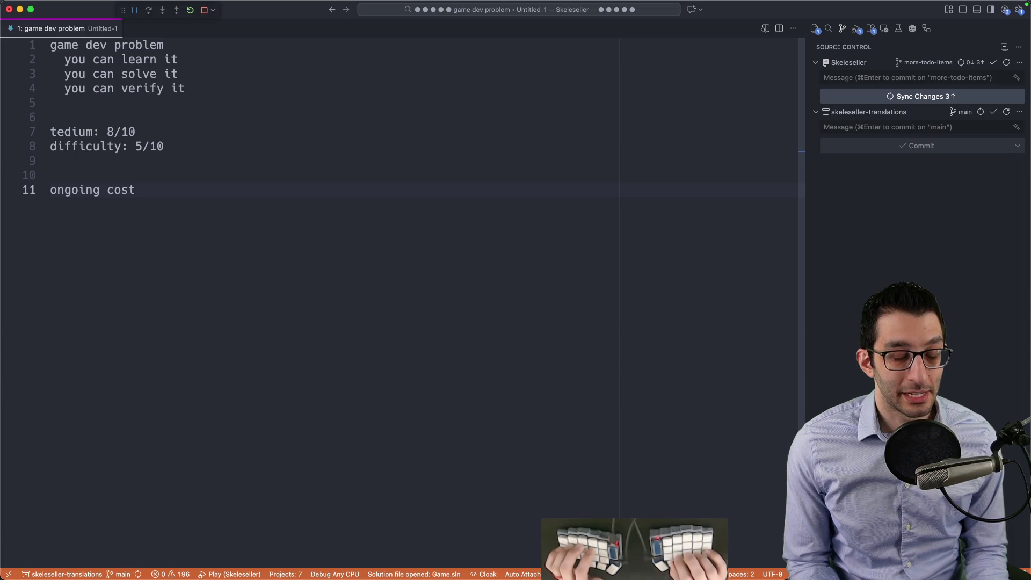
key("Return")
type("\"Earth Shock\"")
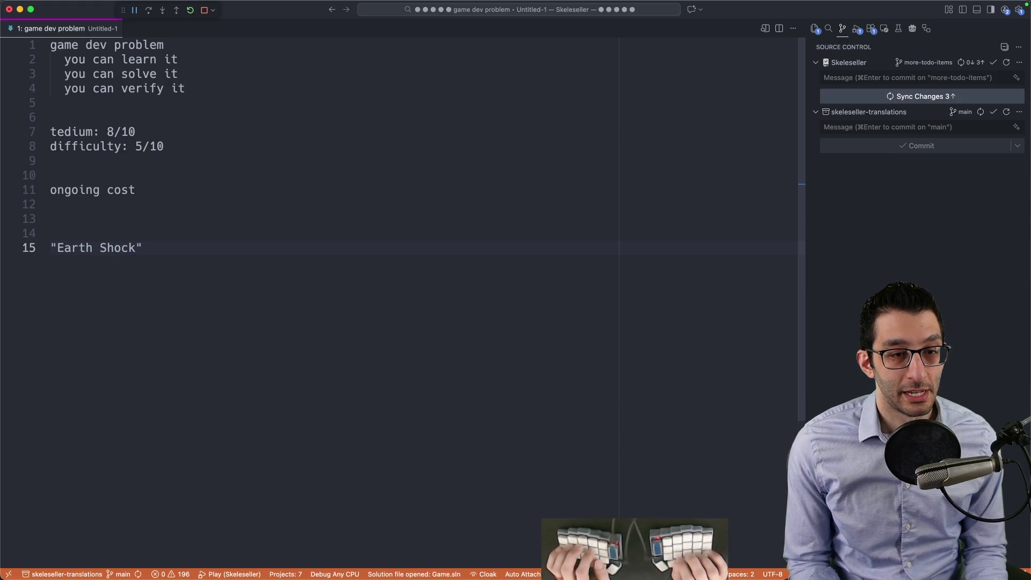
key("Return")
key("Tab")
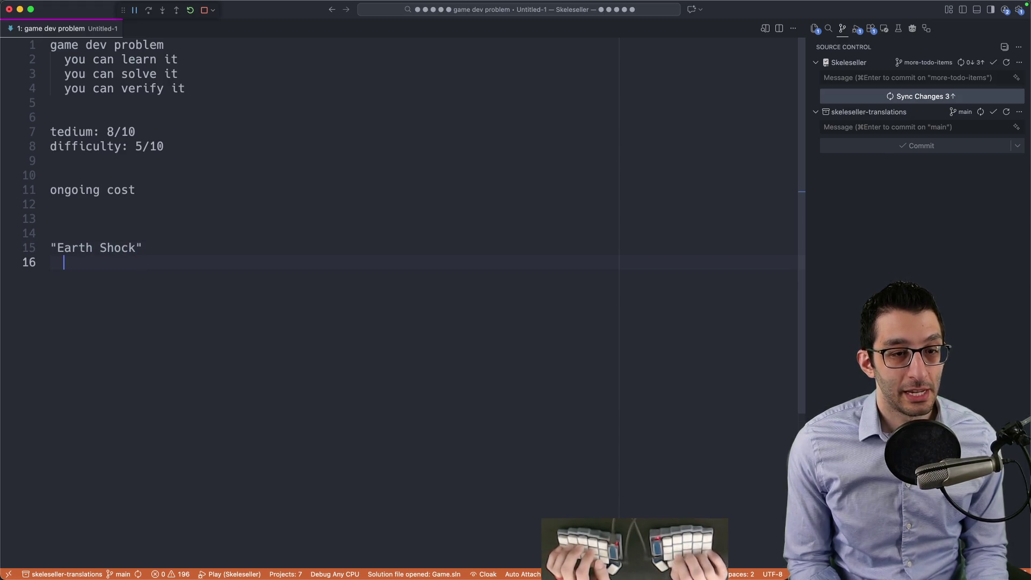
type("\"")
left_click_drag(141, 248, 0, 249)
left_click(150, 265)
key("shift+Home")
Step: Glance at Weblate's languages tab, then close the game dev problem note without saving
key("super+Tab")
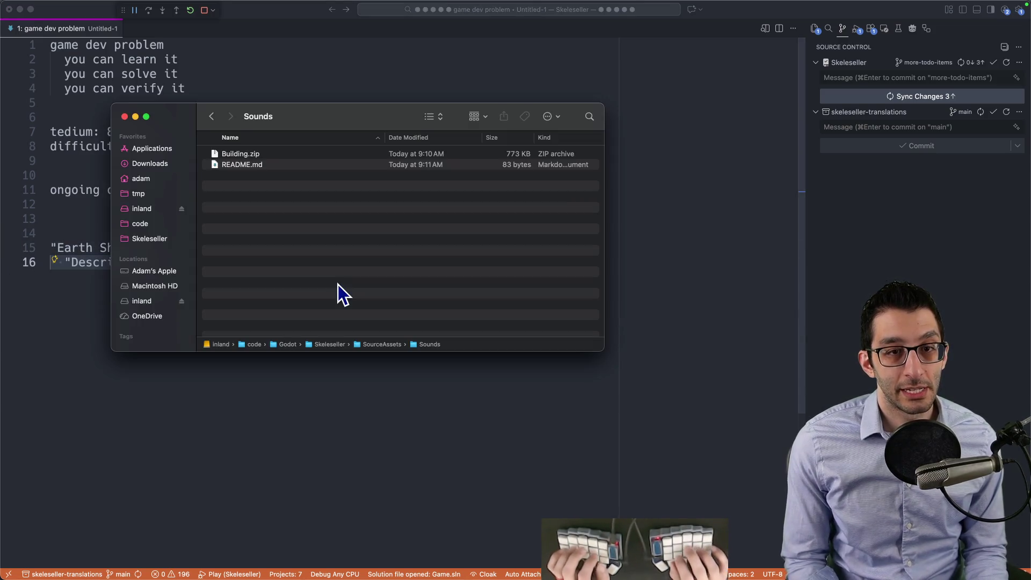
key("super+Tab")
key("super+9")
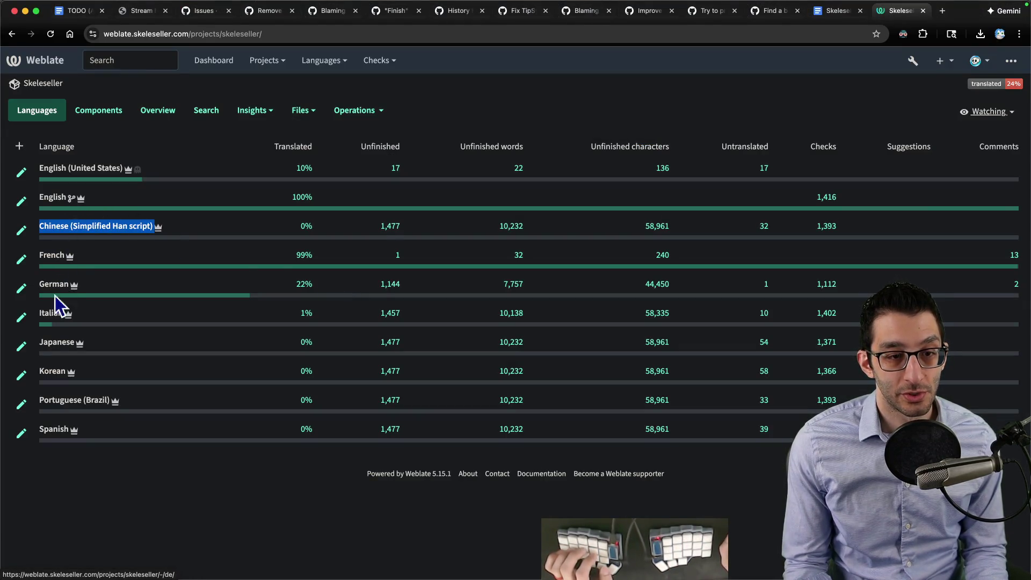
key("Up")
key("shift+Down")
key("shift+Down")
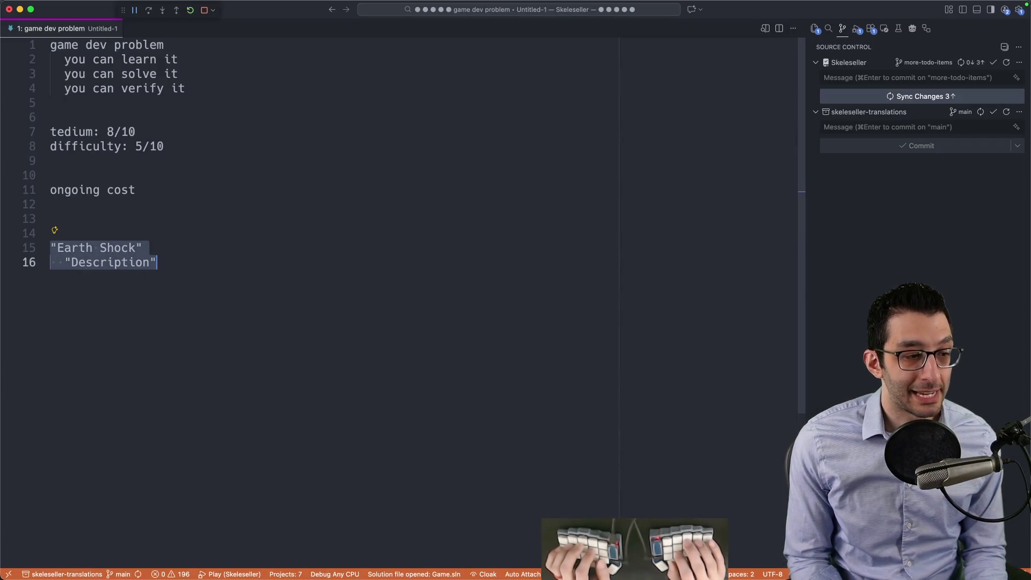
key("super+w")
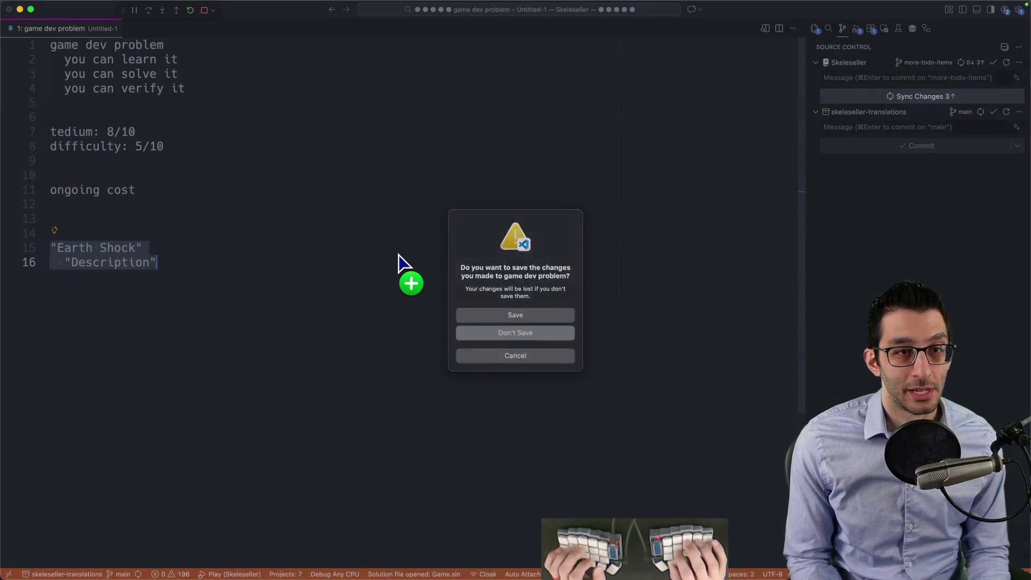
key("super+d")
key("super+Tab")
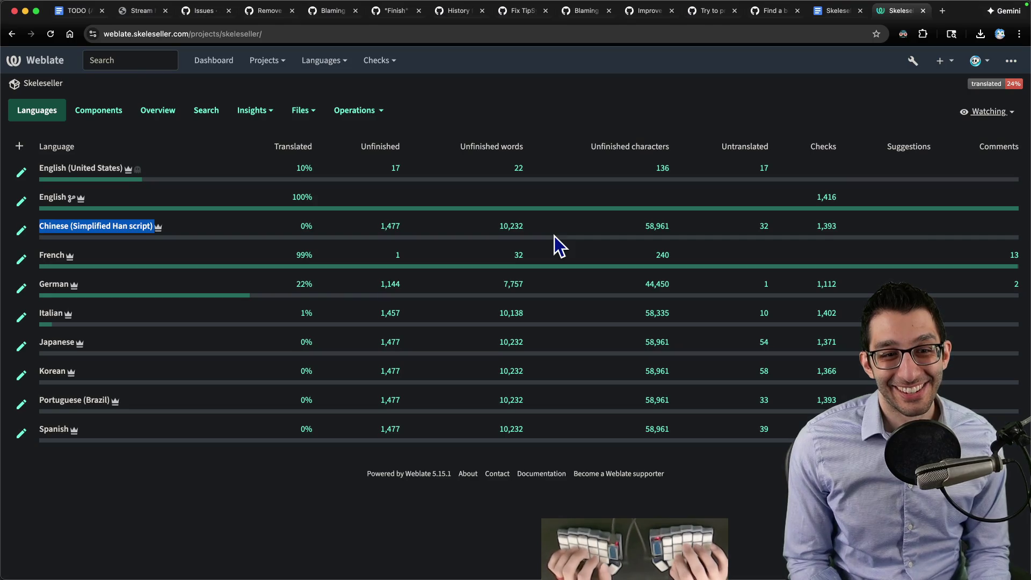
Step: Check the game design document and the Steamworks wishlist report (9,402), then return to the TODO doc
key("super+grave")
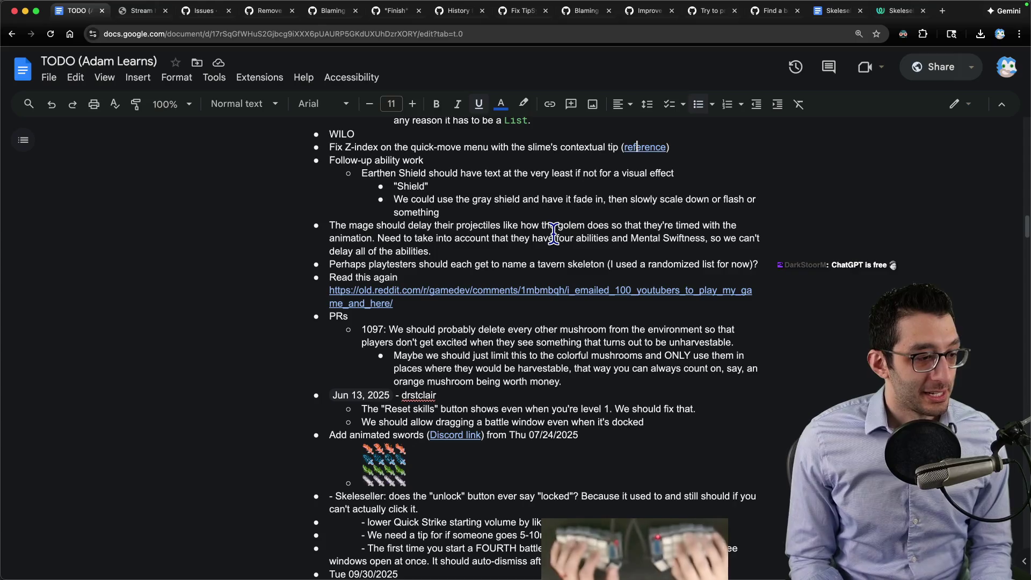
key("super+t")
key("j")
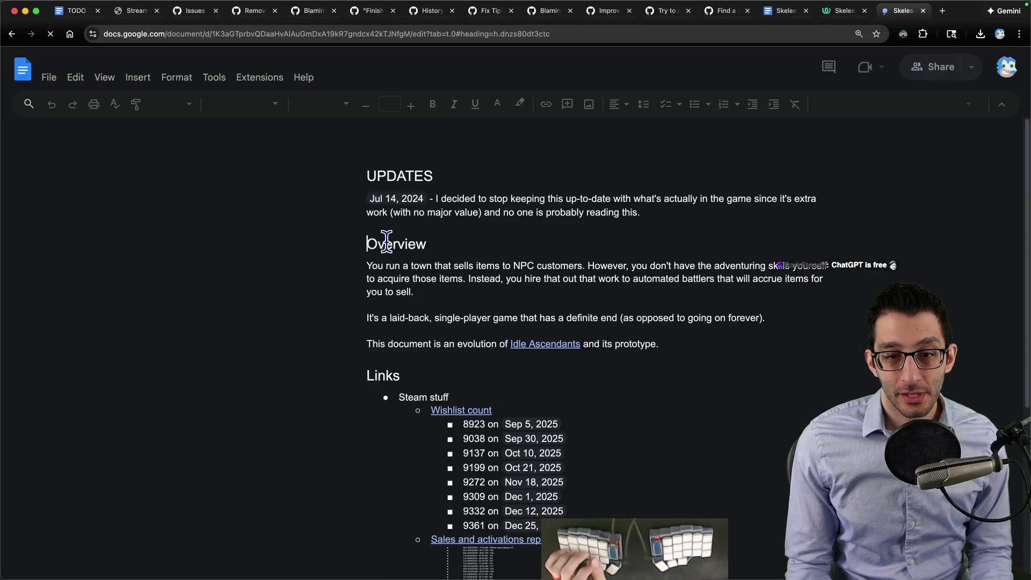
left_click(462, 395, "super")
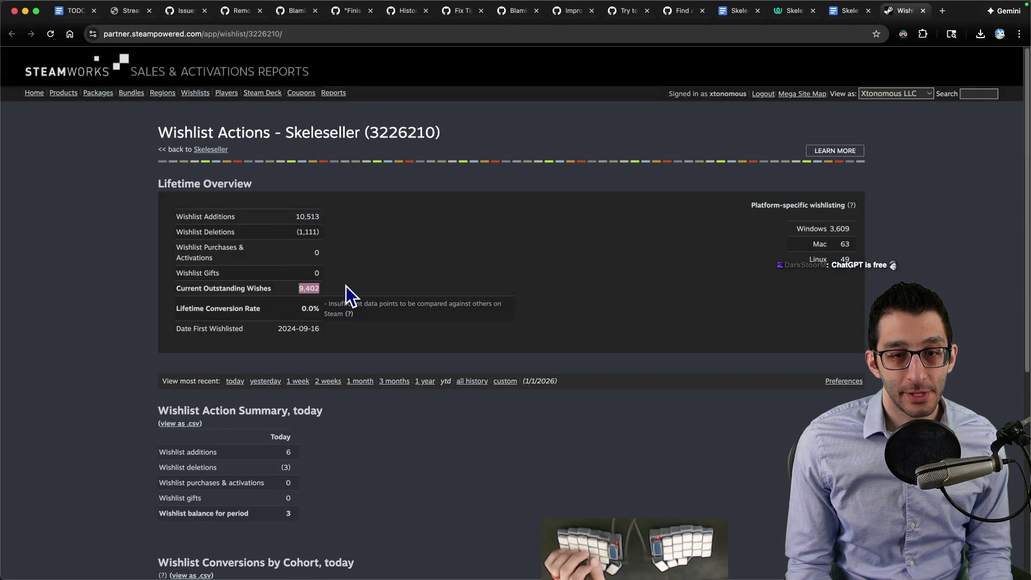
key("super+w")
key("super+1")
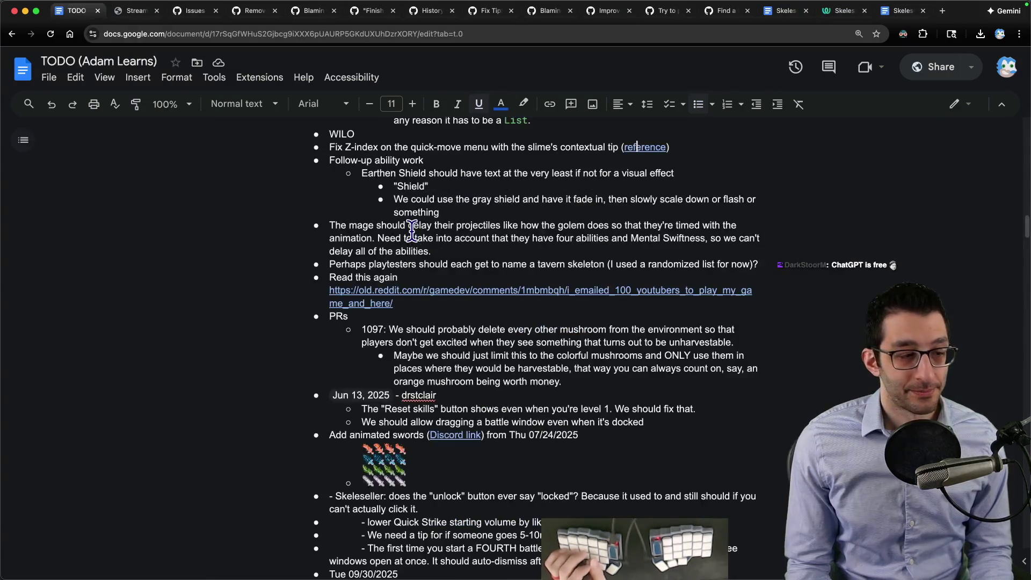
Step: Select the whole 'Fix Z-index' TODO item about the quick-move menu and slime tip
key("super+Tab")
key("super+Tab")
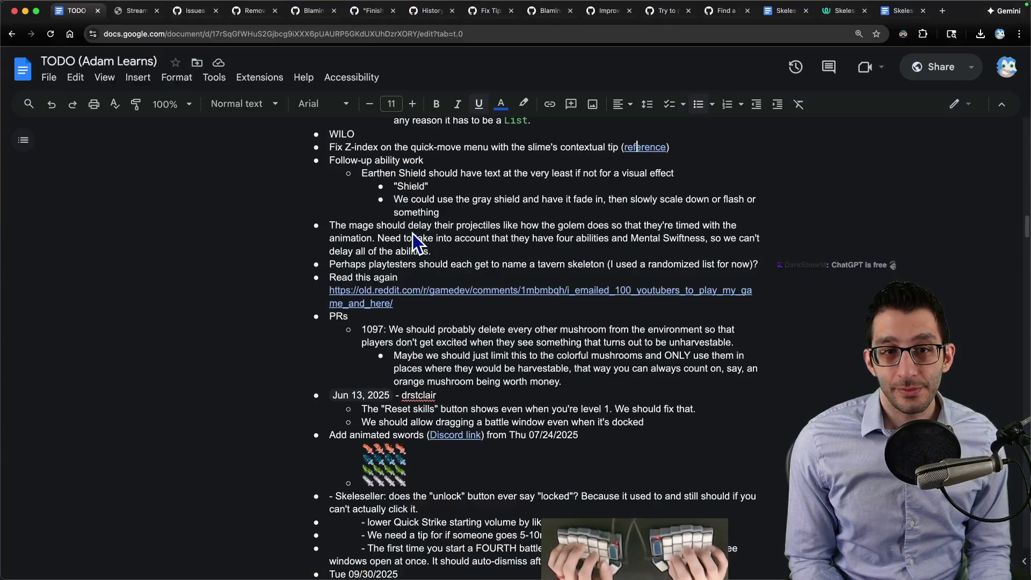
key("super+Right")
key("super+shift+Left")
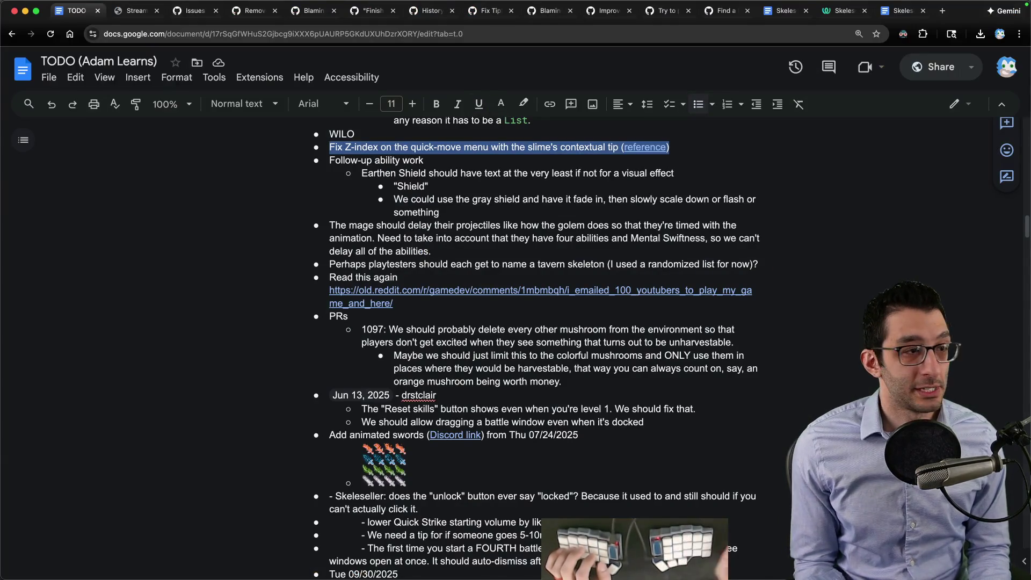
key("super+Tab")
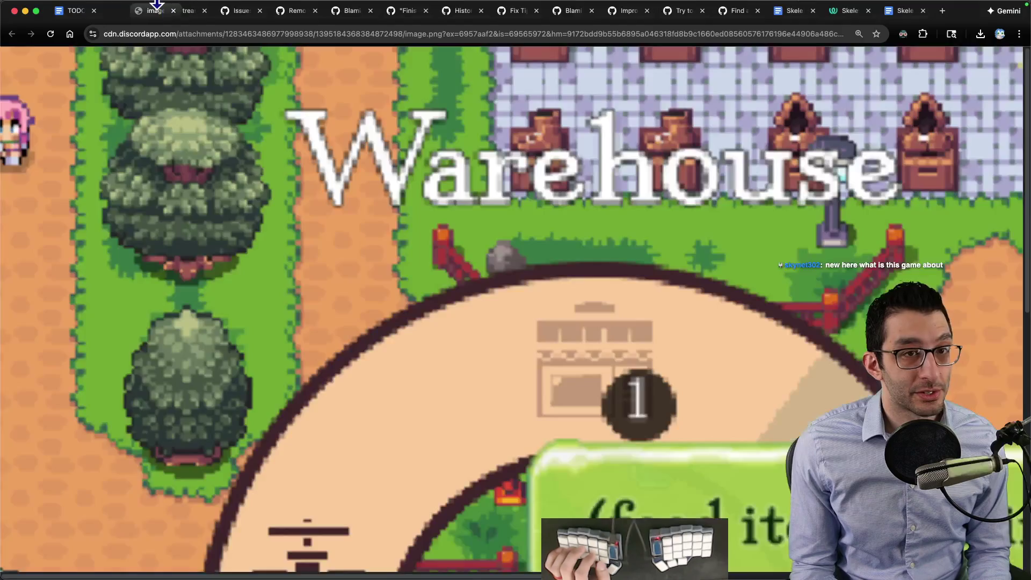
Step: Zoom out to view the whole Z-index reference image, then switch to the editor to note the QMM question
key("super+minus")
key("super+minus")
key("super+minus")
key("super+minus")
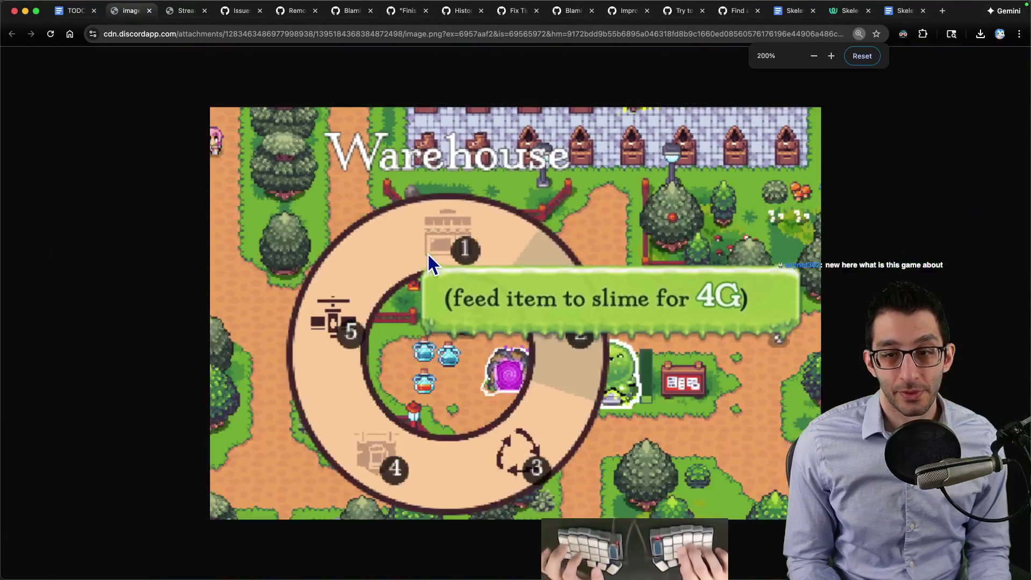
key("super+minus")
key("super+Tab")
type("of the slime's cost or the other way ar")
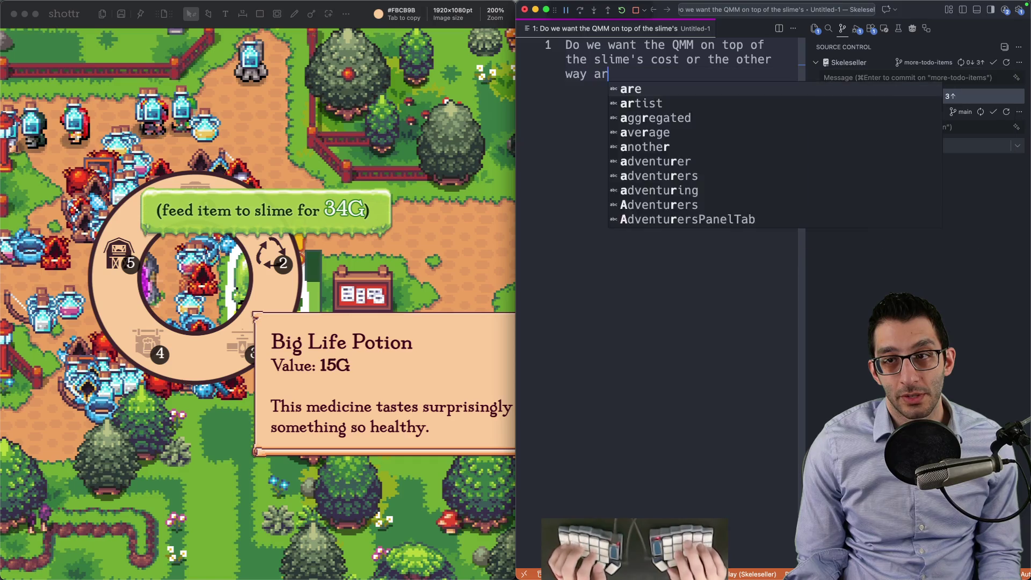
type("ound?")
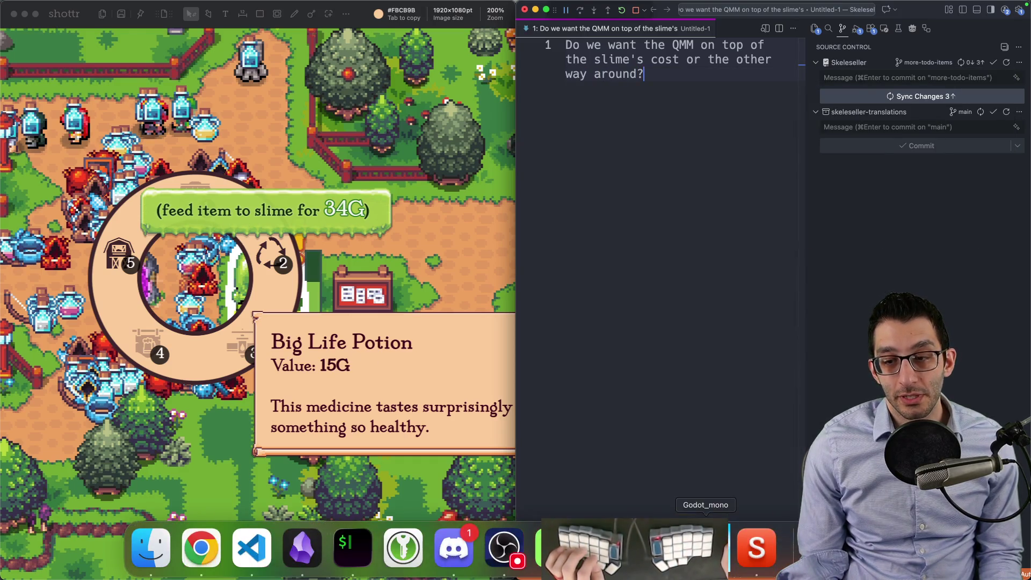
Step: Grant debug items and feed them to the Garbage Slime to reproduce its tip, then return to the TODO doc
key("super+Tab")
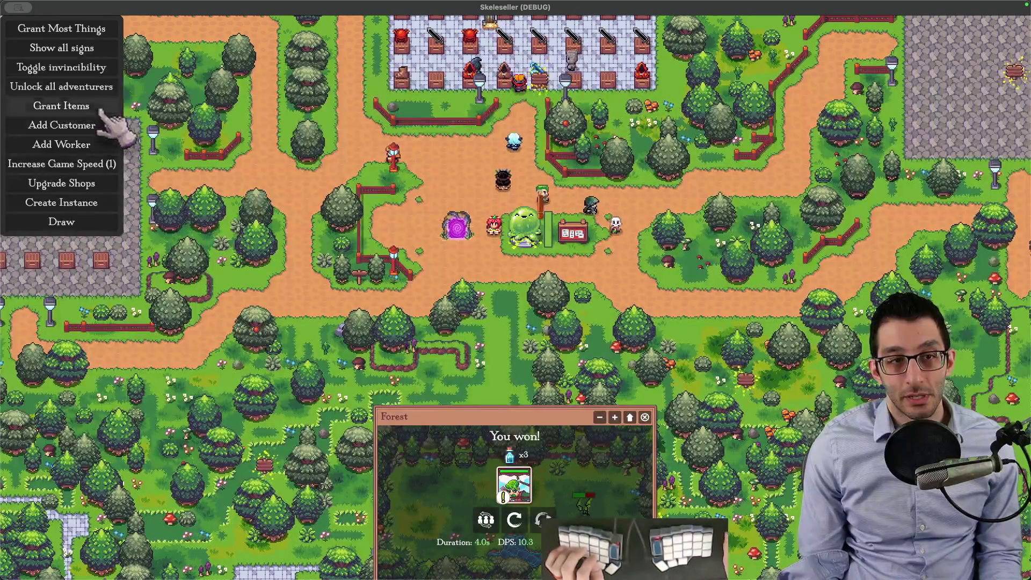
left_click(80, 105)
left_click_drag(493, 234, 540, 221)
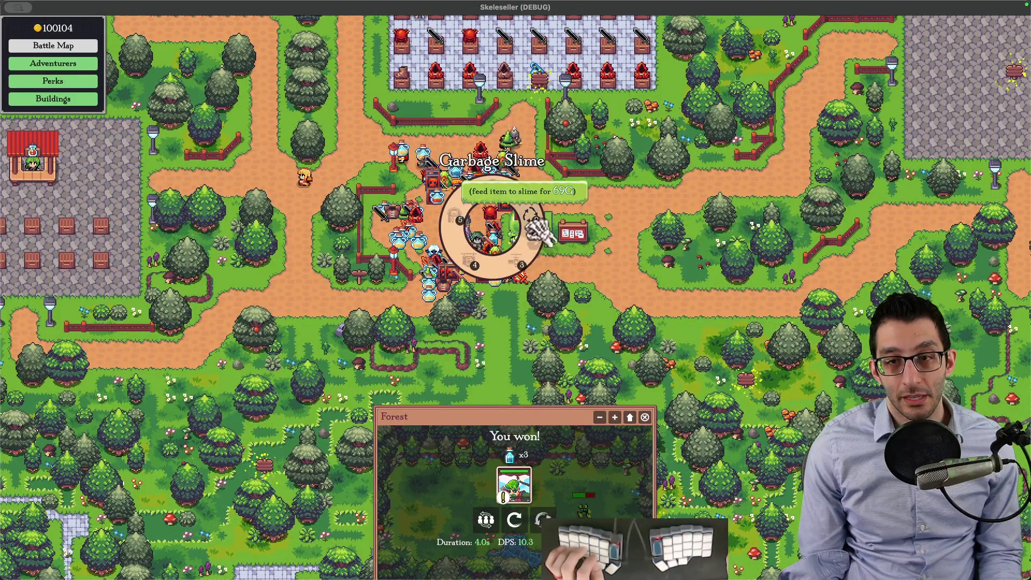
mouse_move(538, 221)
left_mouse_down()
mouse_move(550, 222)
mouse_move(509, 203)
mouse_move(516, 222)
mouse_move(452, 270)
mouse_move(455, 262)
left_mouse_up()
left_click(549, 314)
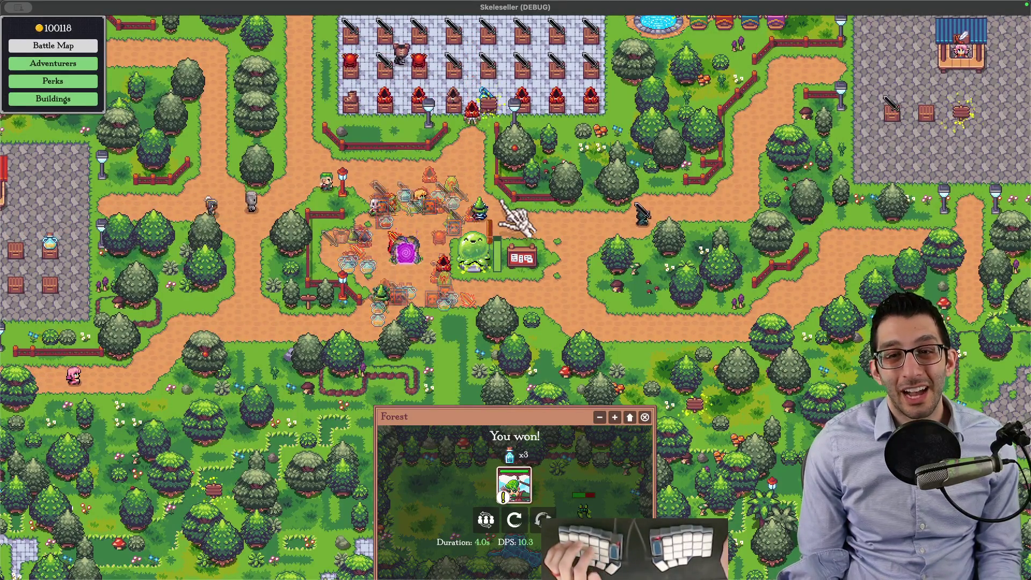
key("super+Tab")
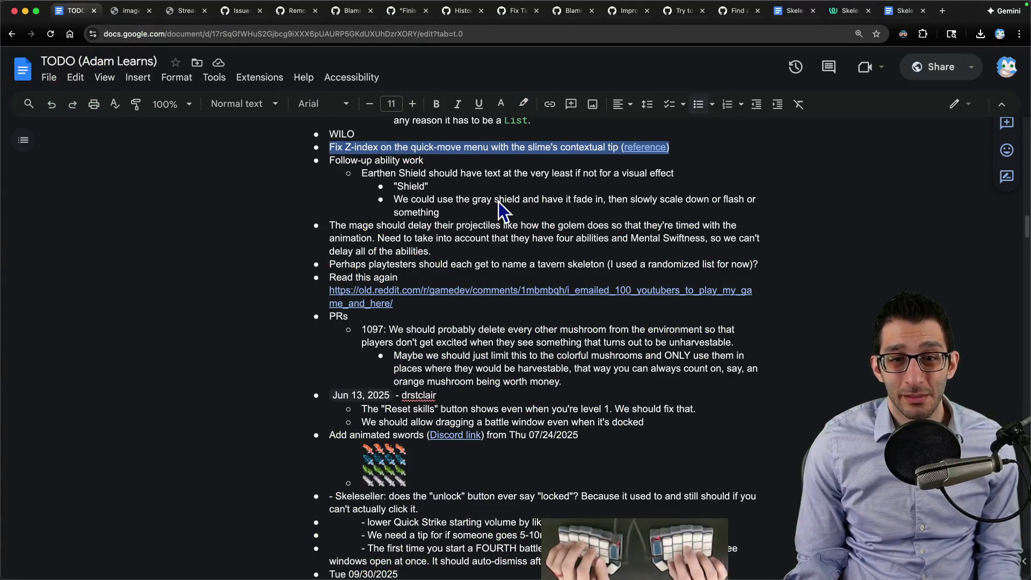
Step: Capture the area around the slime's tip and the quick-move menu with Shottr
key("Right")
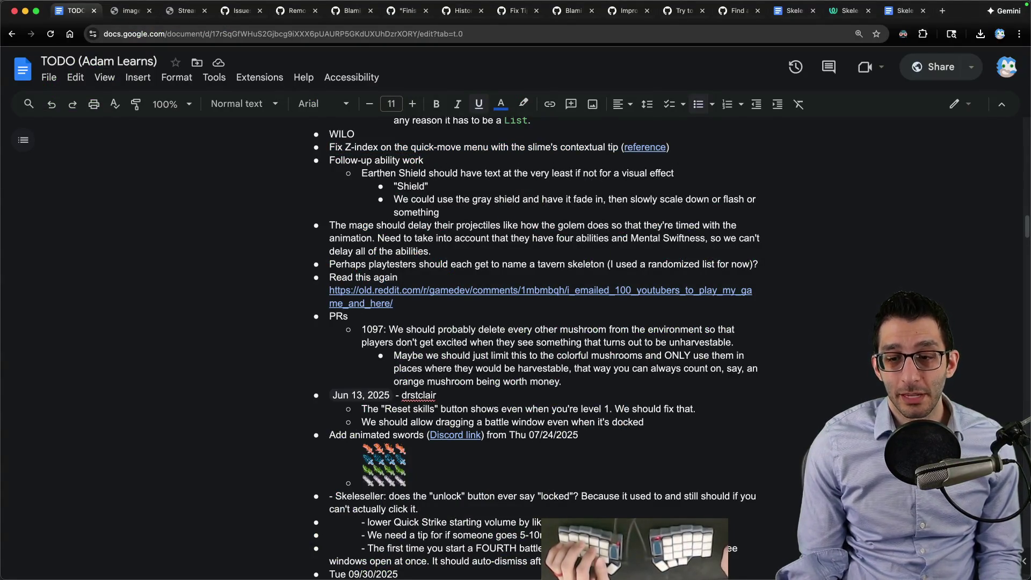
left_click(704, 548)
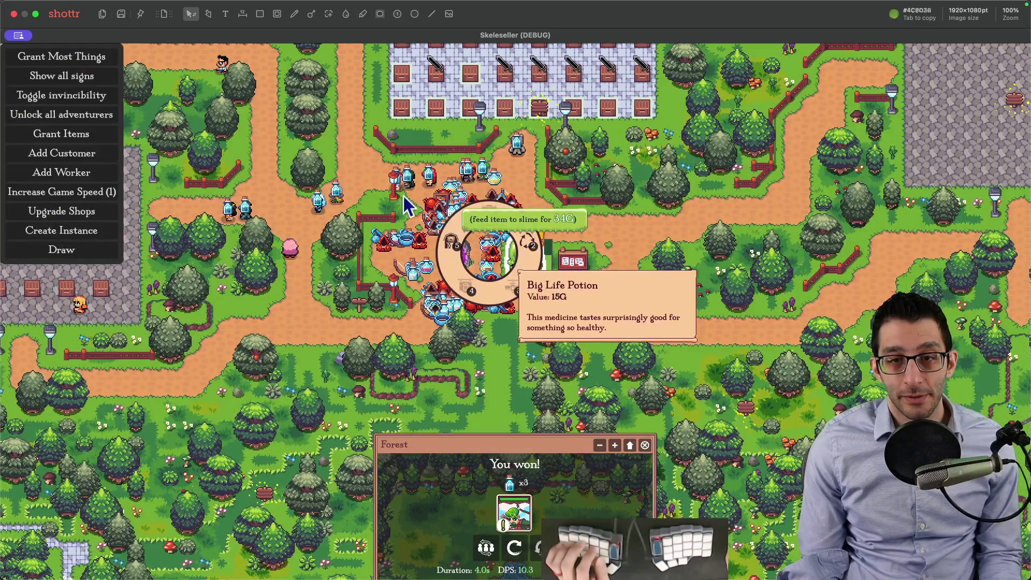
left_click_drag(363, 167, 638, 320)
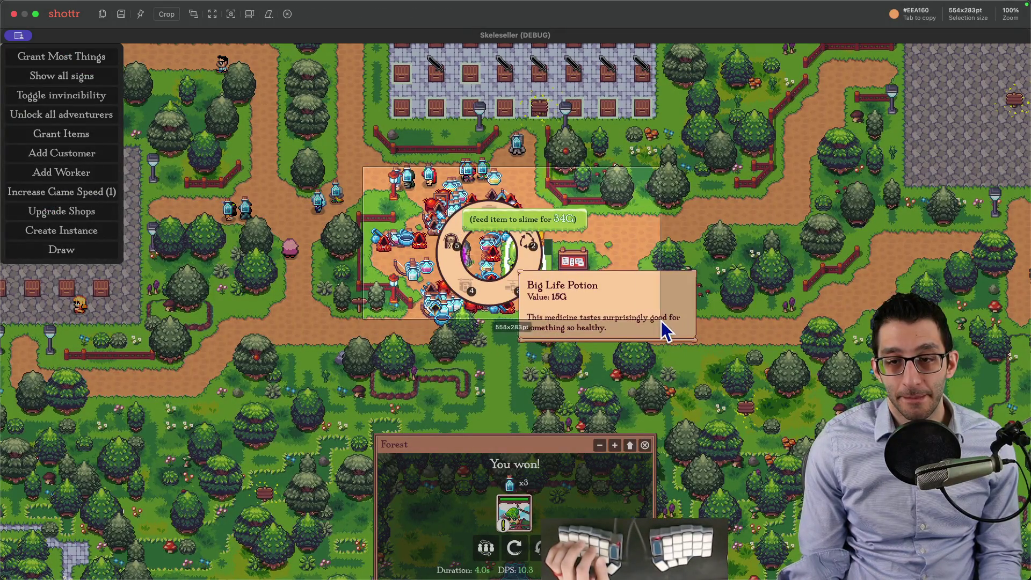
left_click_drag(637, 320, 626, 313)
scroll(590, 309, "down", 3)
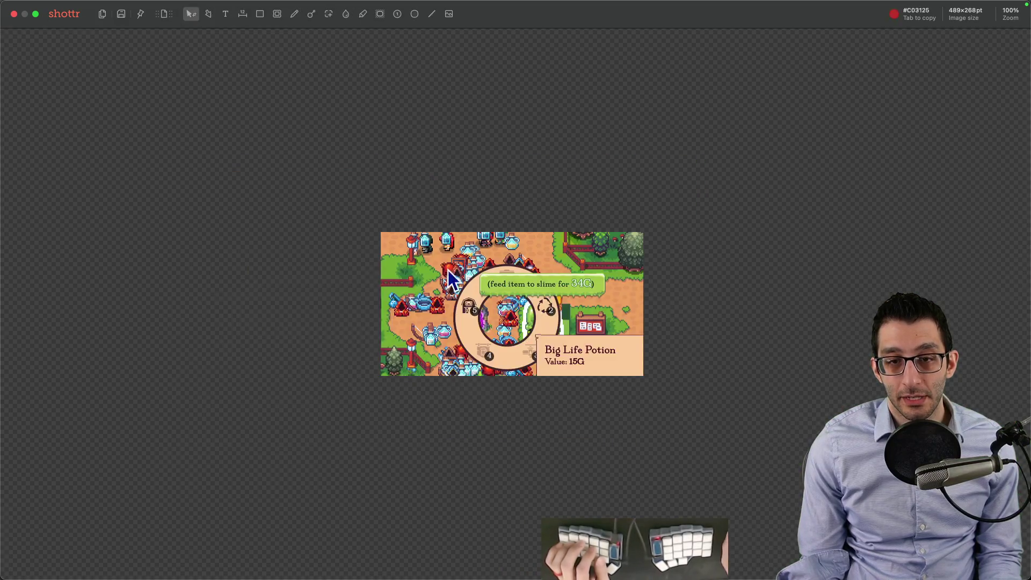
Step: Add a red text note saying the tip shows on top of the Quick-Move Menu
key("t")
left_click(403, 242)
type("The slime's tip show")
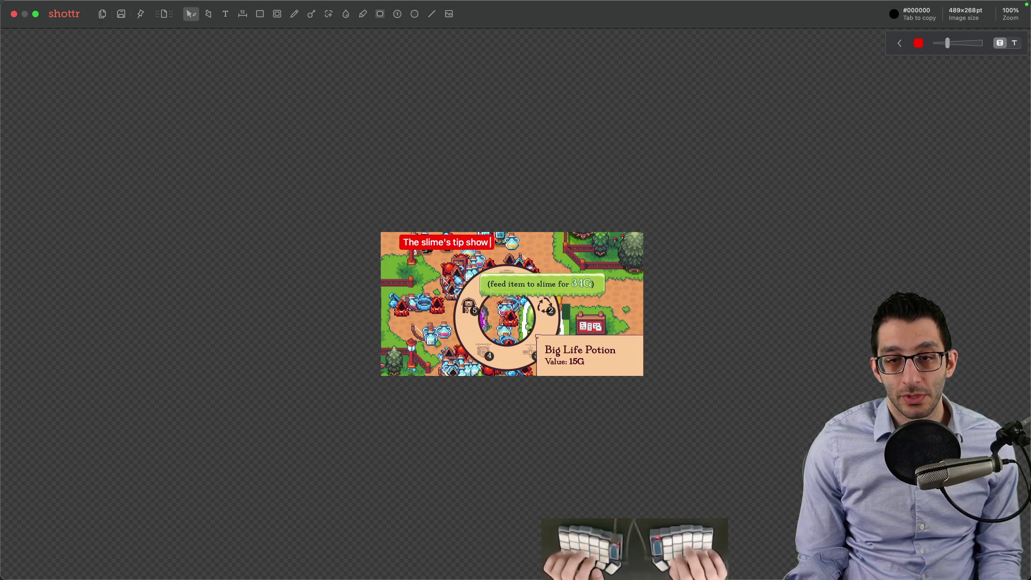
type(" Quick-Move Menu.")
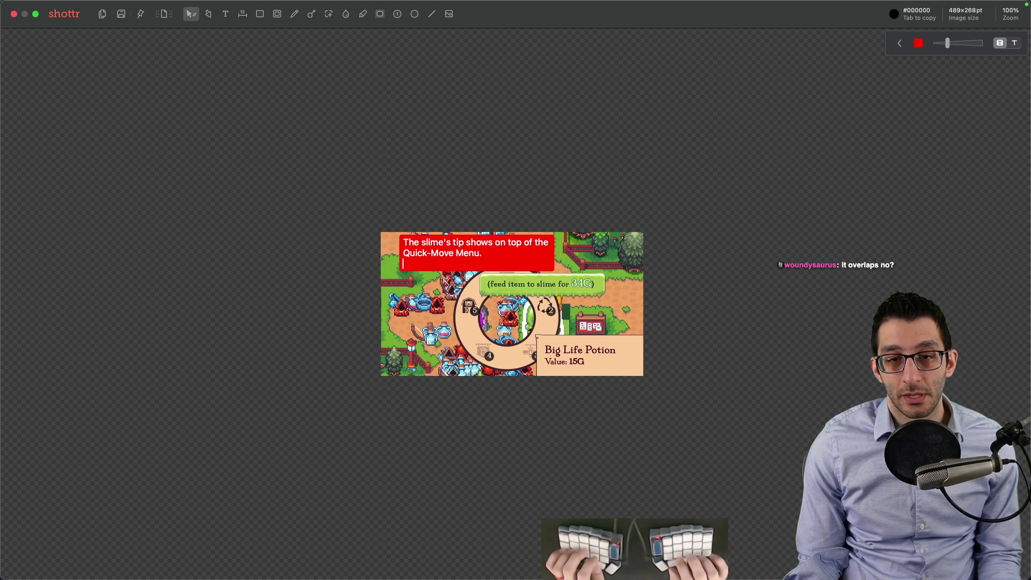
key("Escape")
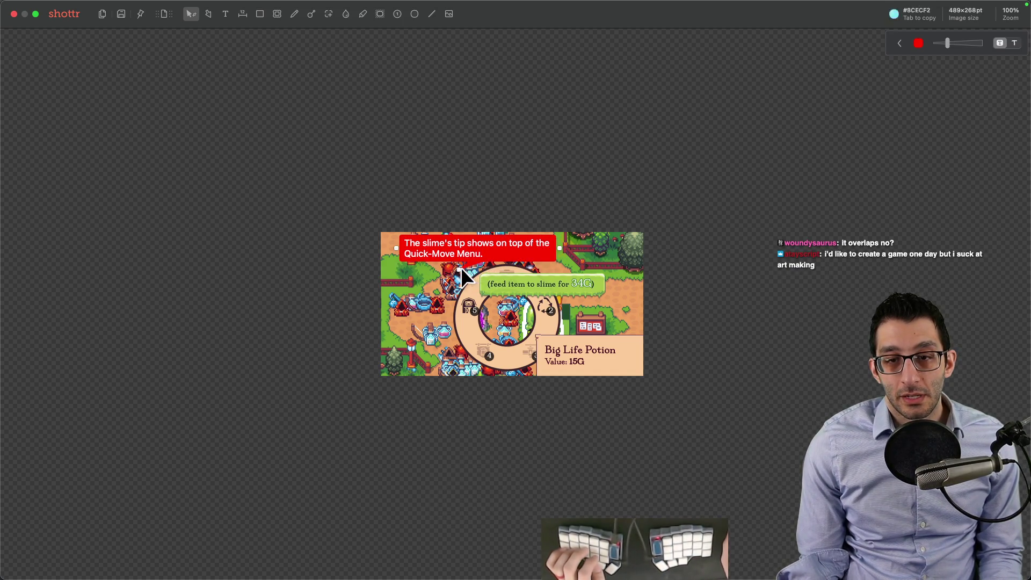
Step: Copy the annotated screenshot and start a new GitHub issue draft for it
key("super+c")
key("super+t")
key("i")
left_click(295, 320)
Step: Paste the screenshot into the description and make room above it for text
key("super+v")
left_click(268, 186)
type("The slim")
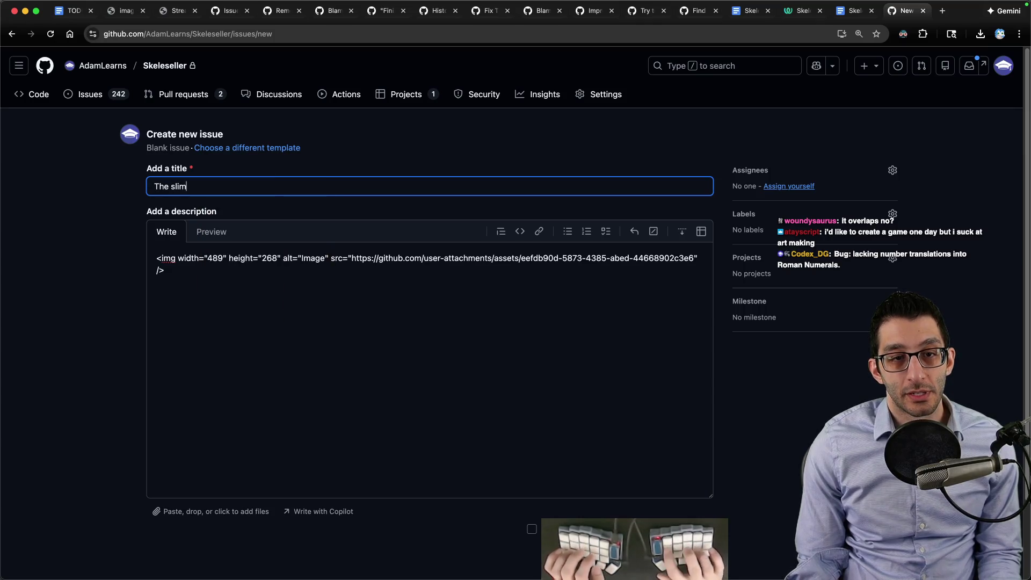
type("p of the Quick-Move M")
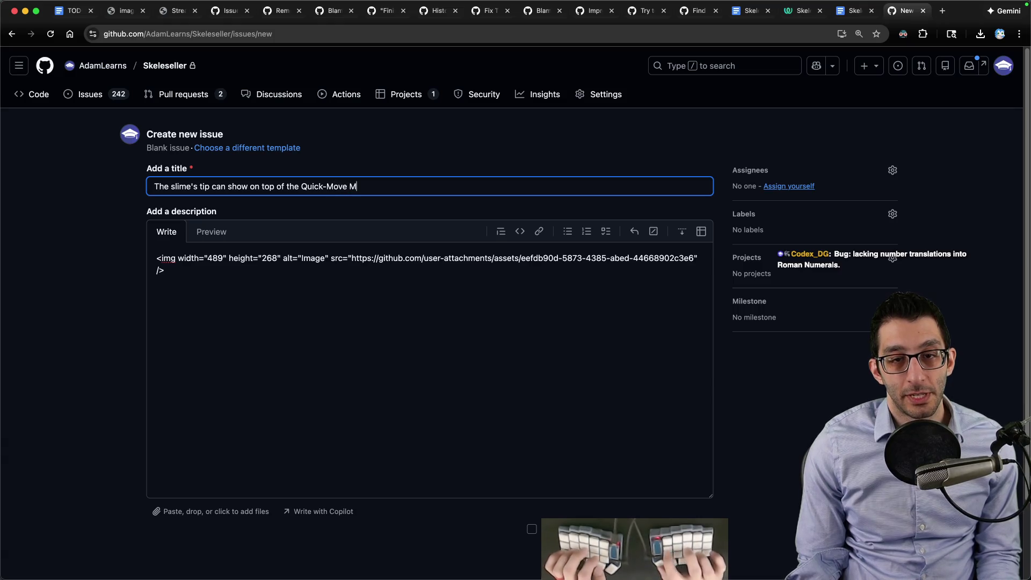
type("nu")
left_click(309, 306)
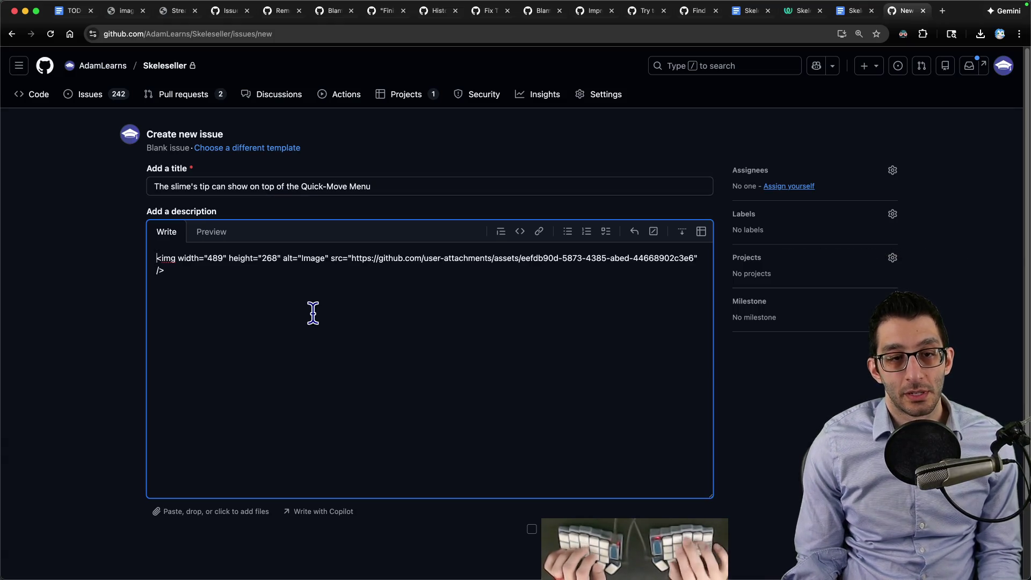
key("super+Up")
key("Return")
key("Return")
key("Up")
Step: Write the title and low-priority explanation, then submit issue #1252 about the slime's tip over the Quick-Move Menu
key("super+1")
key("super+9")
type("This was reported sometime in 2025 and is st")
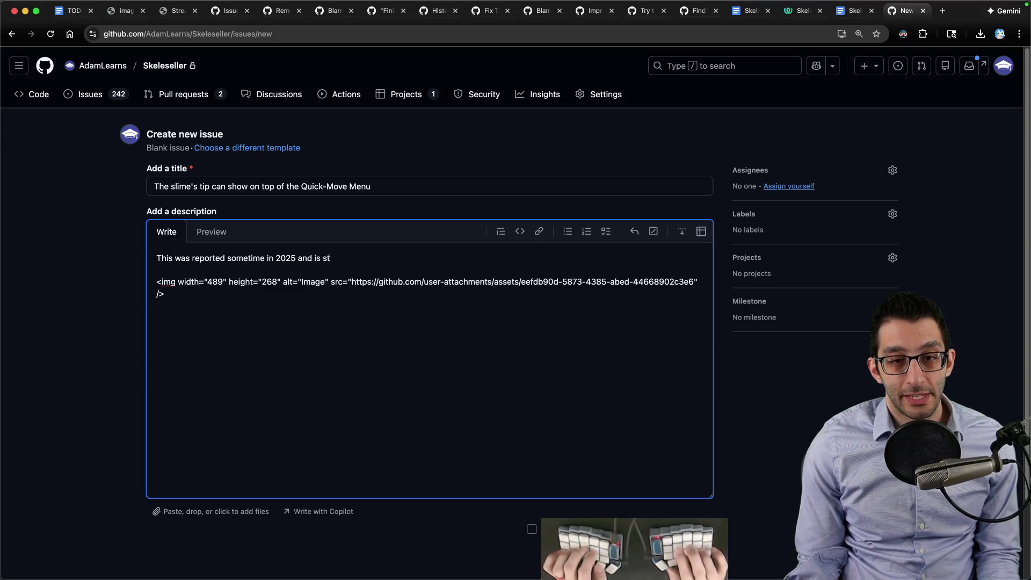
type("ill an issue as")
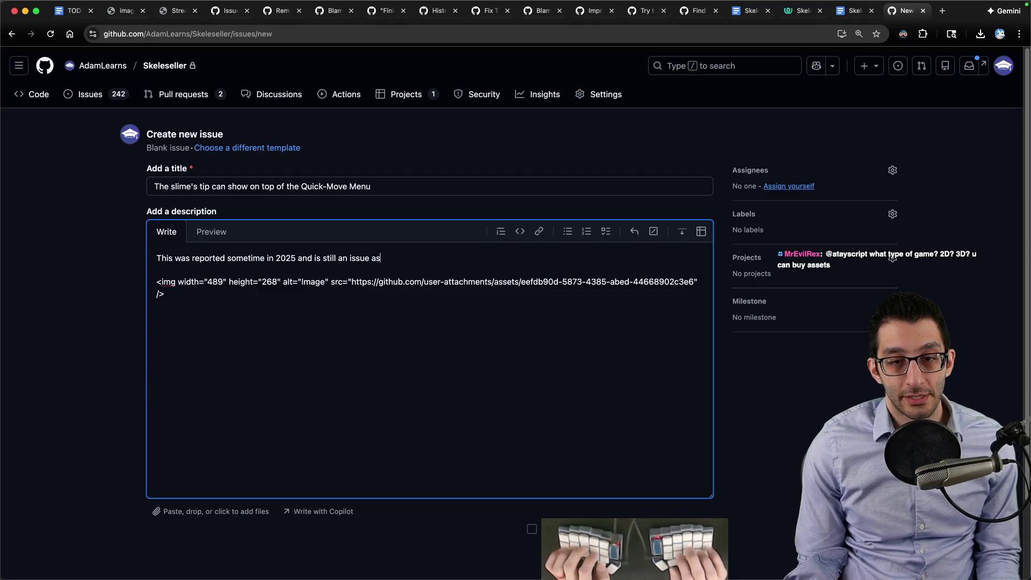
type(". How")
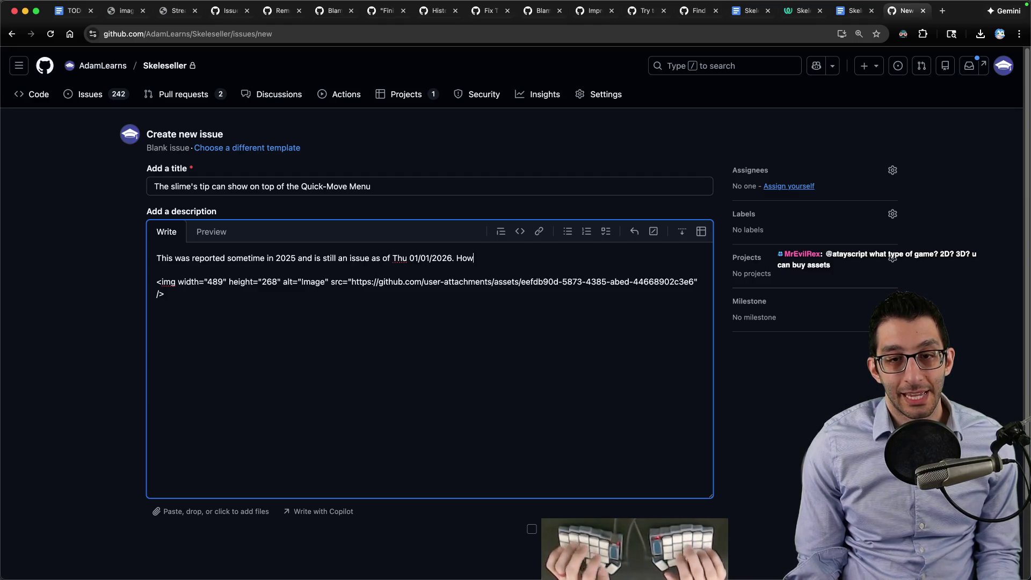
type("\"")
key("alt+Right")
type("\"")
key("super+Right")
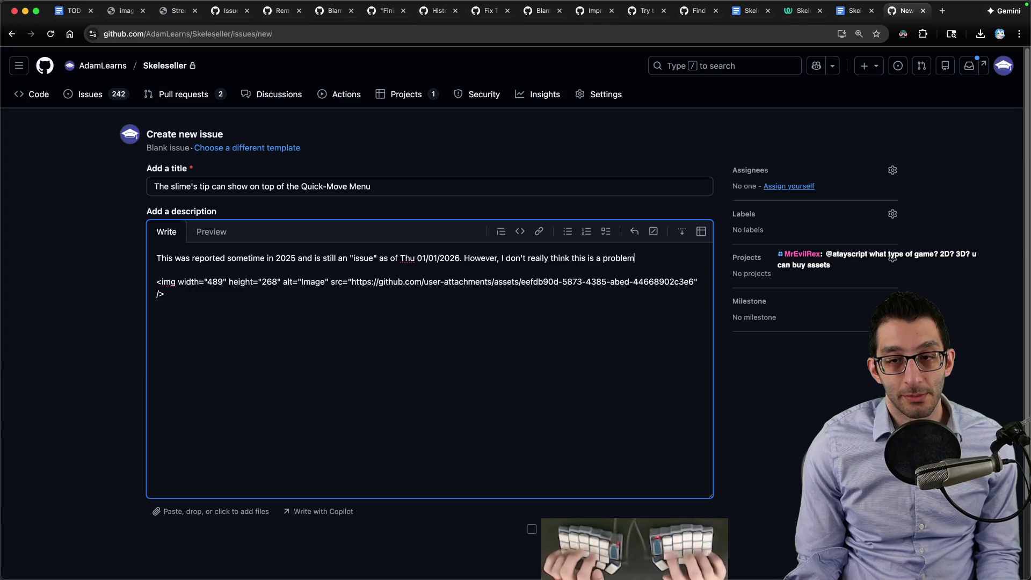
type("For one, the QMM is still usable. And second, you have ways of hivi")
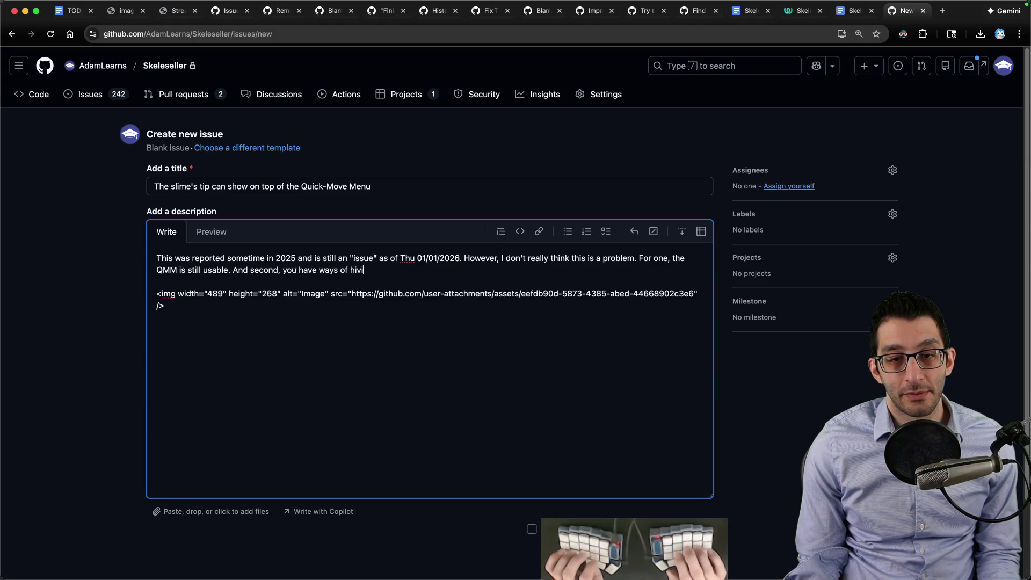
key("BackSpace")
type("d")
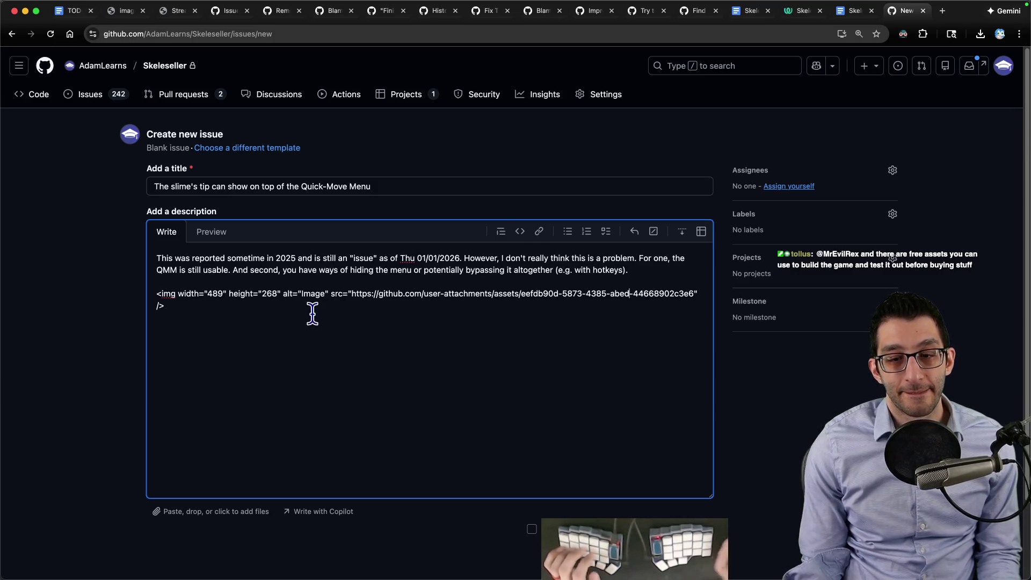
key("super+Return")
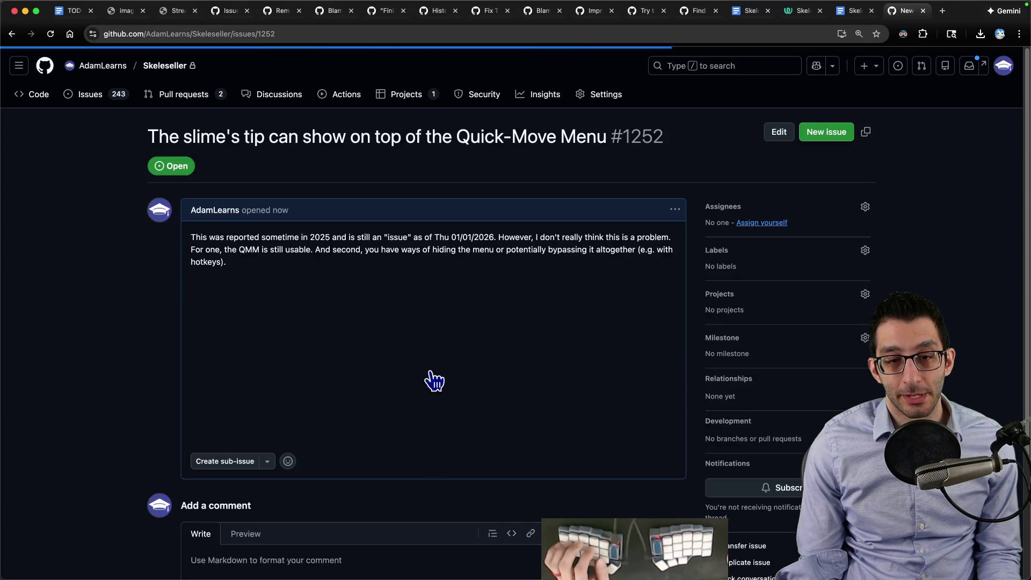
scroll(451, 385, "down", 5)
Step: Close issue #1252 as not planned
left_click(618, 481)
key("Escape")
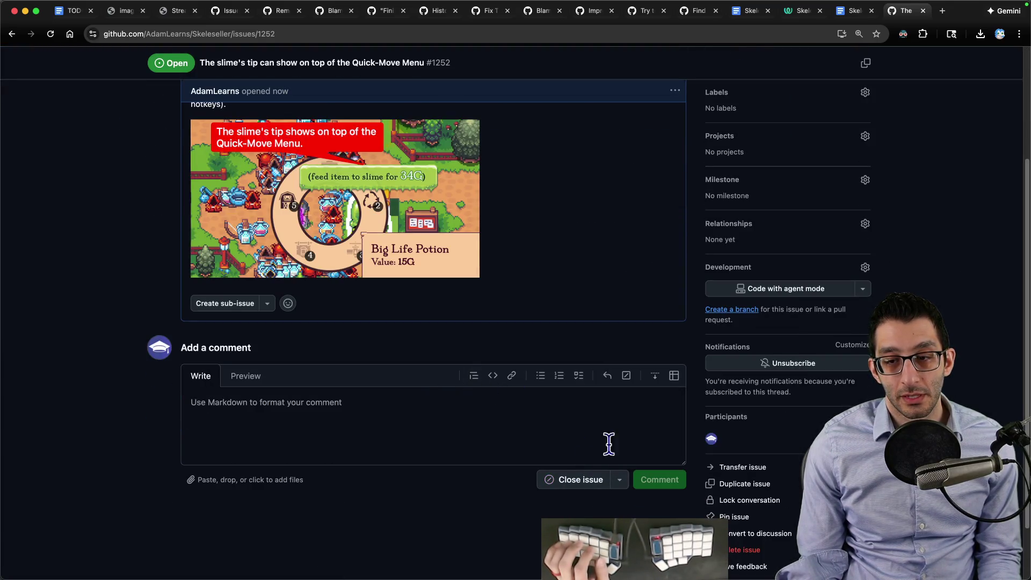
key("super+1")
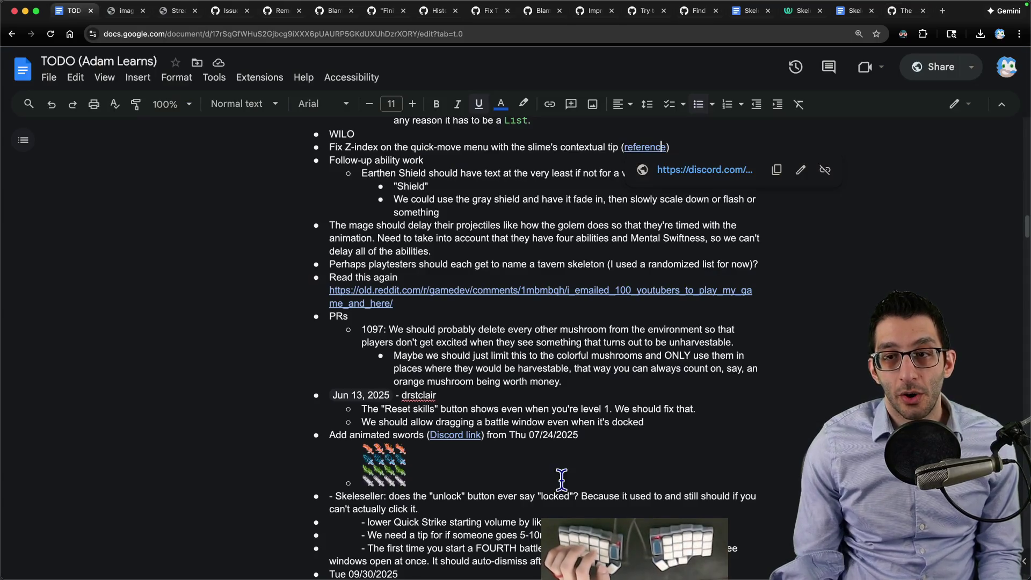
key("super+9")
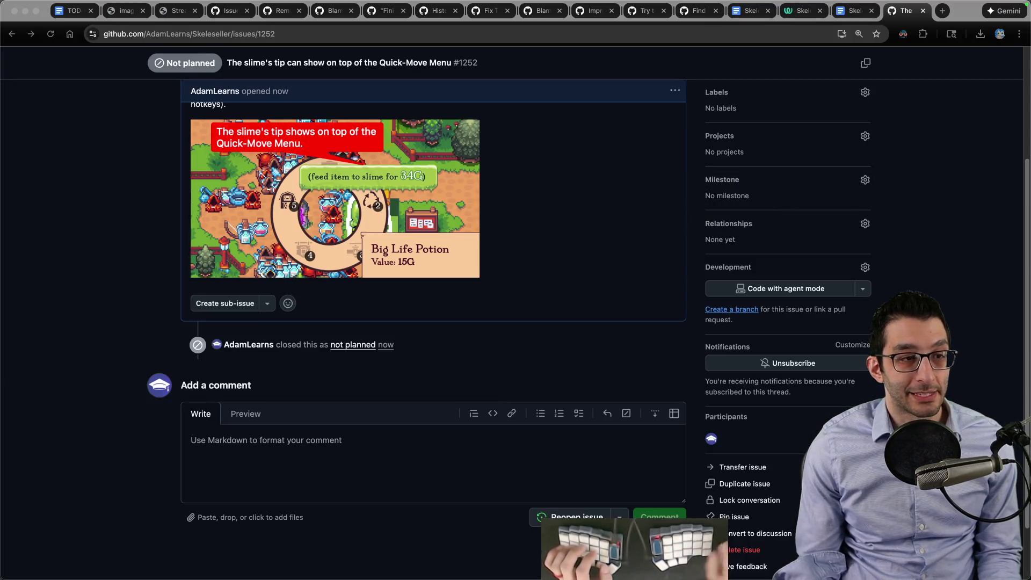
key("super+Tab")
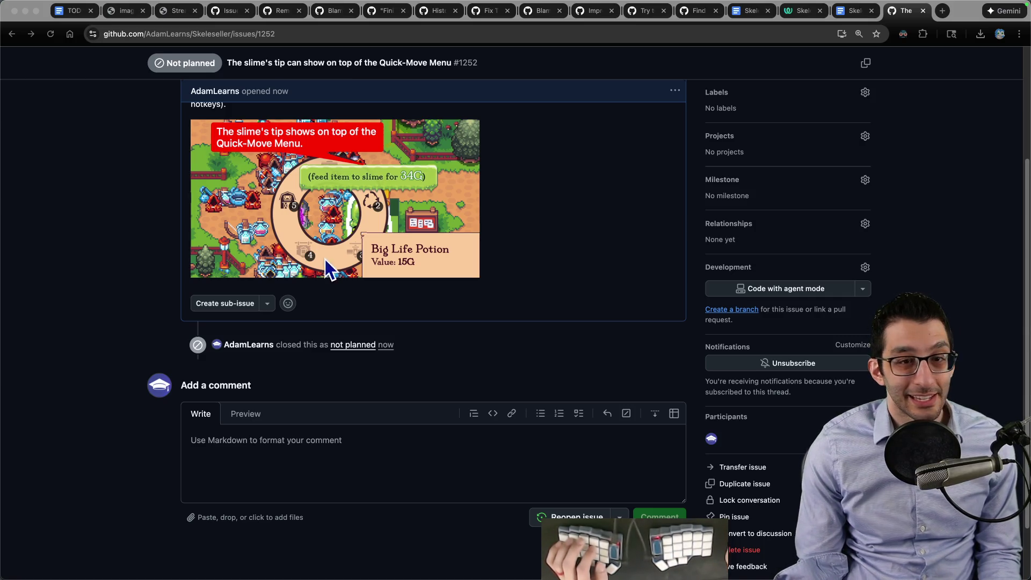
left_click(189, 219)
scroll(189, 219, "up", 2)
Step: Edit the description to replace 'sometime' with a linked 'reported in July, 2025' and save
left_click(675, 209)
left_click(696, 281)
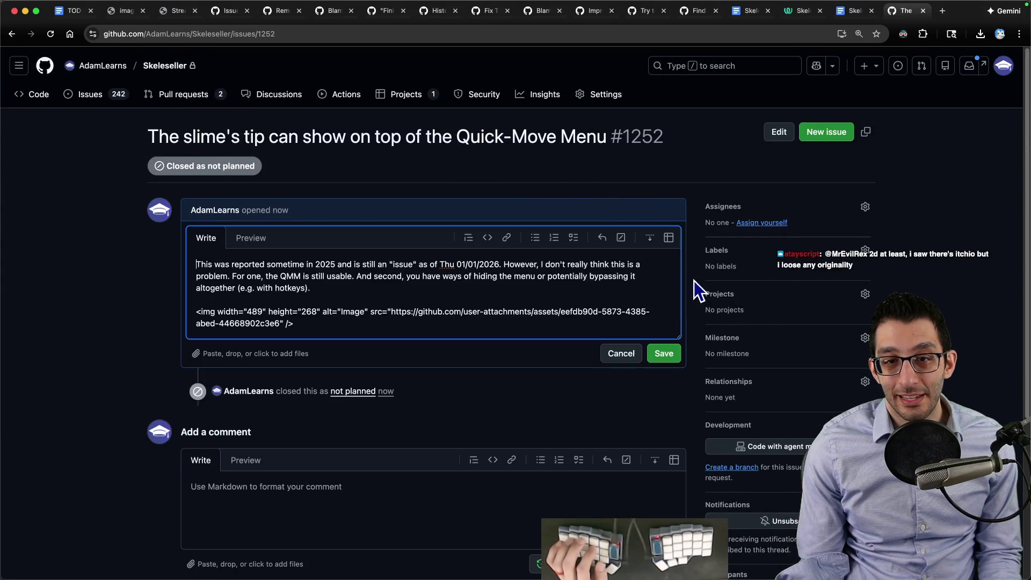
double_click(282, 264)
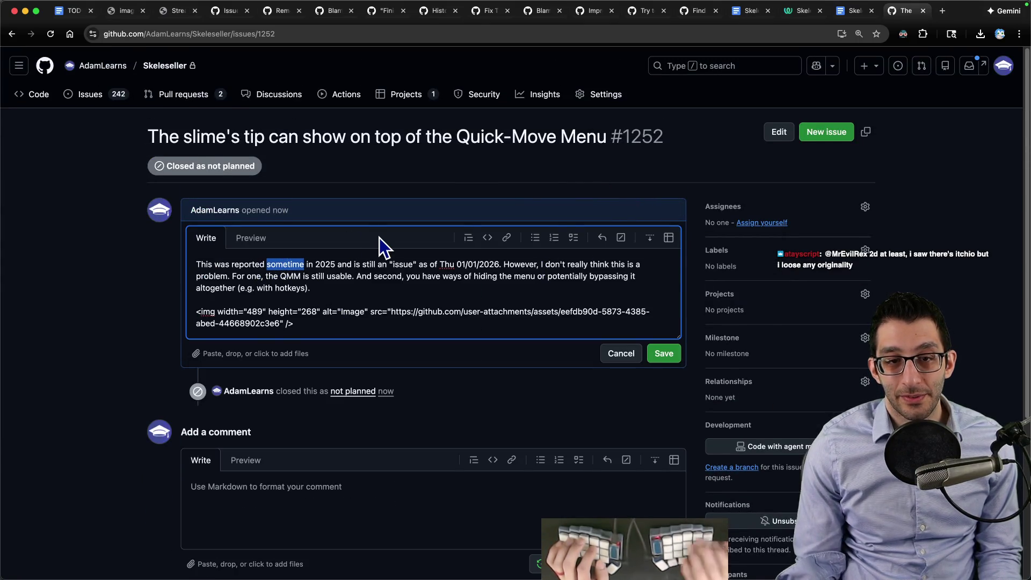
key("BackSpace")
key("Delete")
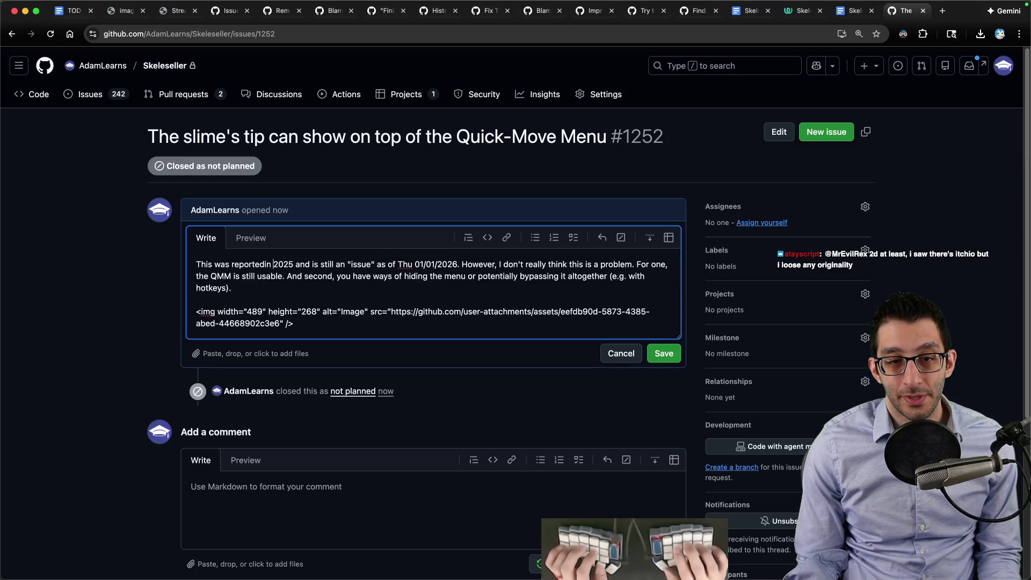
key("Right")
key("Right")
type("July,")
key("Left")
key("Left")
key("Left")
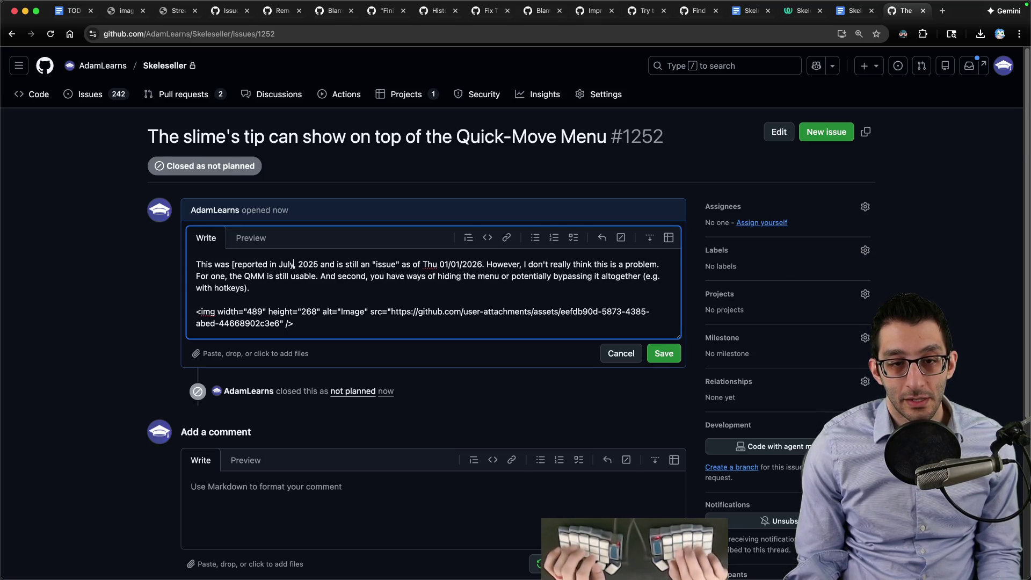
key("super+v")
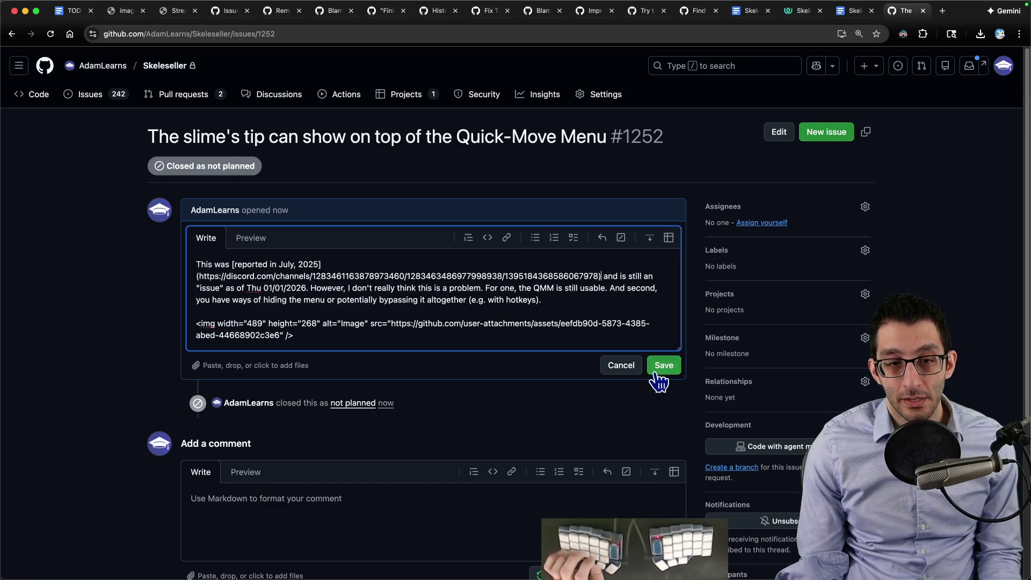
left_click(663, 364)
key("super+1")
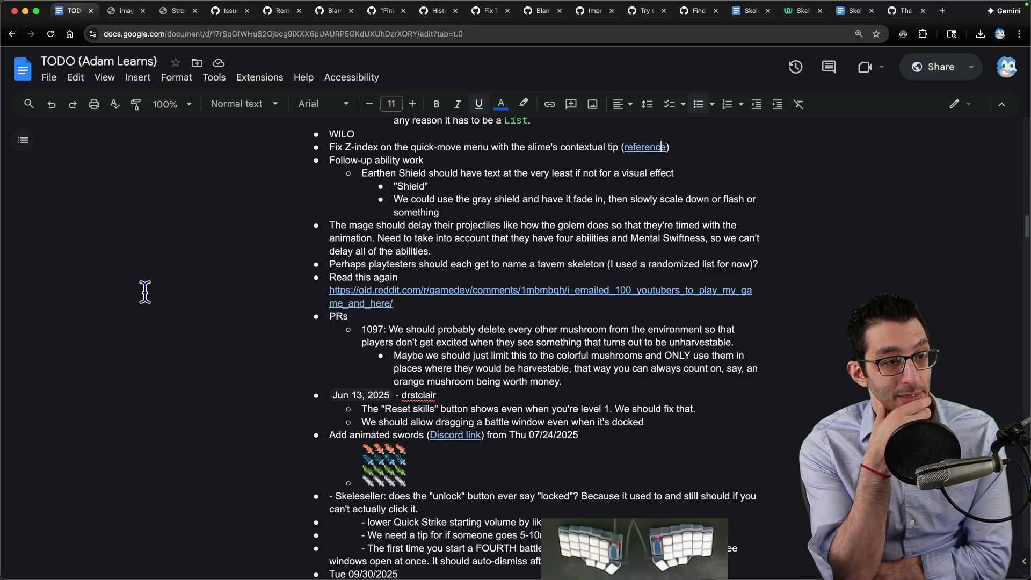
Step: Search Bing for 'arabic number' and view the Arabic Number 1-10 image result
key("super+t")
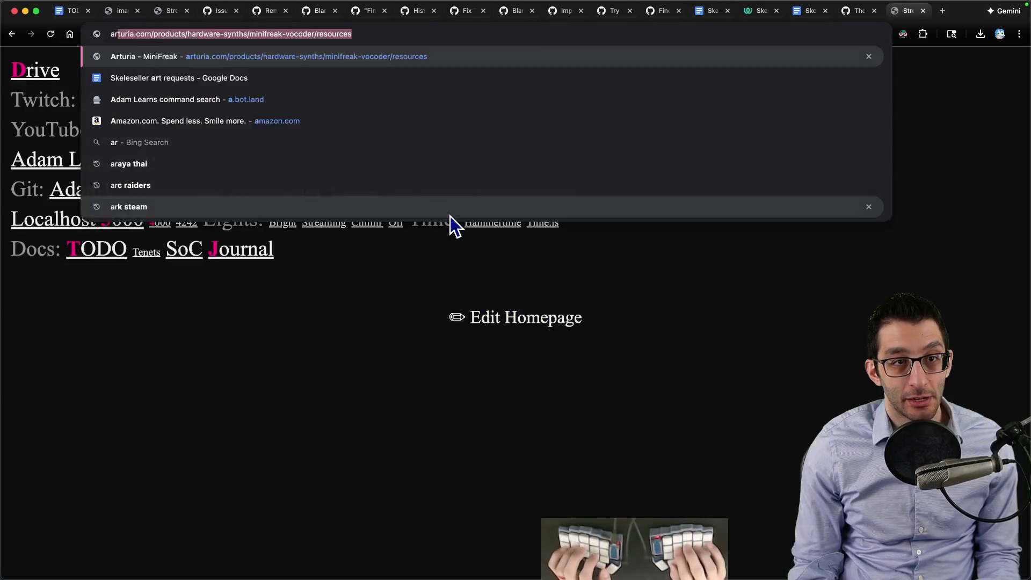
type("arrab")
key("BackSpace")
key("BackSpace")
key("BackSpace")
type("abic number")
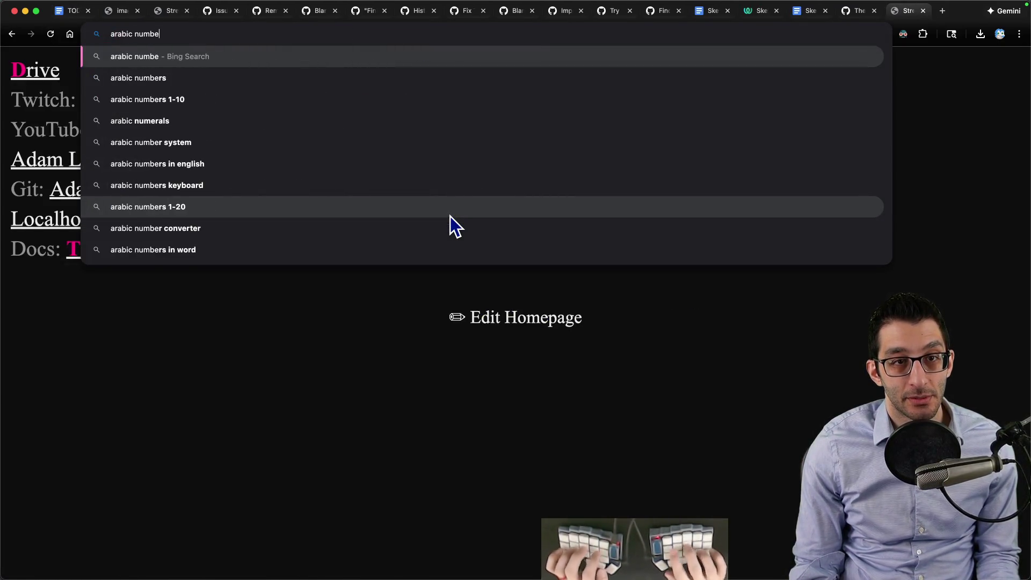
key("Return")
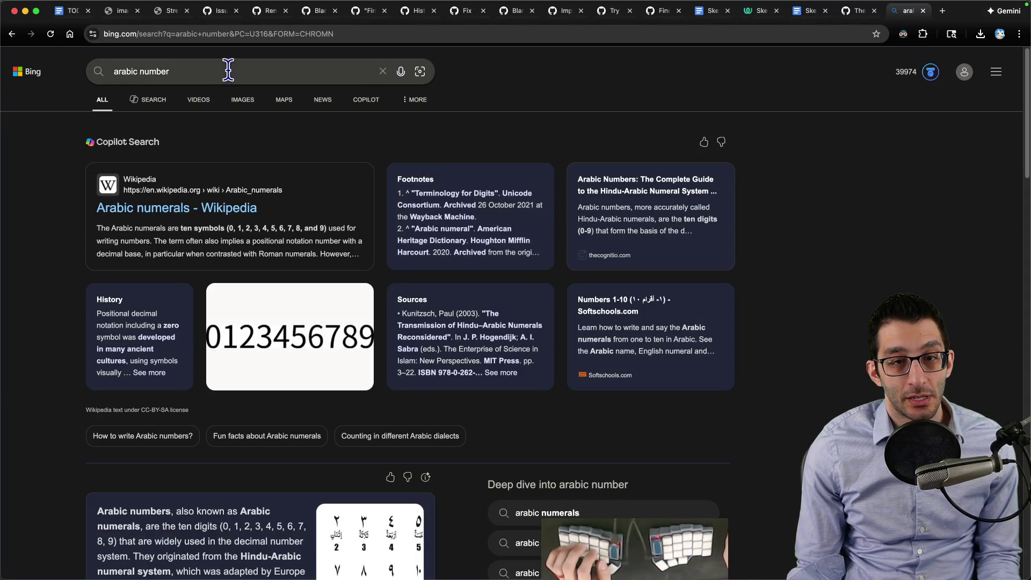
scroll(356, 265, "down", 5)
left_click(380, 202)
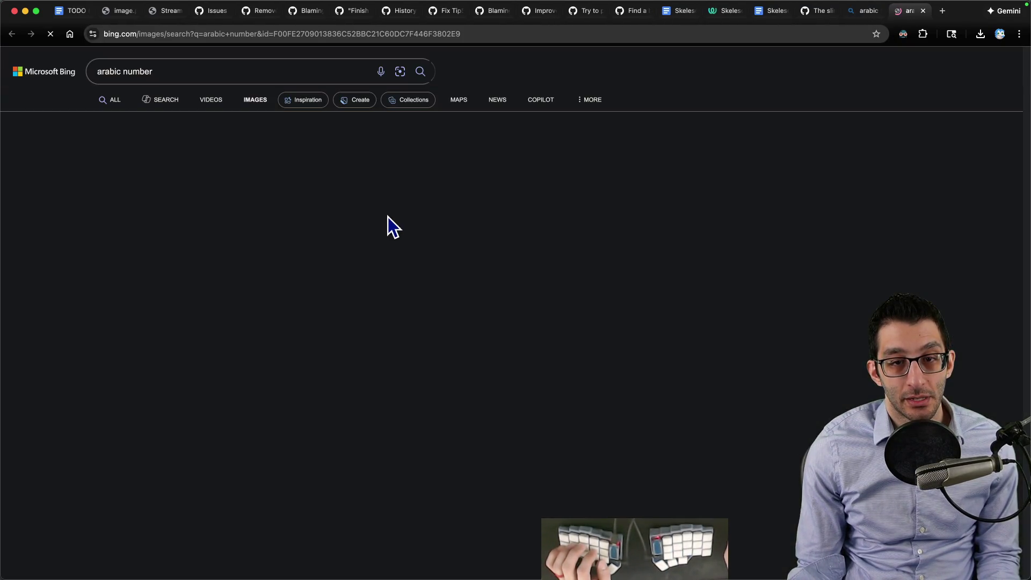
left_click(45, 202)
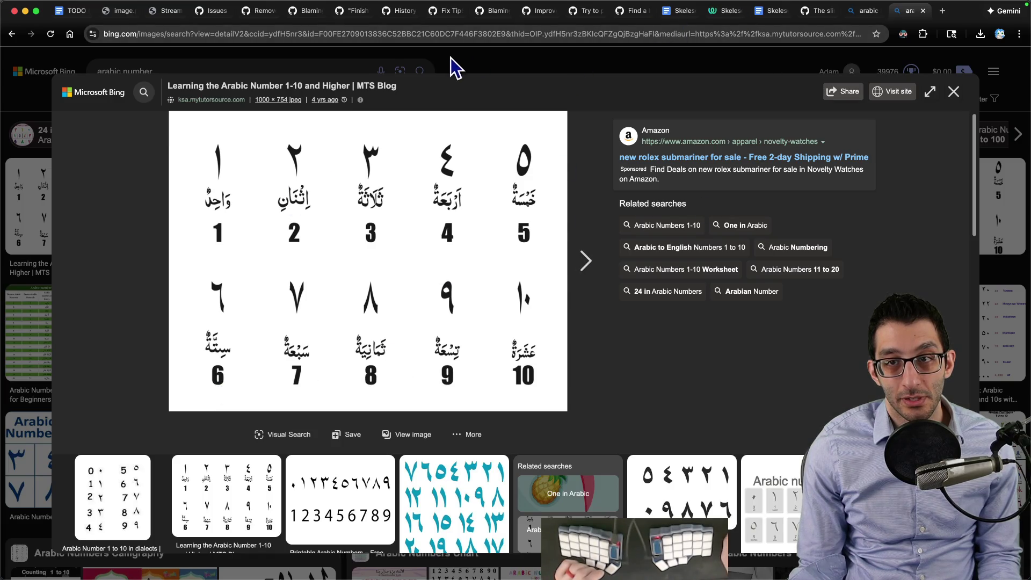
Step: Close the image results and return to the TODO document and the QMM note
left_click(515, 64)
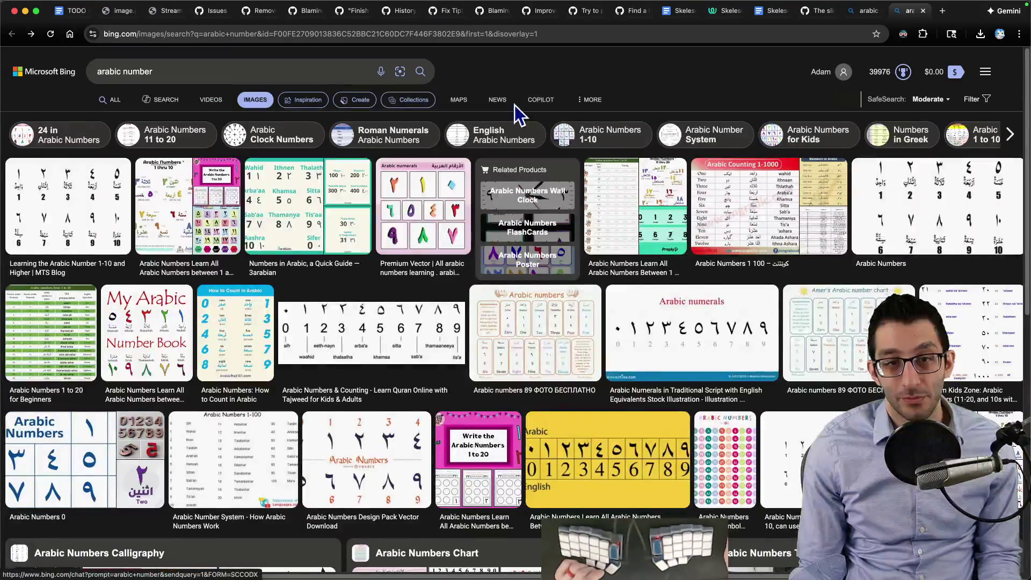
key("super+w")
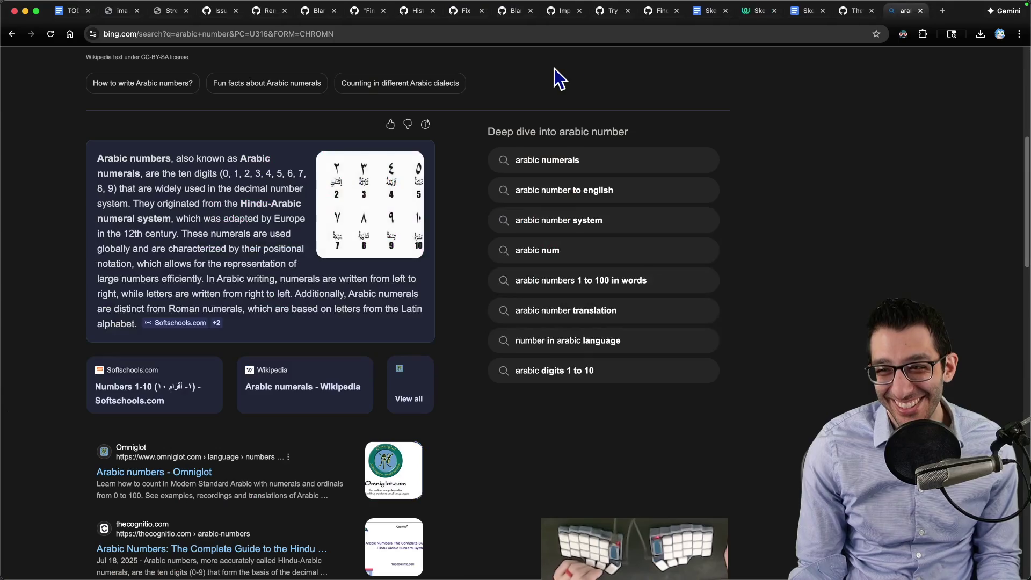
key("super+1")
key("super+Tab")
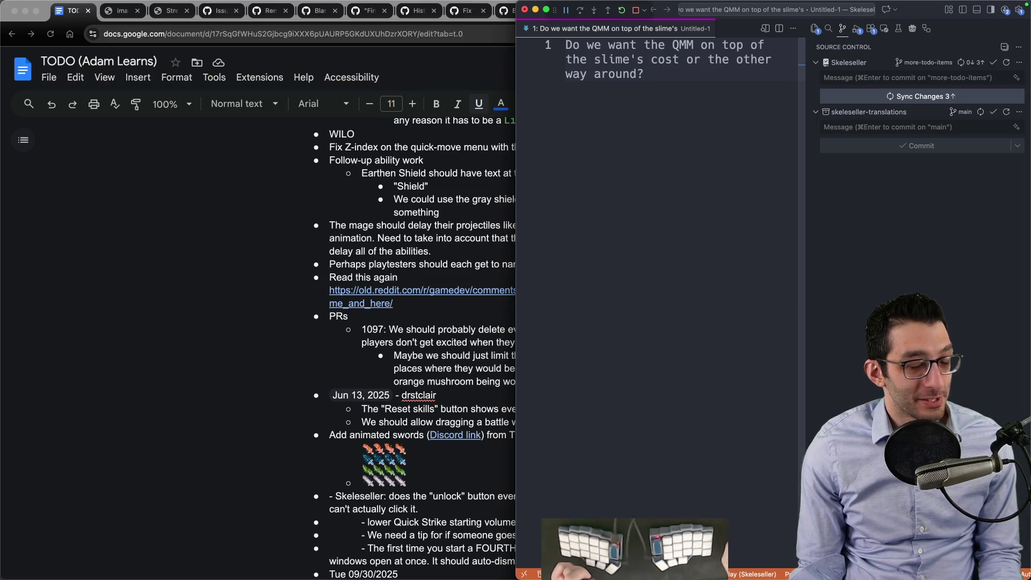
Step: In Skeleseller, fill the empty shelf slots with potions via the quick-move ring and spawn test loot
left_click(680, 549)
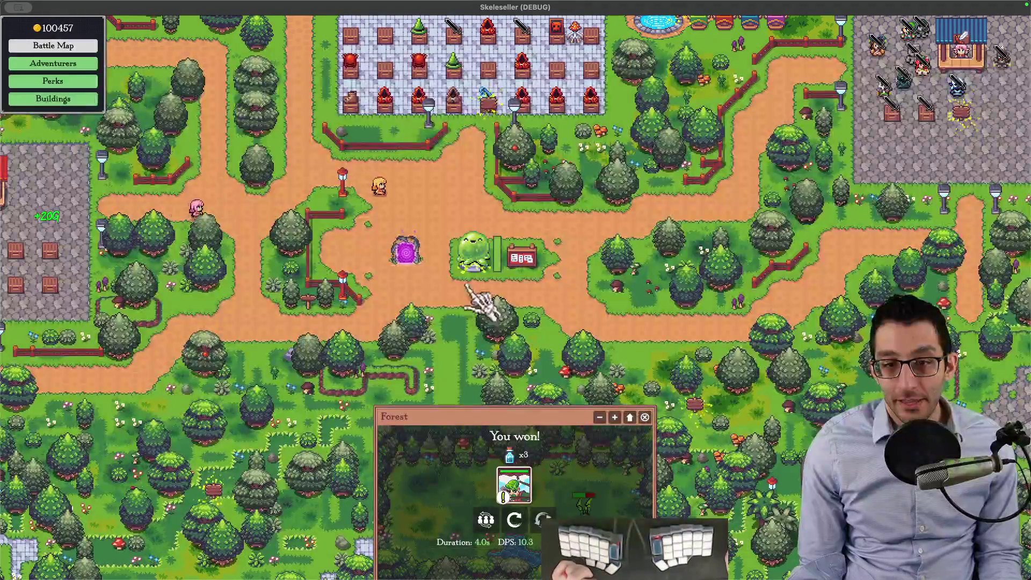
left_click_drag(380, 288, 528, 184)
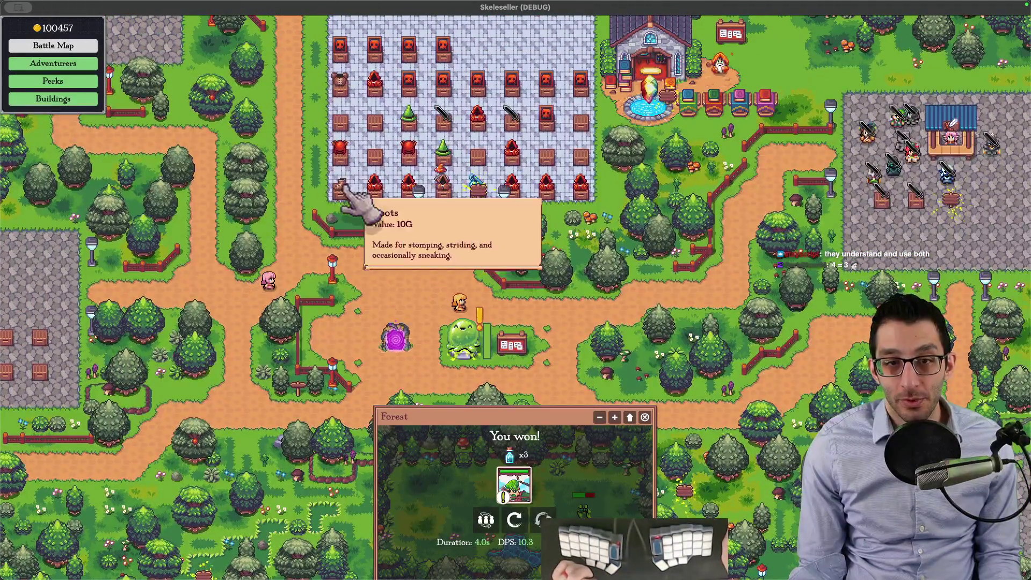
left_click(340, 179)
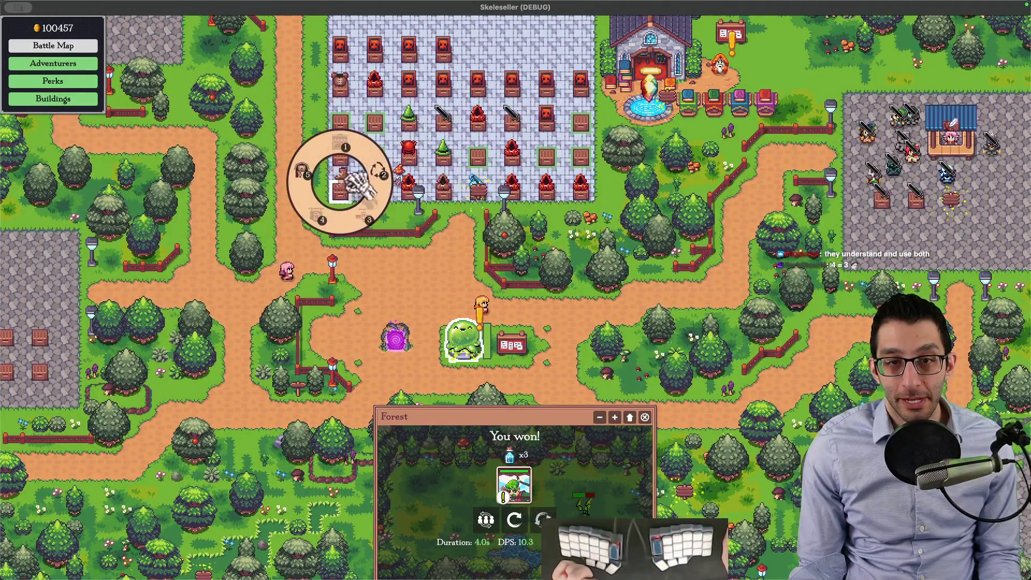
left_click(363, 240)
key("grave")
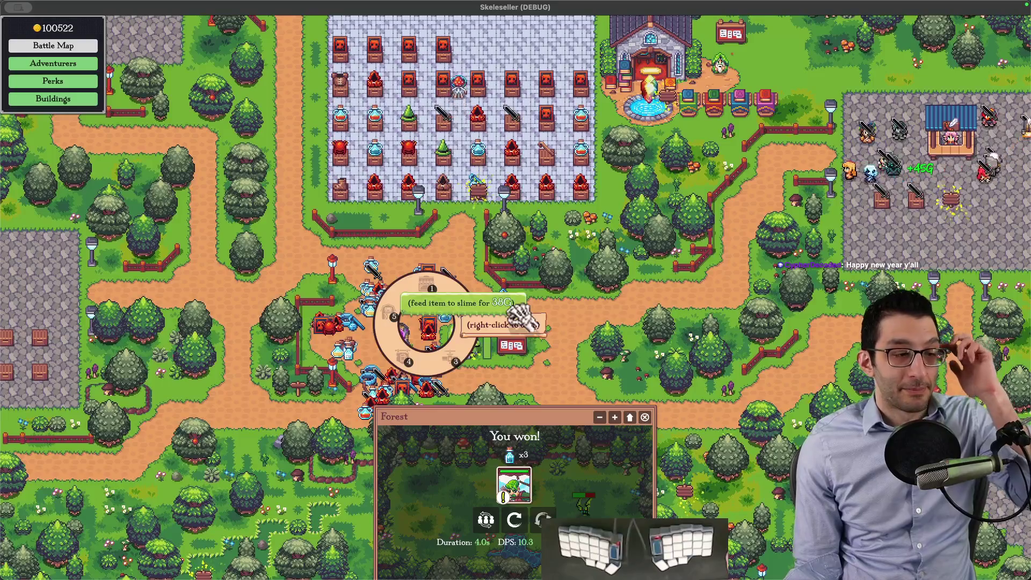
Step: Return to issue #1252 and begin an update comment
key("super+Tab")
key("ctrl+shift+Tab")
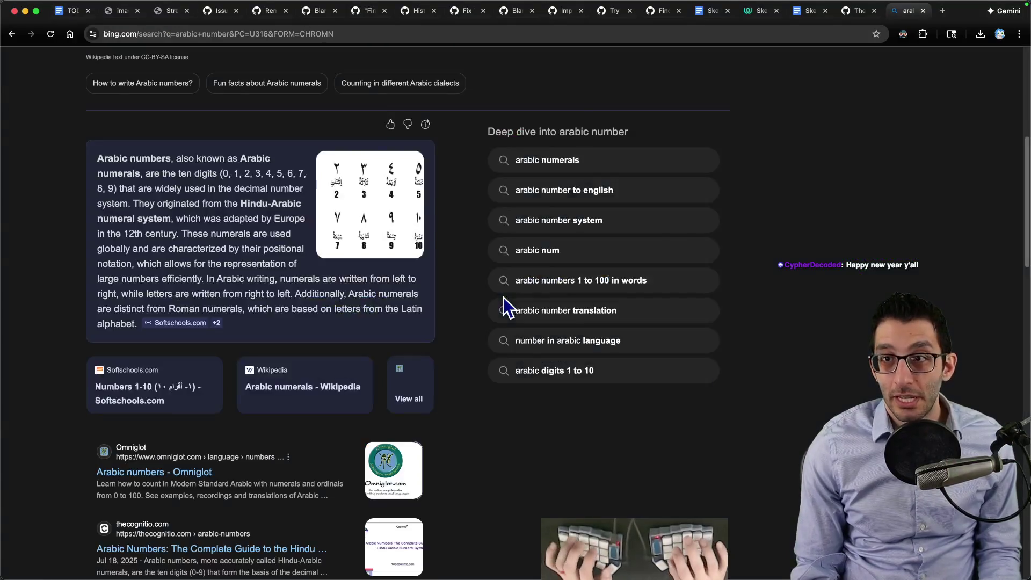
key("ctrl+shift+Tab")
scroll(489, 329, "down", 3)
left_click(403, 391)
type("Up")
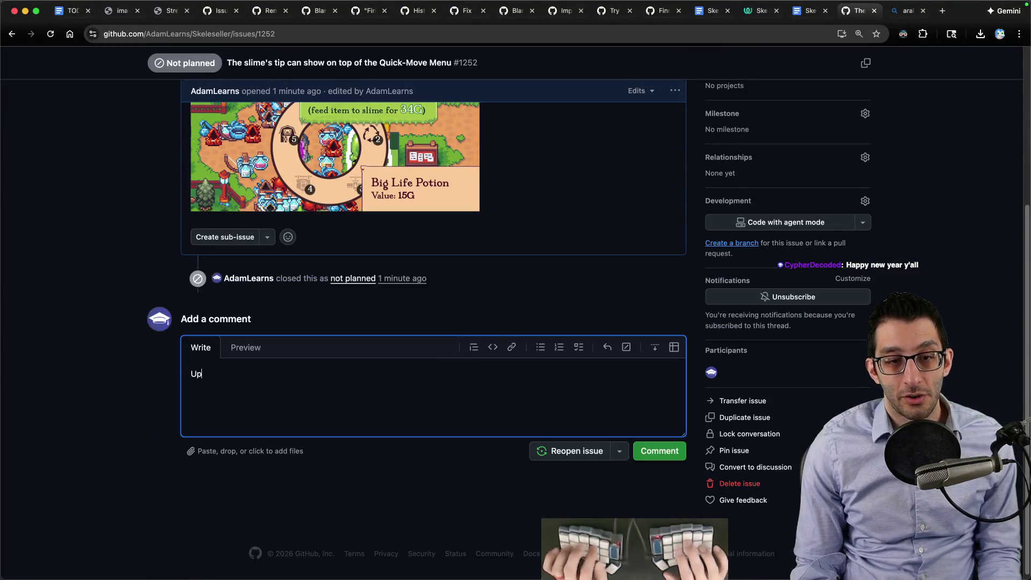
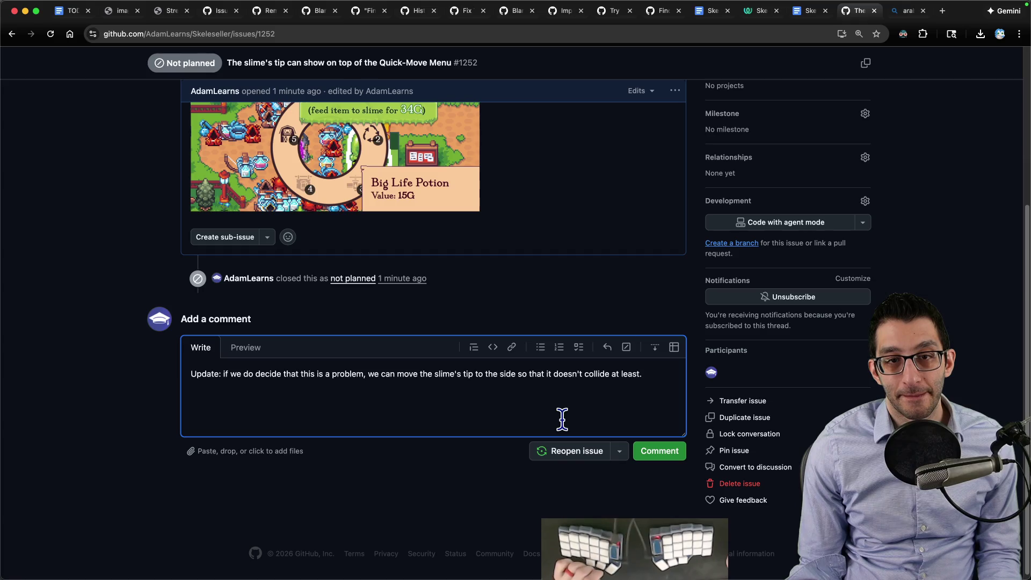
Step: Post the update comment on the issue and paste the chat message into a new editor note
left_click(646, 451)
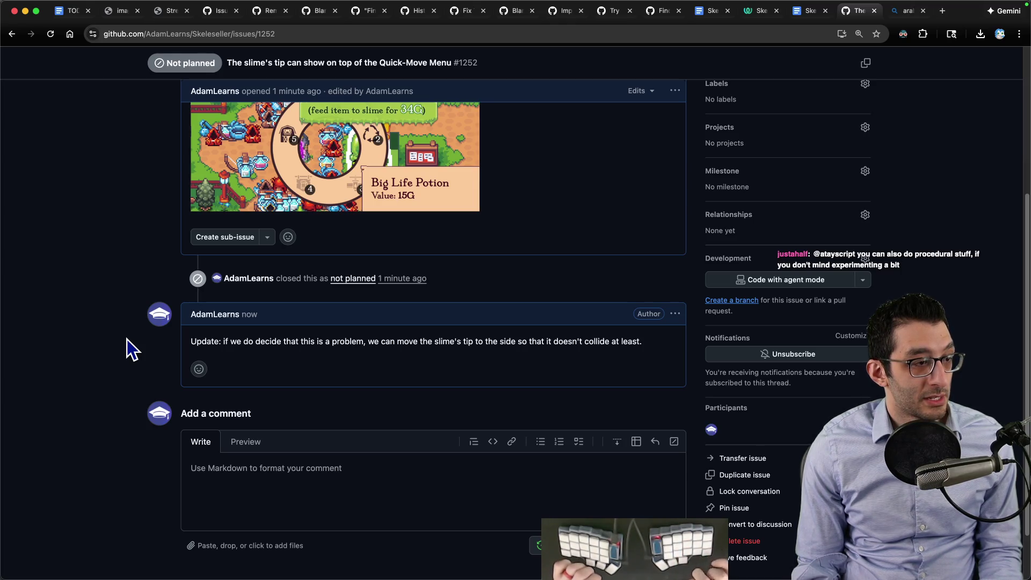
key("super+Tab")
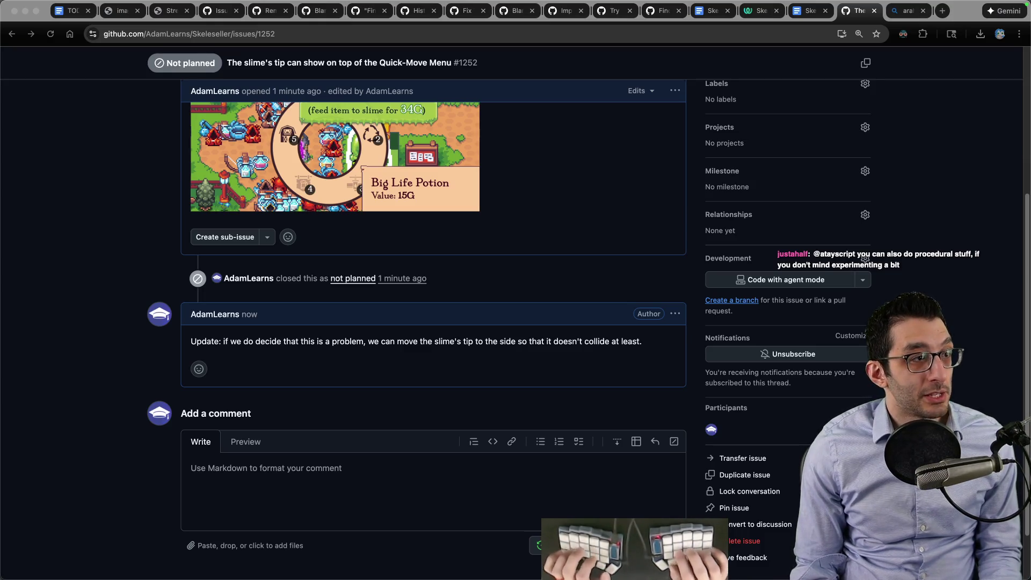
key("super+Tab")
key("super+n")
type("9:32atayscript: i'd like to create a game one day but i suck at art making")
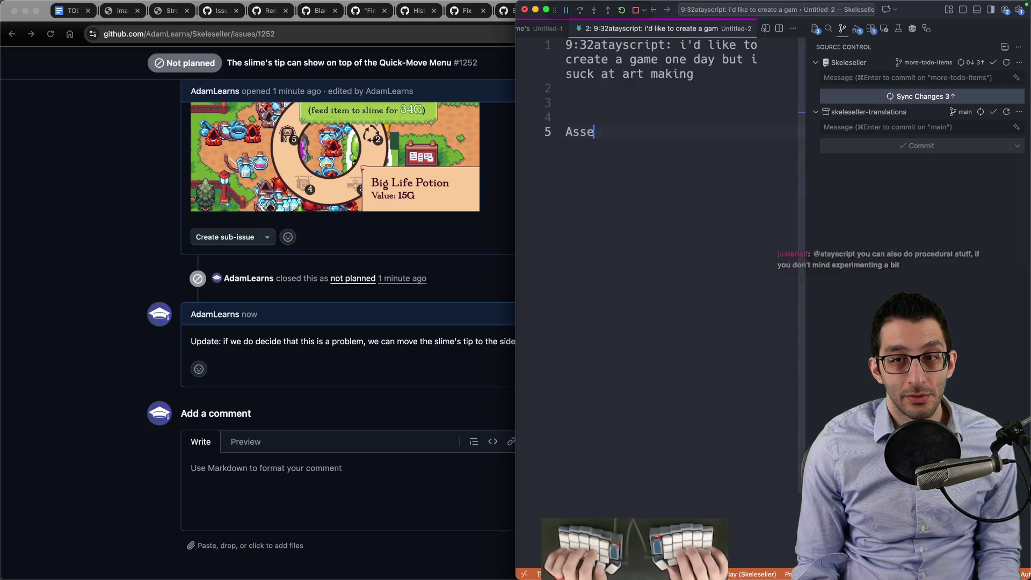
Step: Return to the browser and load itch.io in a new tab
key("super+Tab")
key("super+t")
type("itch.io")
key("Return")
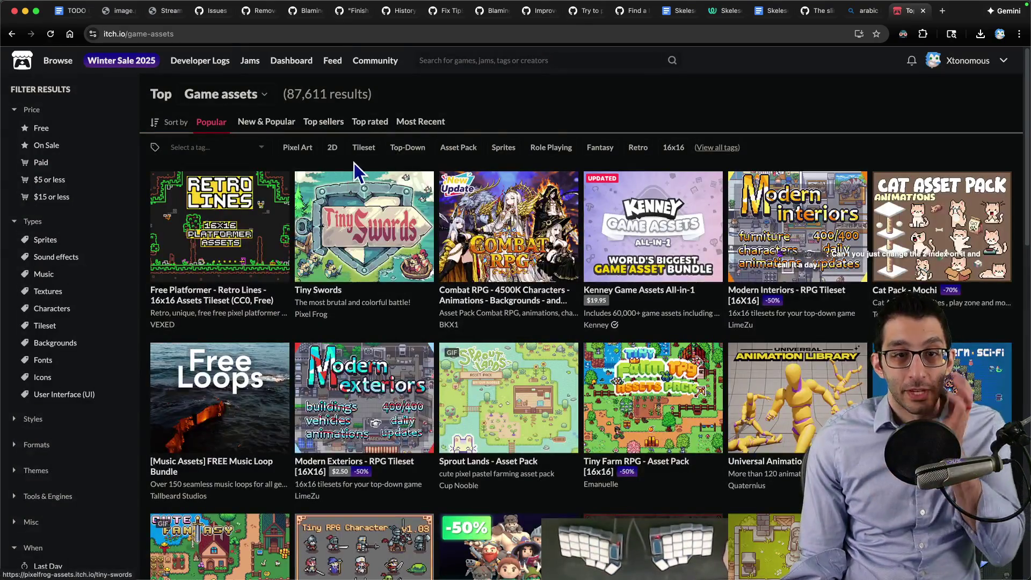
Step: Browse the Tiny Swords and Cute Fantasy RPG asset packs, then close the tab back to the Arabic numbers search
left_click(371, 236)
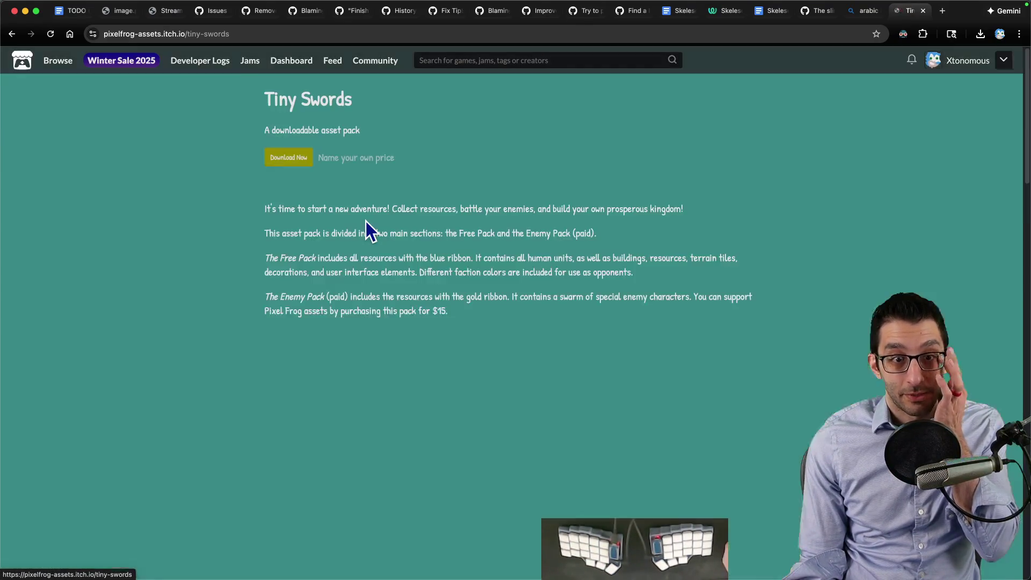
scroll(379, 223, "down", 1)
scroll(384, 231, "down", 1)
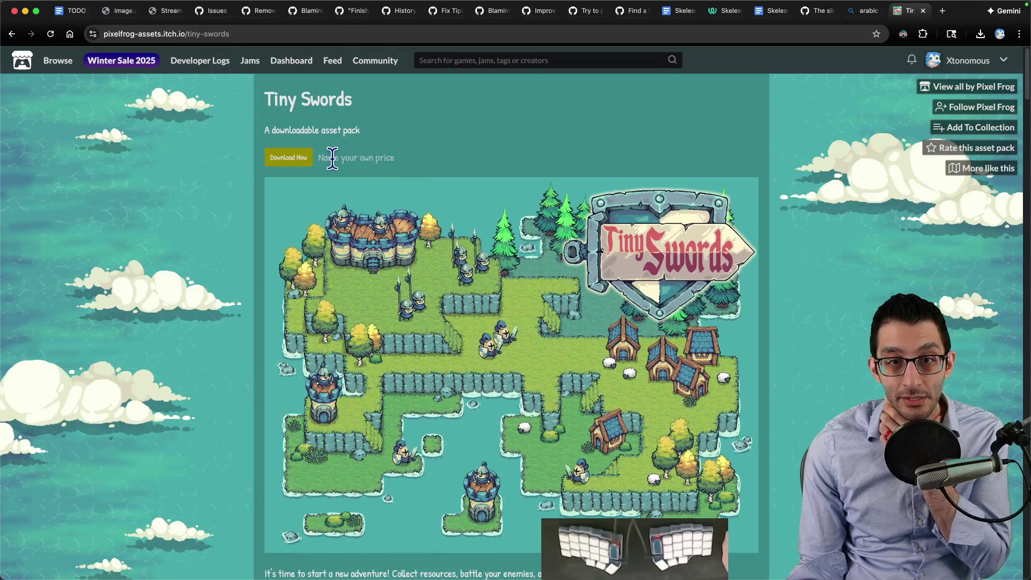
left_click_drag(319, 104, 395, 105)
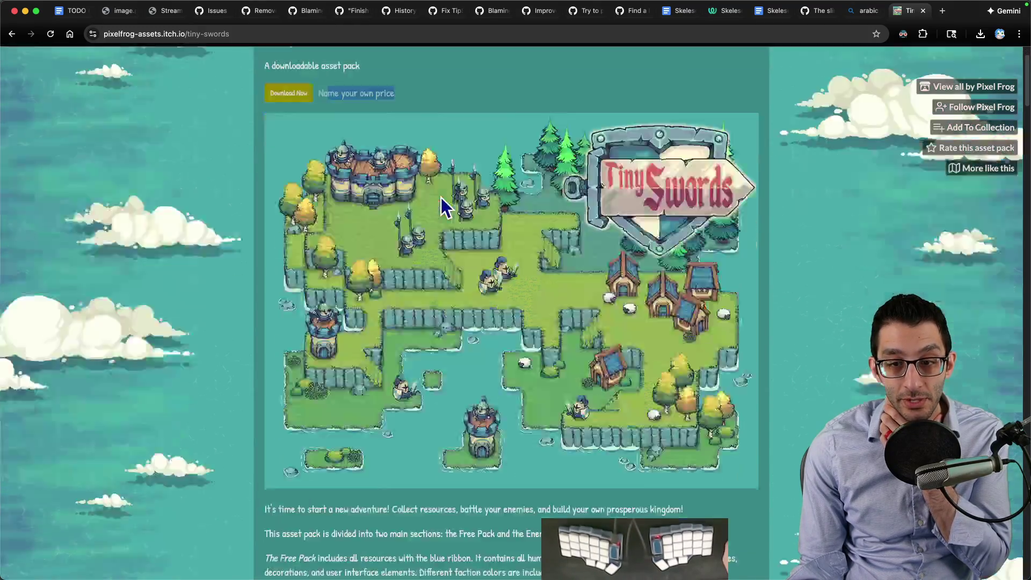
scroll(444, 201, "down", 3)
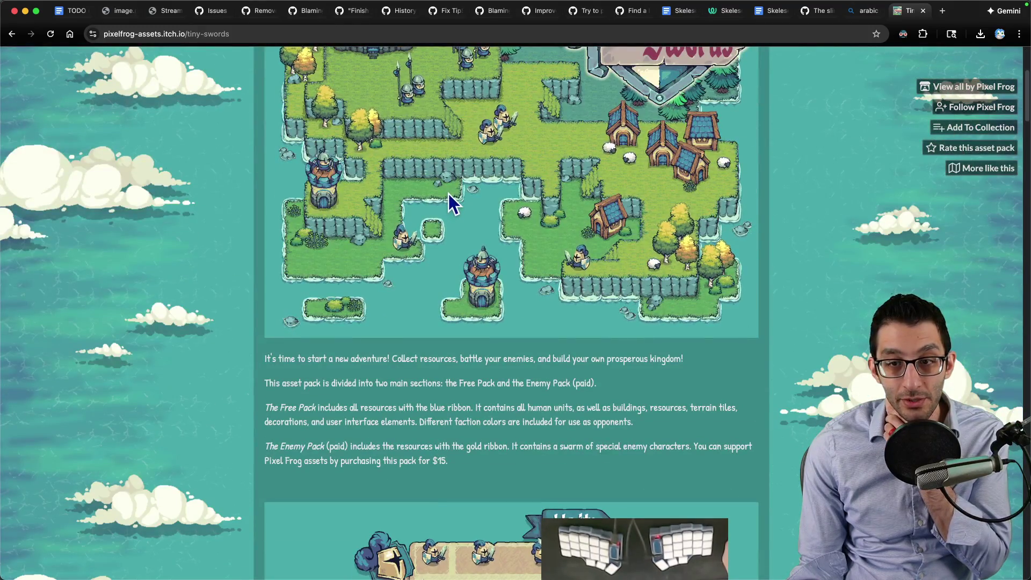
scroll(449, 194, "up", 5)
scroll(456, 194, "down", 2)
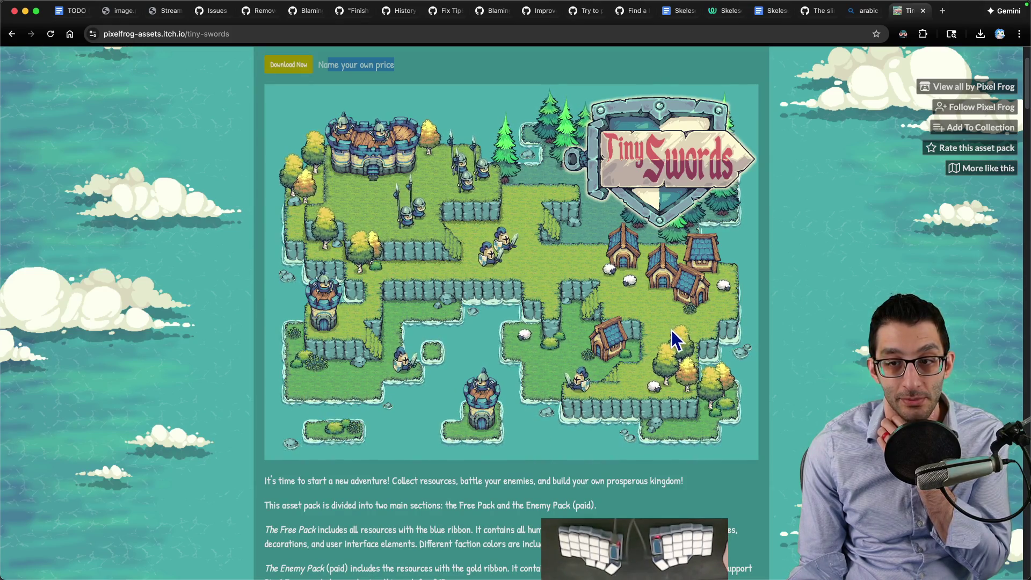
scroll(665, 333, "down", 3)
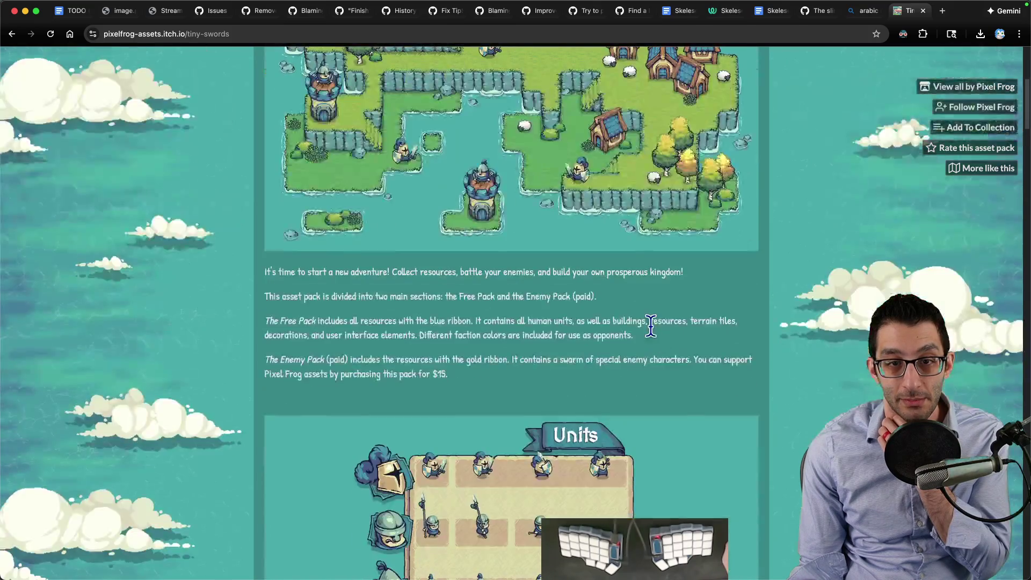
scroll(646, 328, "down", 1)
scroll(645, 328, "down", 3)
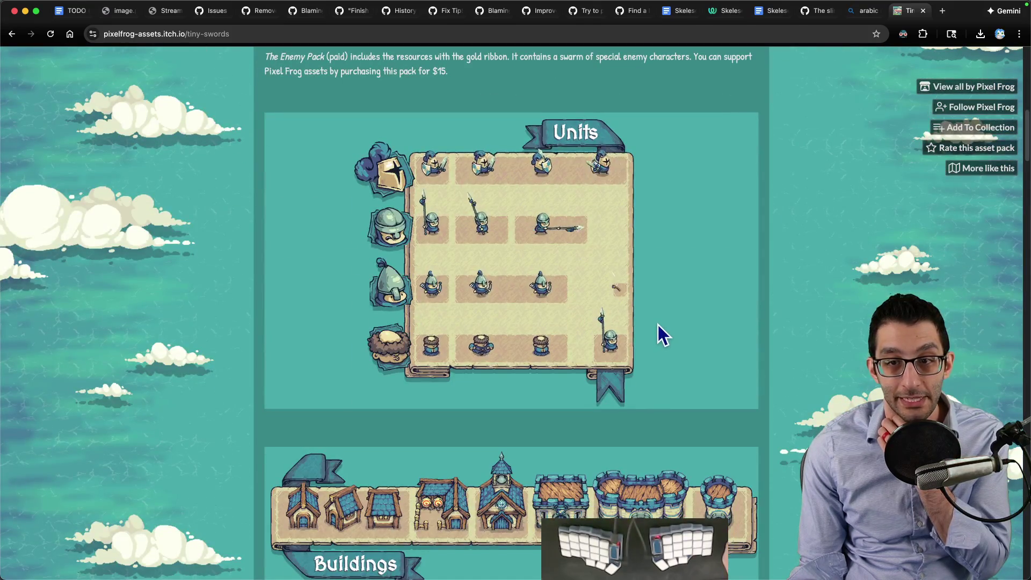
scroll(586, 236, "down", 3)
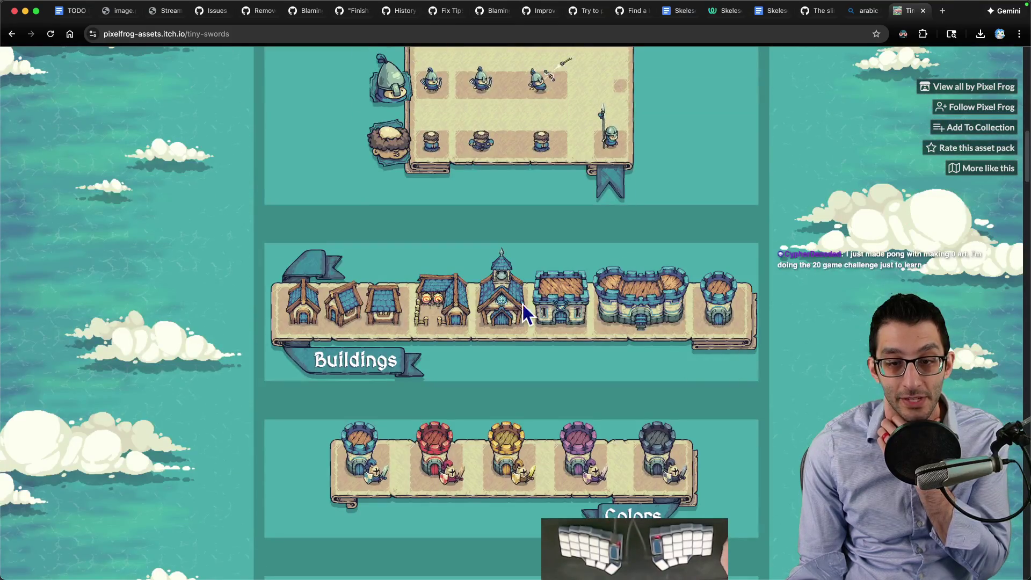
scroll(618, 330, "down", 1)
scroll(613, 390, "down", 1)
scroll(613, 389, "down", 4)
scroll(615, 394, "down", 2)
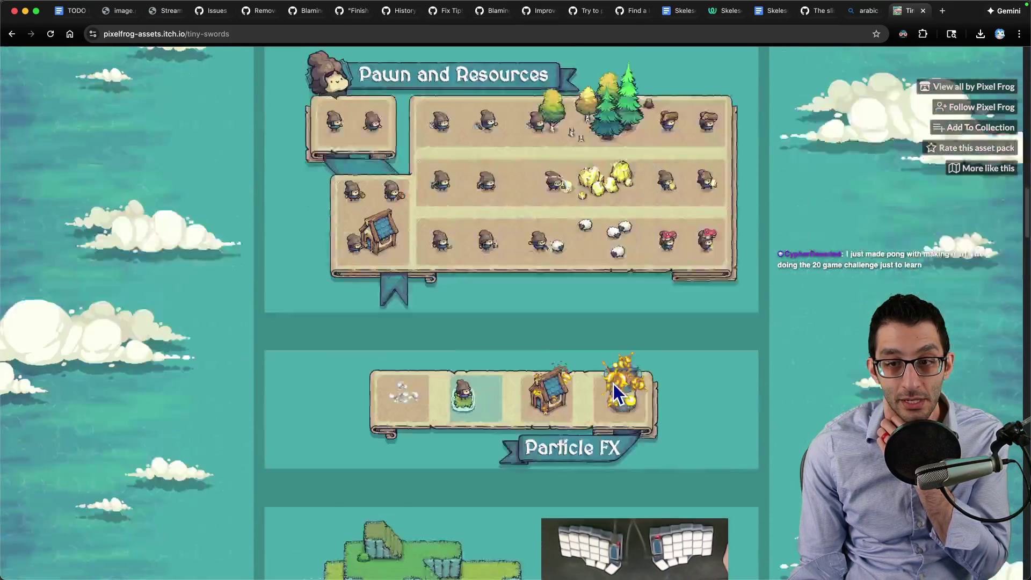
scroll(615, 392, "down", 1)
scroll(713, 385, "down", 3)
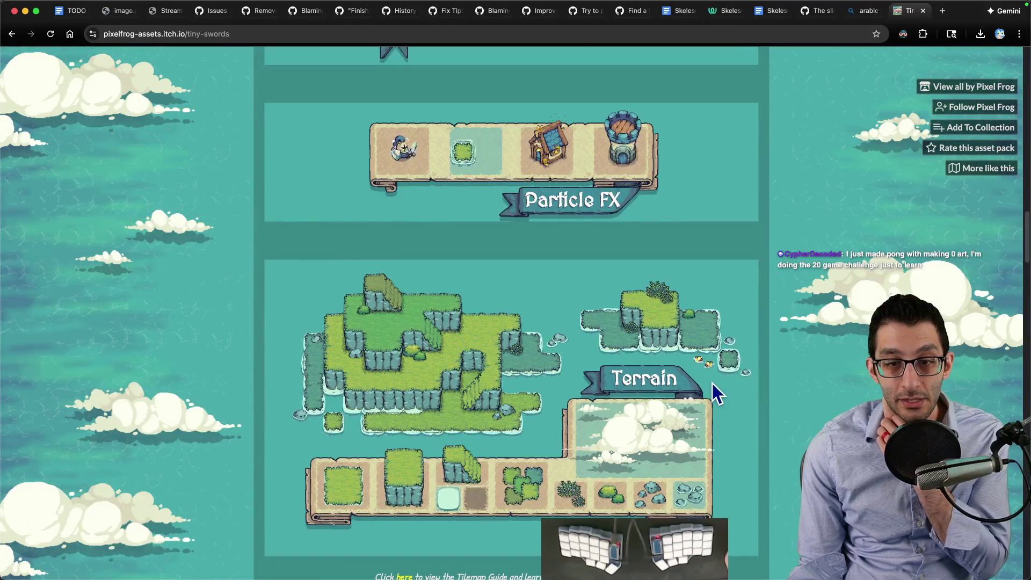
scroll(710, 384, "down", 5)
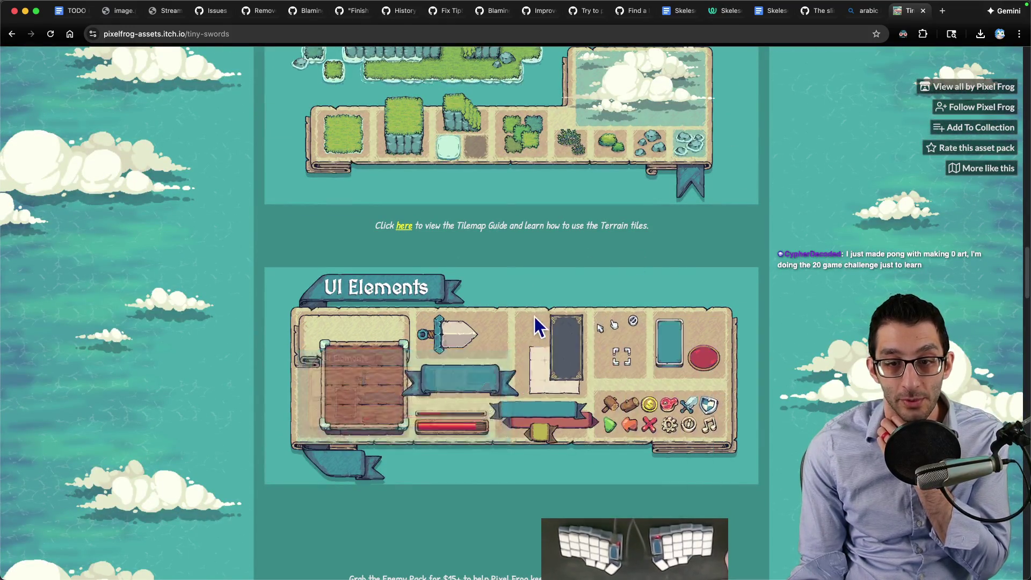
scroll(535, 329, "down", 8)
scroll(526, 331, "down", 3)
scroll(524, 330, "down", 1)
scroll(524, 332, "down", 4)
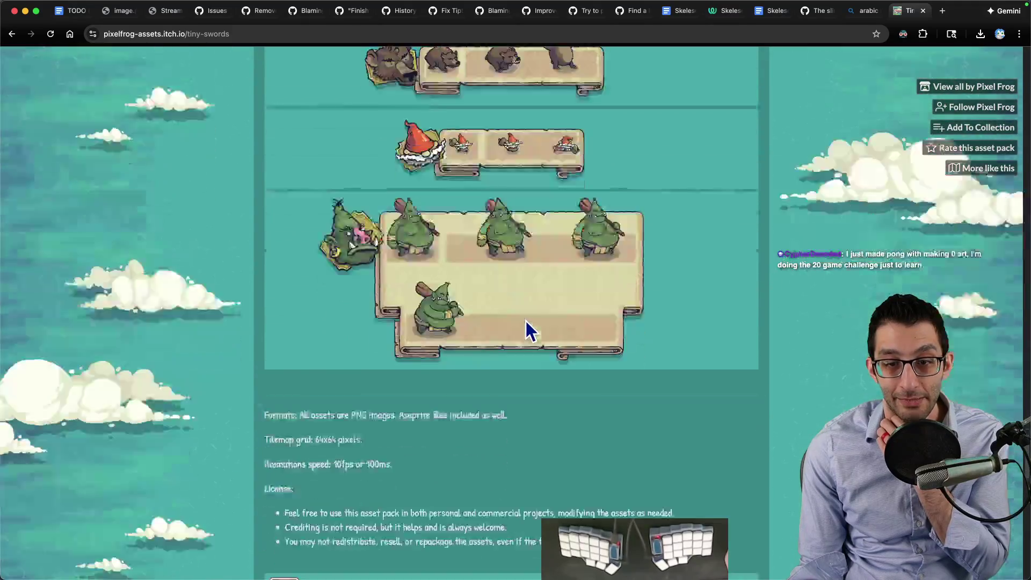
scroll(525, 328, "down", 4)
scroll(499, 295, "down", 5)
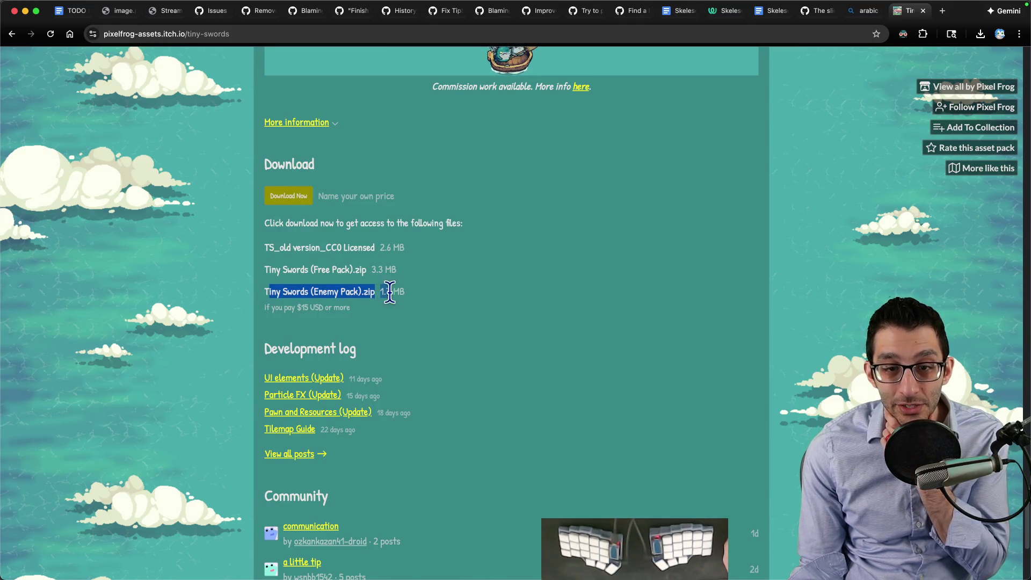
scroll(484, 319, "up", 5)
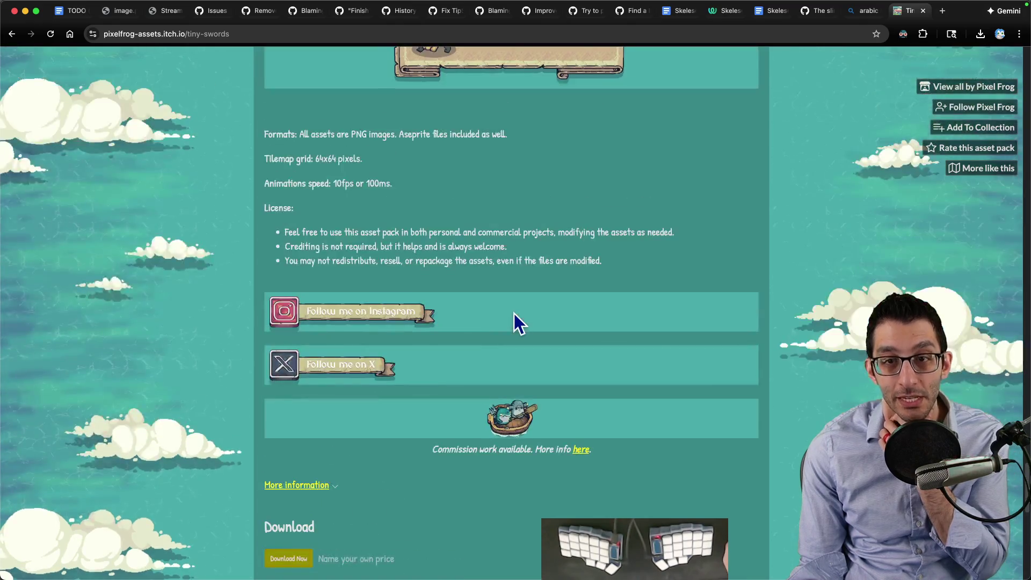
scroll(516, 315, "up", 5)
scroll(518, 301, "up", 5)
scroll(516, 301, "up", 5)
scroll(516, 303, "up", 4)
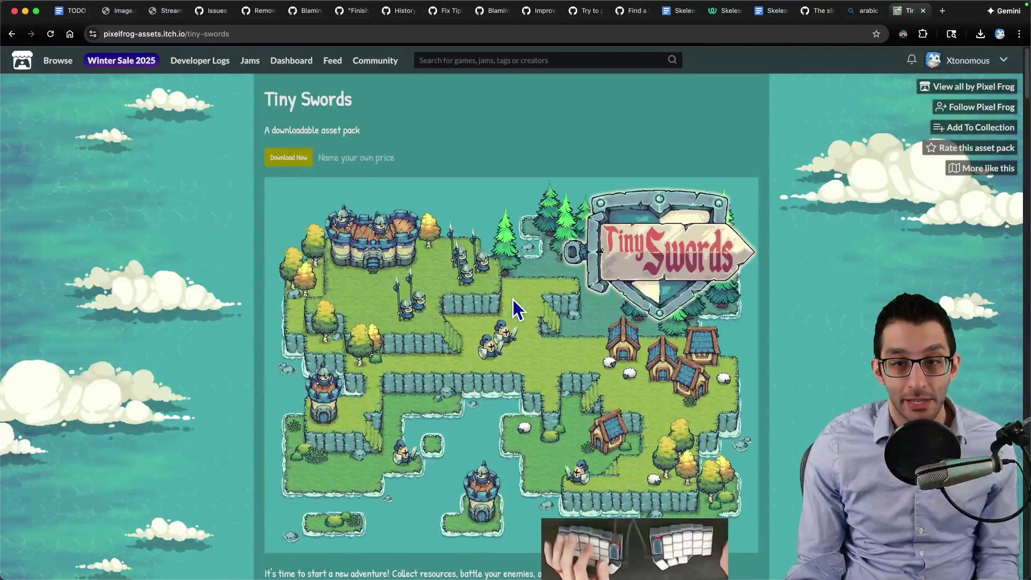
key("super+bracketleft")
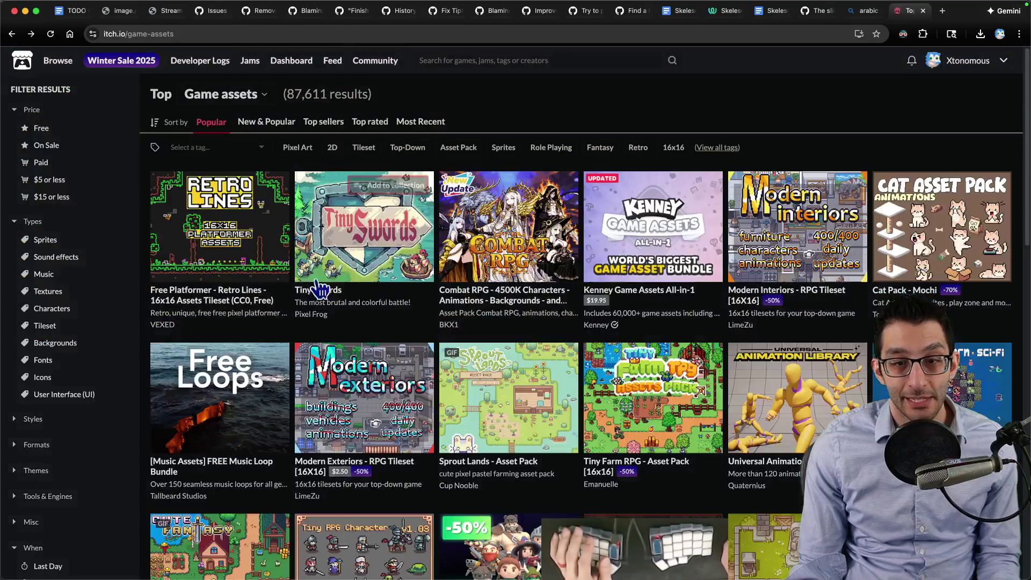
scroll(442, 325, "down", 3)
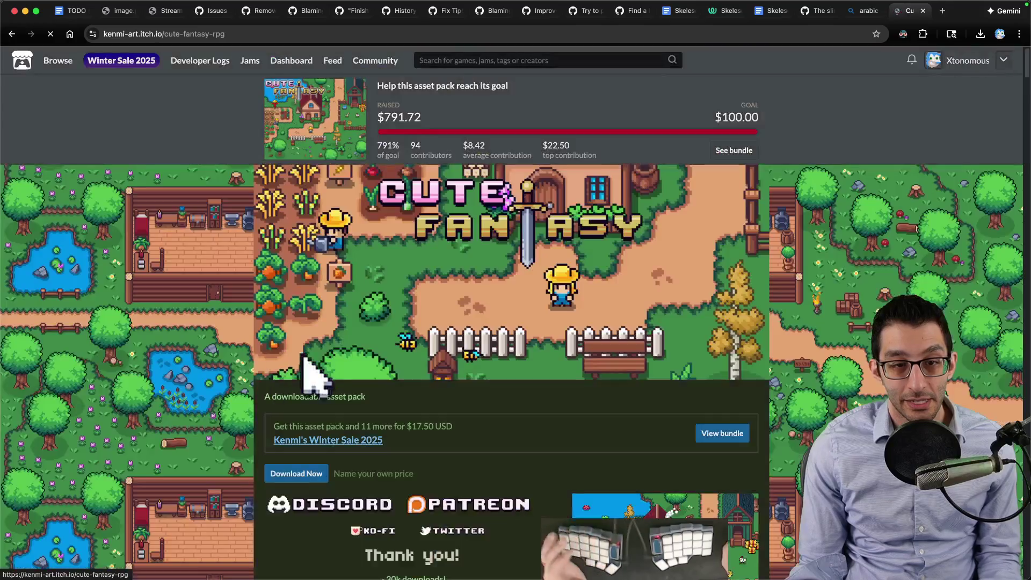
scroll(516, 303, "down", 4)
scroll(516, 303, "down", 5)
scroll(564, 298, "down", 2)
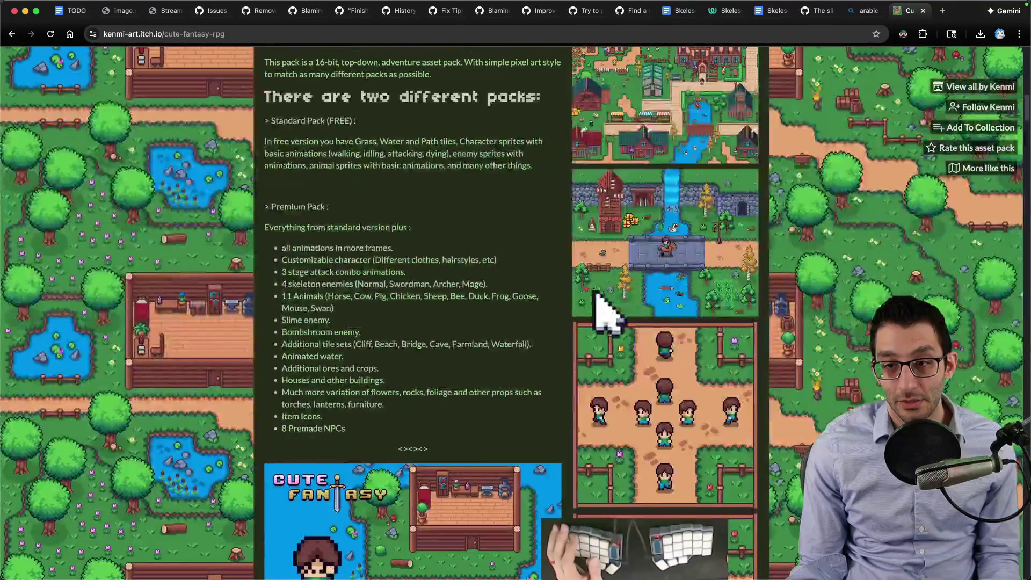
scroll(629, 322, "down", 3)
scroll(822, 346, "down", 3)
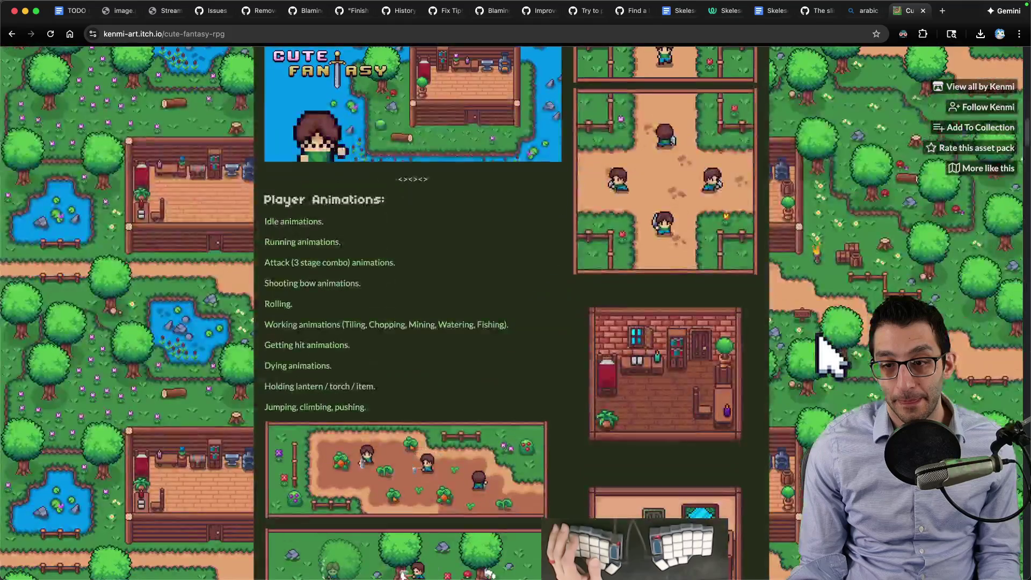
scroll(822, 348, "down", 5)
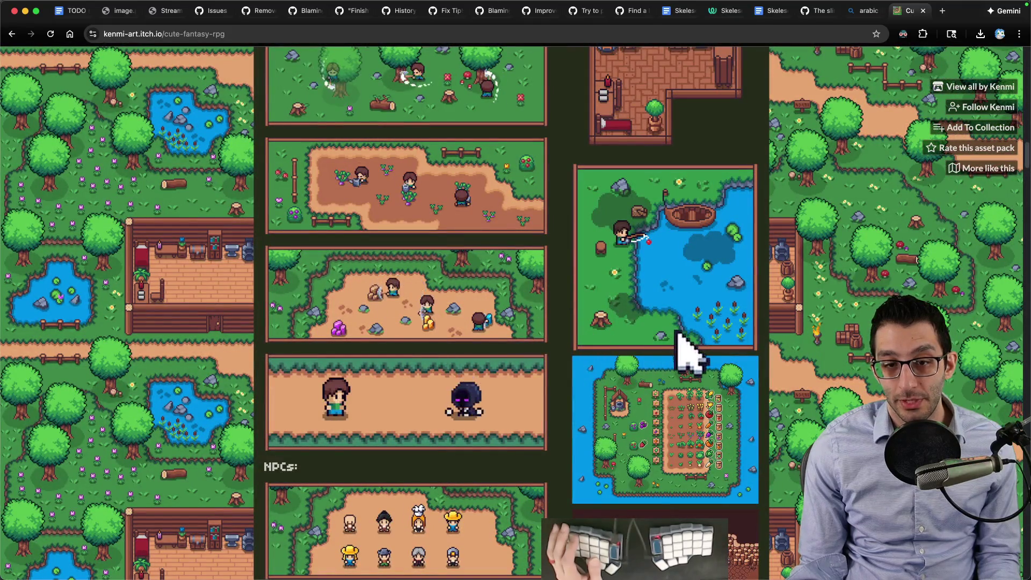
scroll(685, 351, "down", 2)
scroll(742, 363, "down", 5)
scroll(821, 367, "down", 3)
key("ctrl+w")
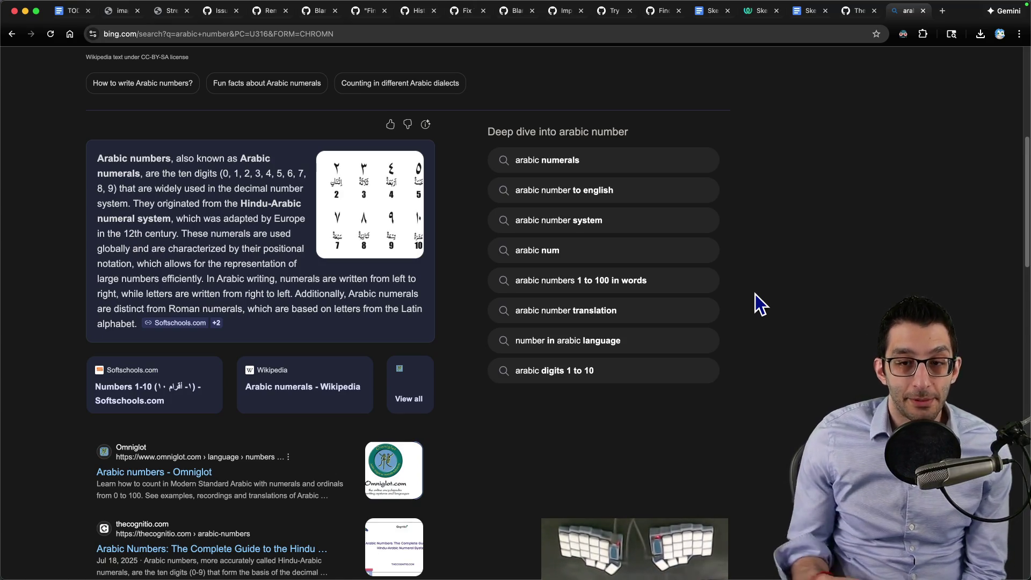
Step: Spawn a batch of debug items in Skeleseller and feed items to the slime
left_click(535, 557)
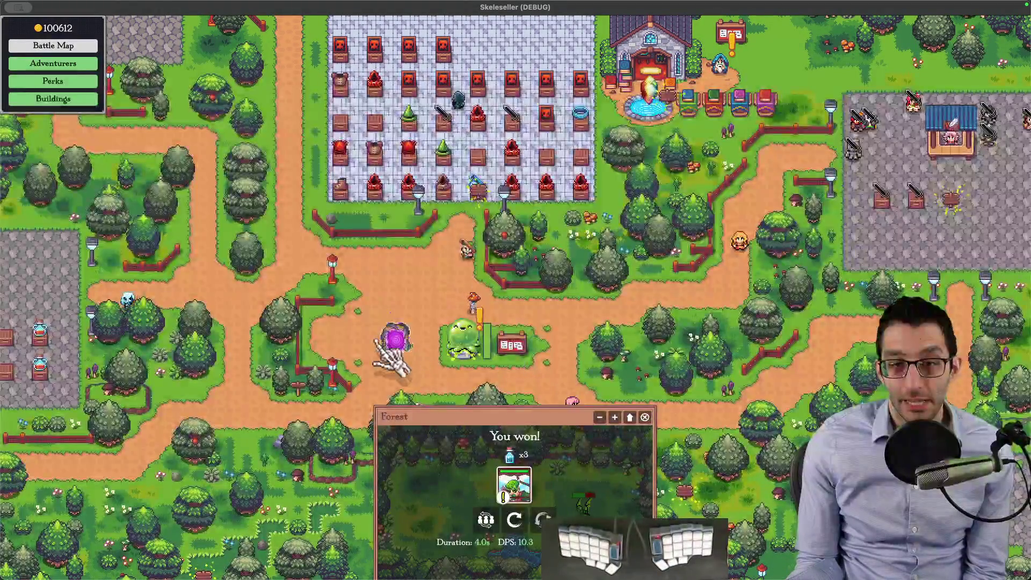
key("grave")
left_click(105, 107)
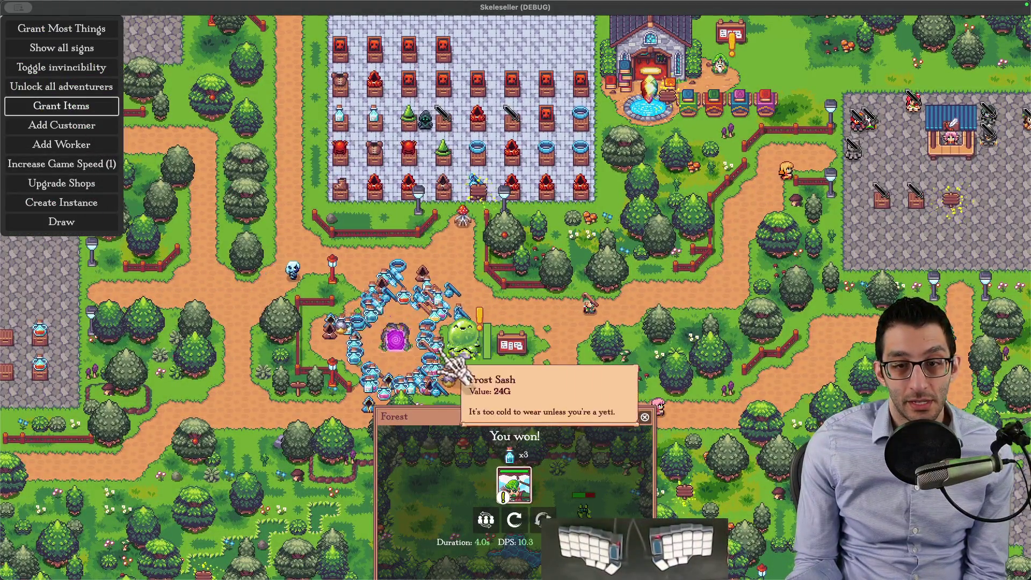
left_click_drag(451, 363, 457, 327)
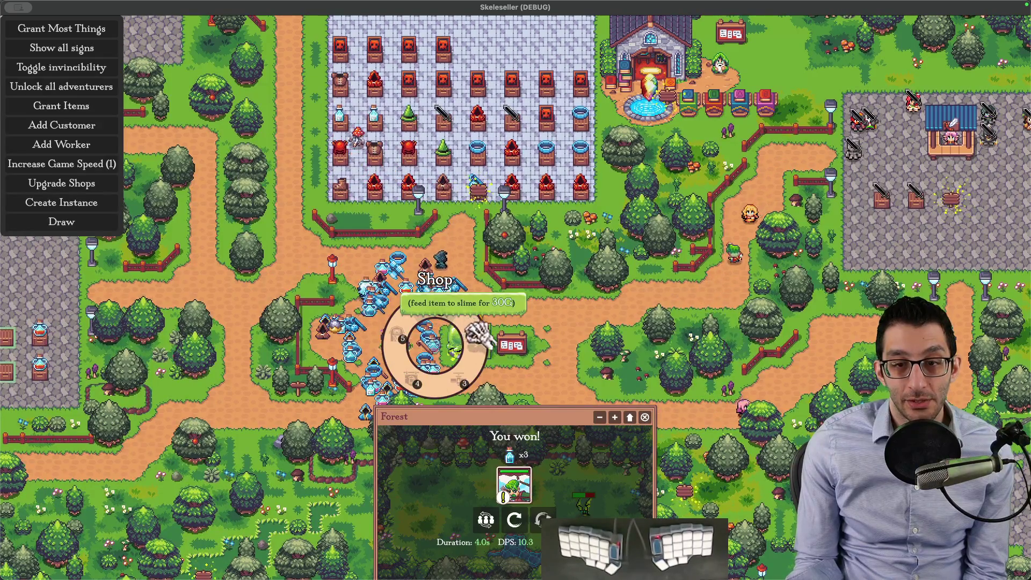
left_click_drag(477, 334, 509, 326)
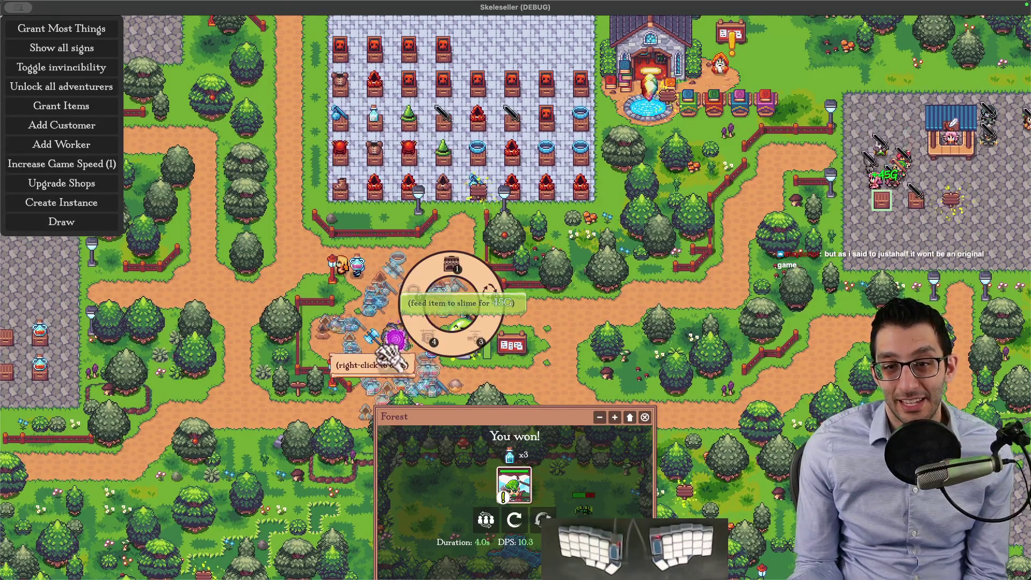
right_click(428, 343)
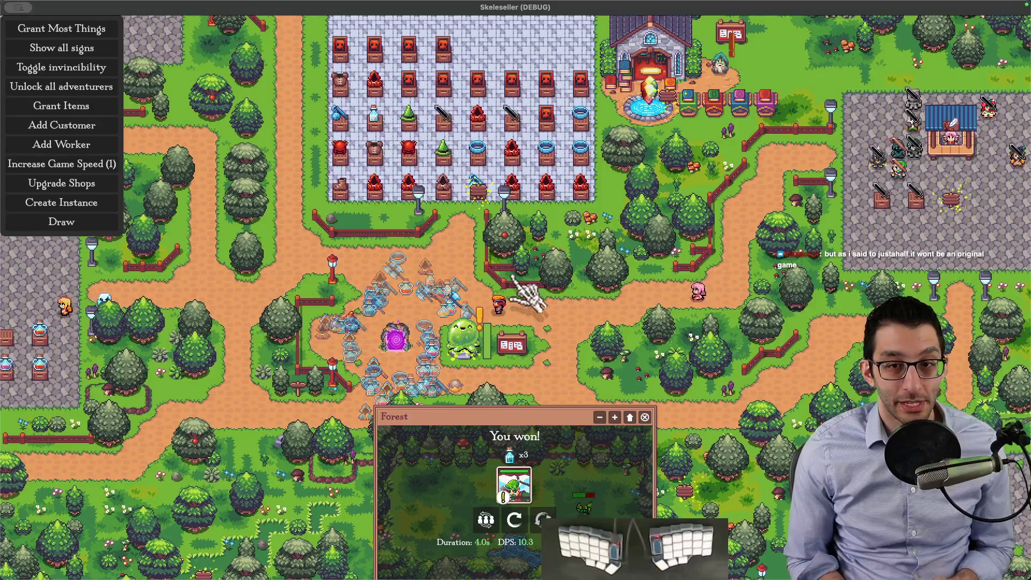
Step: Pan over the town, close the Forest battle window, quit the game and return to the TODO document
key("s")
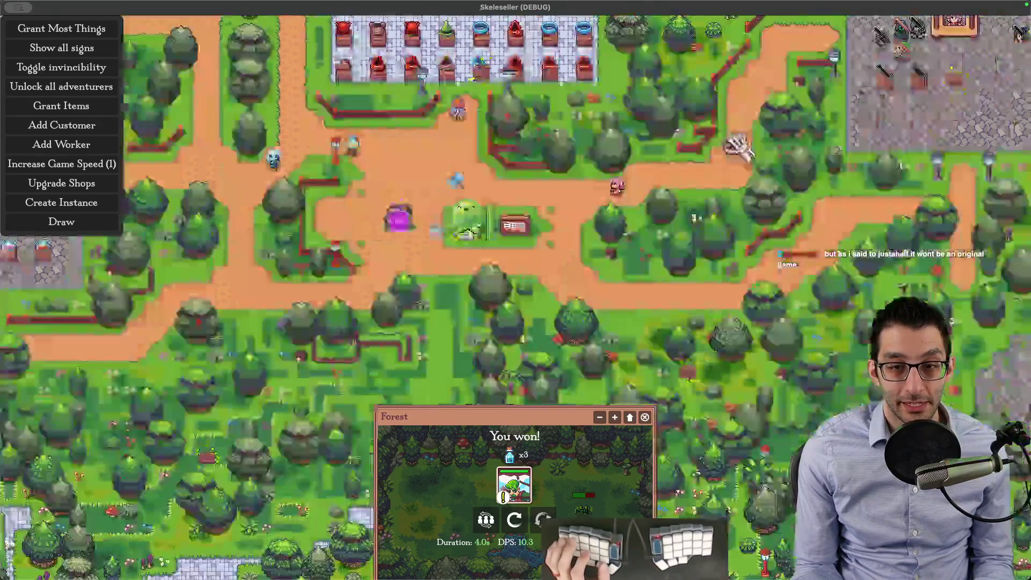
key("w")
key("d")
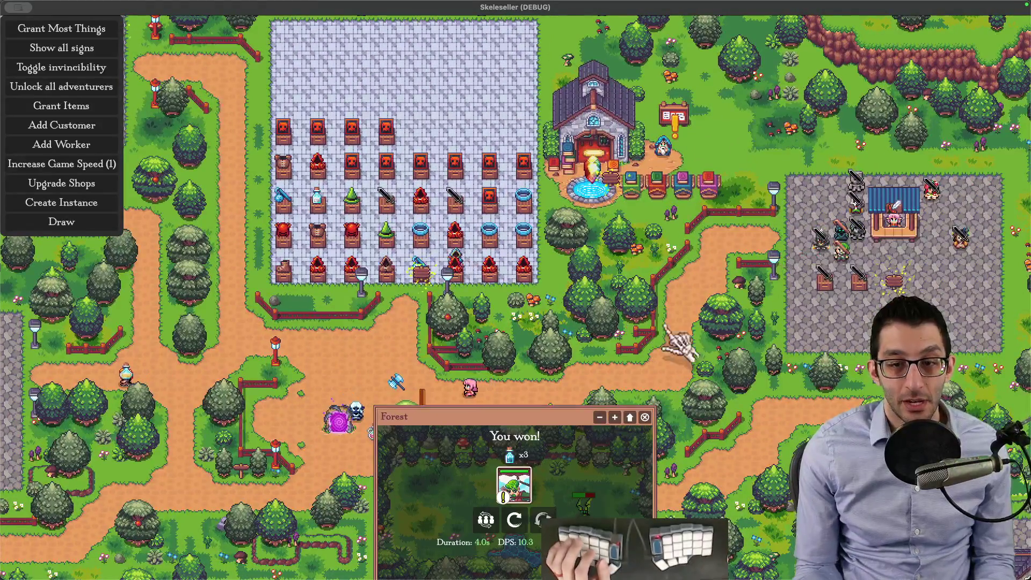
left_click(645, 416)
key("Escape")
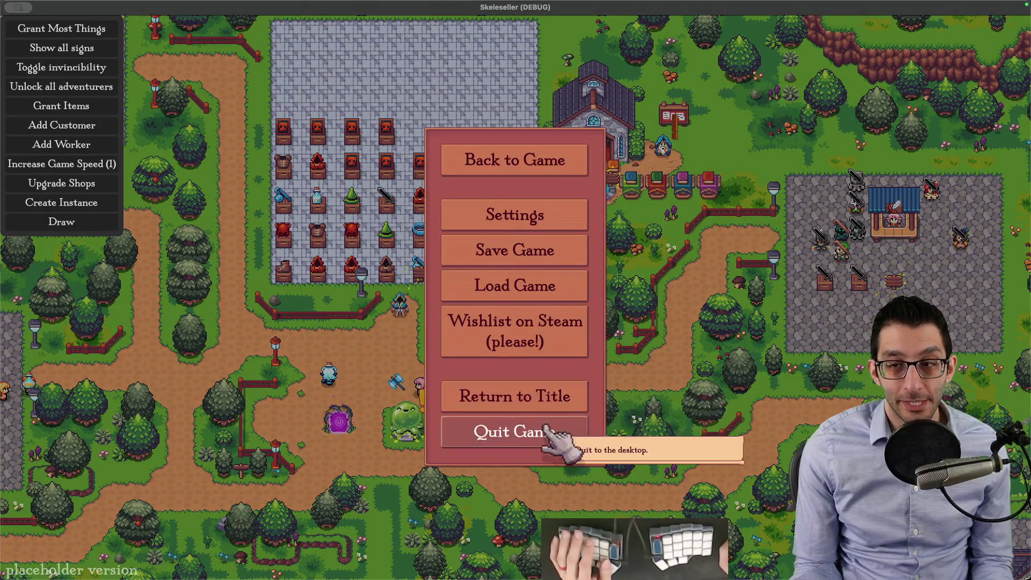
left_click(546, 432)
left_click(73, 11)
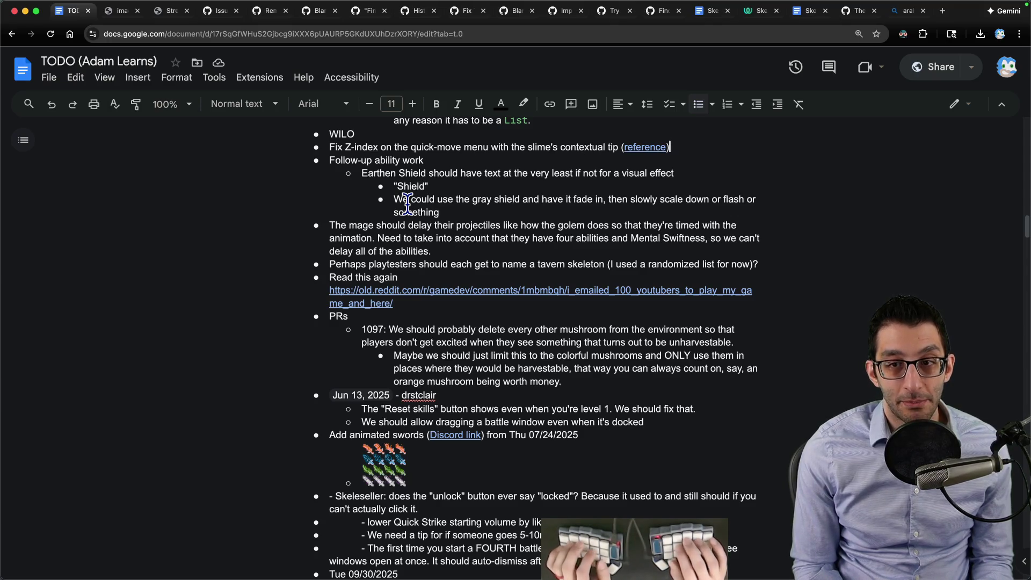
Step: Delete the Fix Z-index bullet from the TODO list
key("shift+Home")
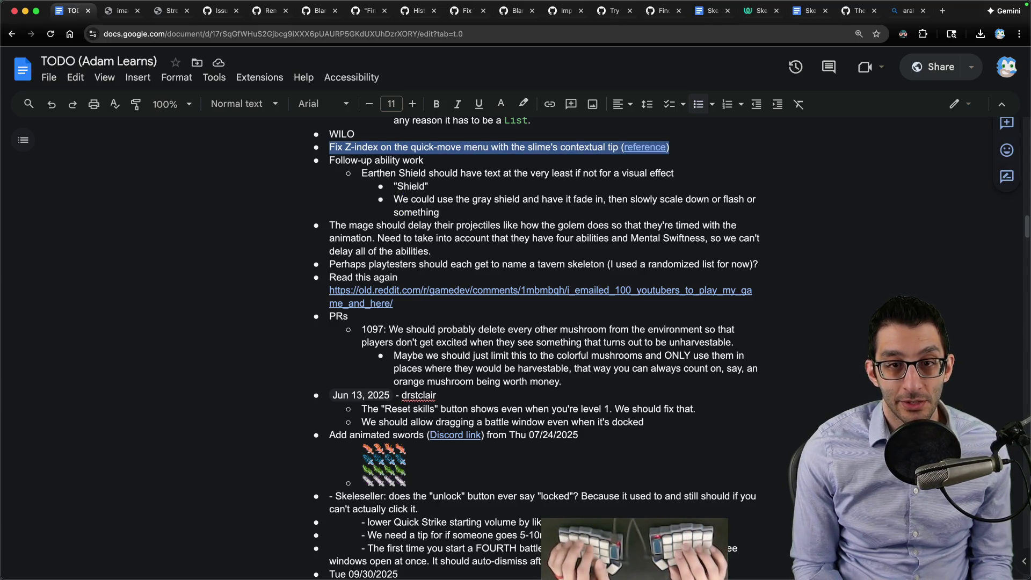
key("super+Tab")
type("learn how to make art")
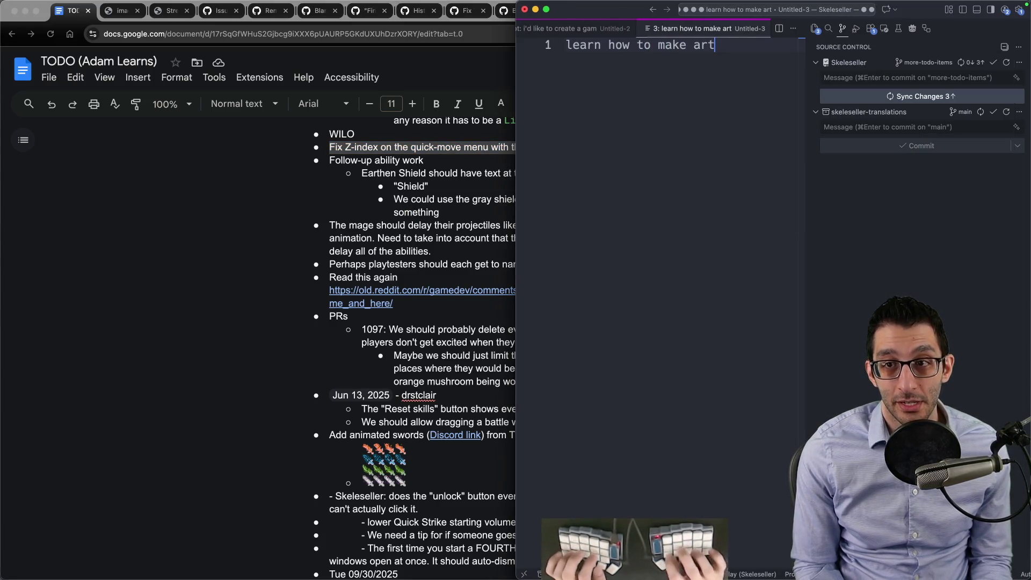
key("super+Tab")
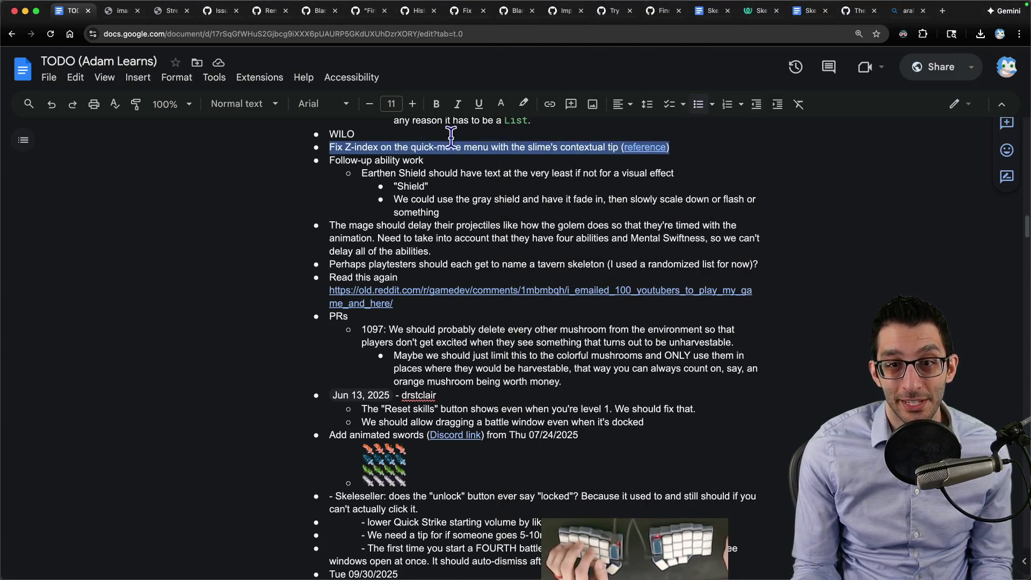
key("Right")
key("super+shift+Left")
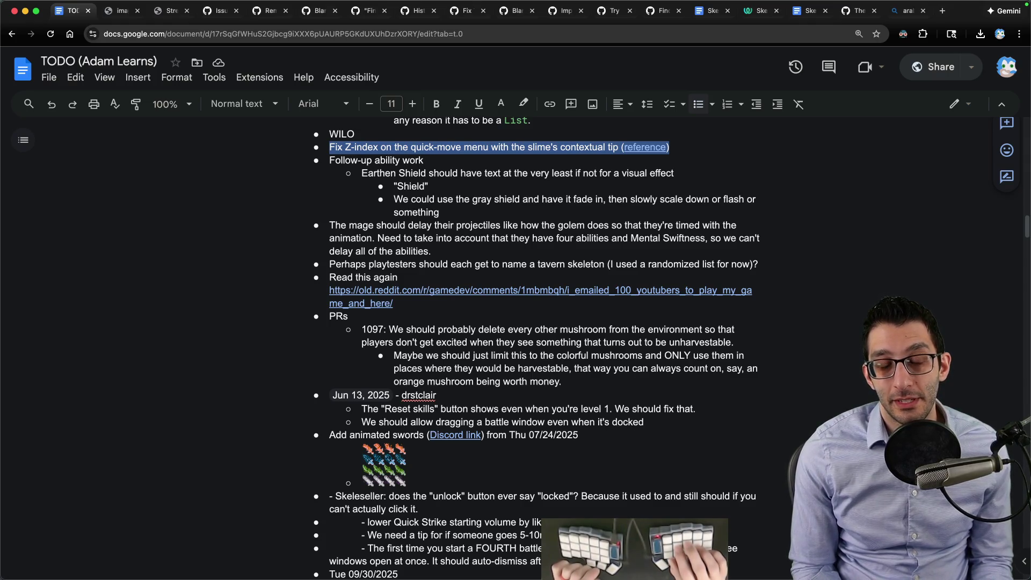
key("BackSpace")
key("BackSpace")
Step: Glance at the GitHub issue, select the gray shield idea paragraph, and bring Finder forward
key("super+shift+bracketleft")
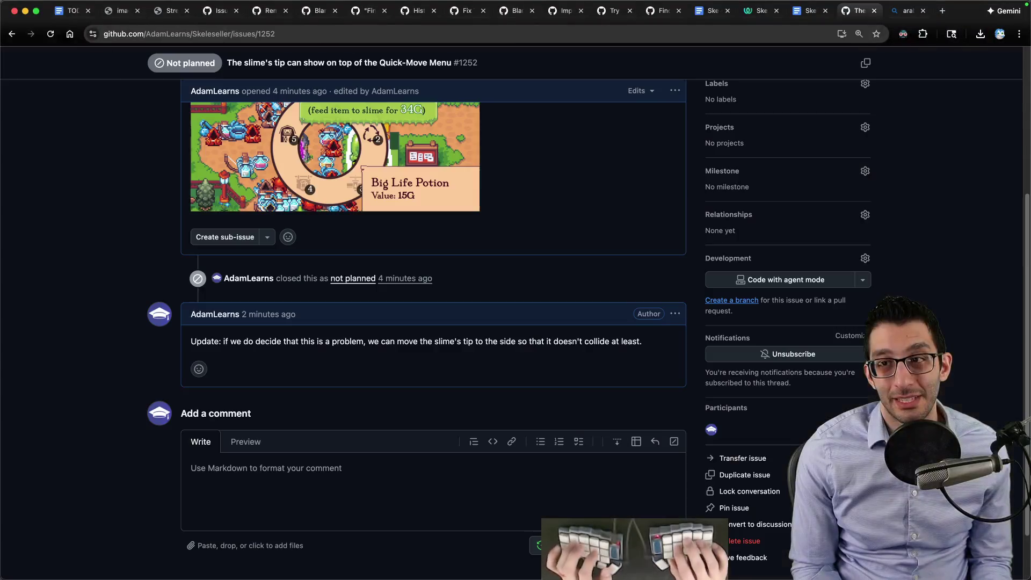
key("super+1")
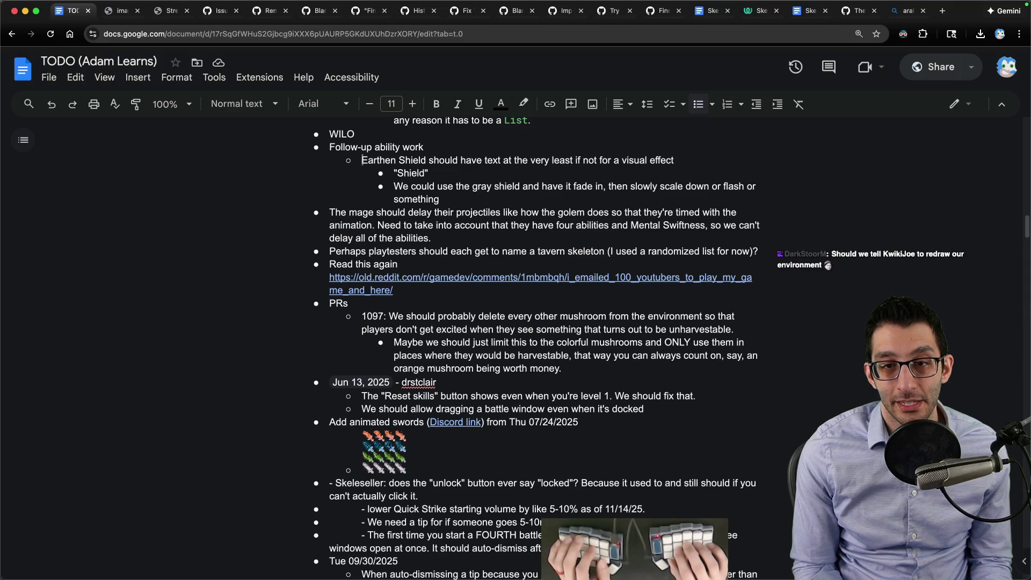
key("alt+shift+Down")
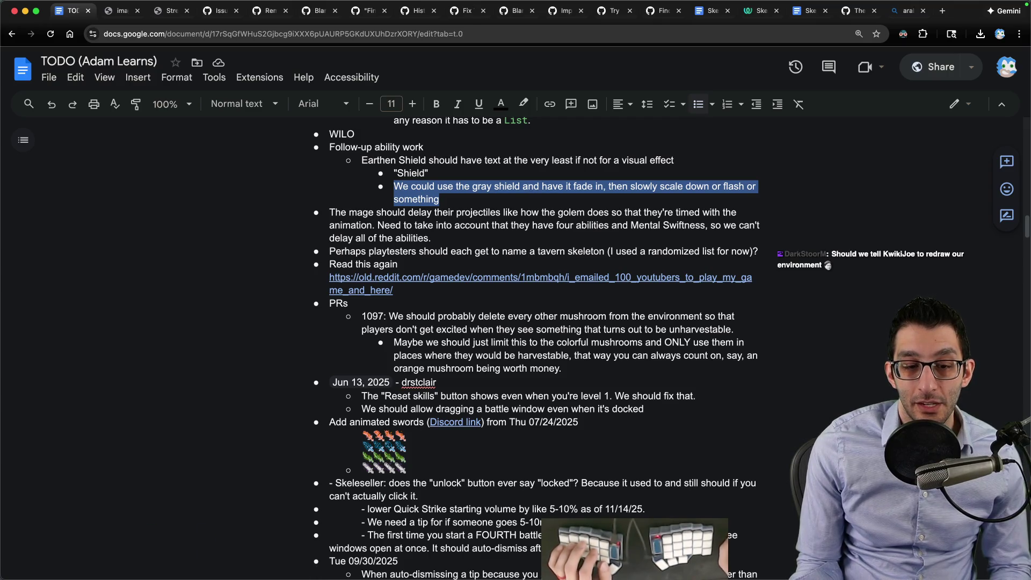
left_click(201, 548)
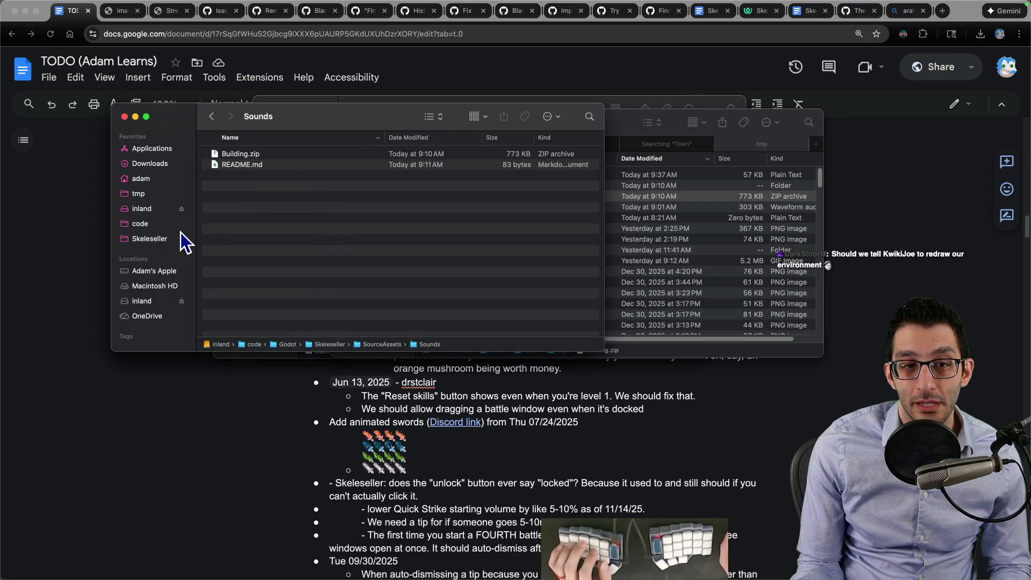
Step: Navigate Finder to Skeleseller's Game > Assets > Unused folder
left_click(148, 242)
double_click(231, 156)
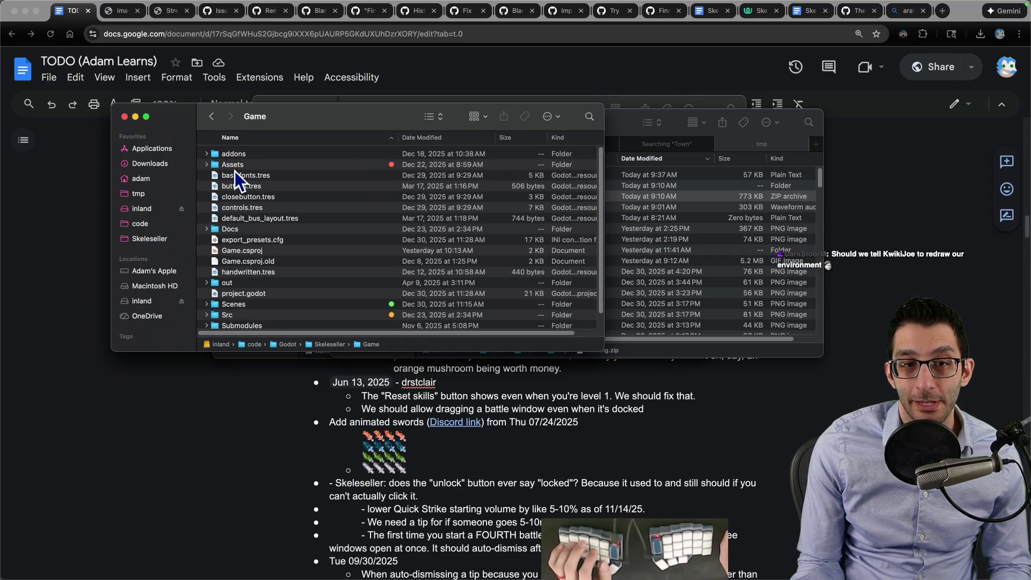
double_click(234, 171)
type("uiun")
key("super+Down")
key("Down")
key("Down")
key("Down")
key("Down")
key("Down")
key("Down")
key("Down")
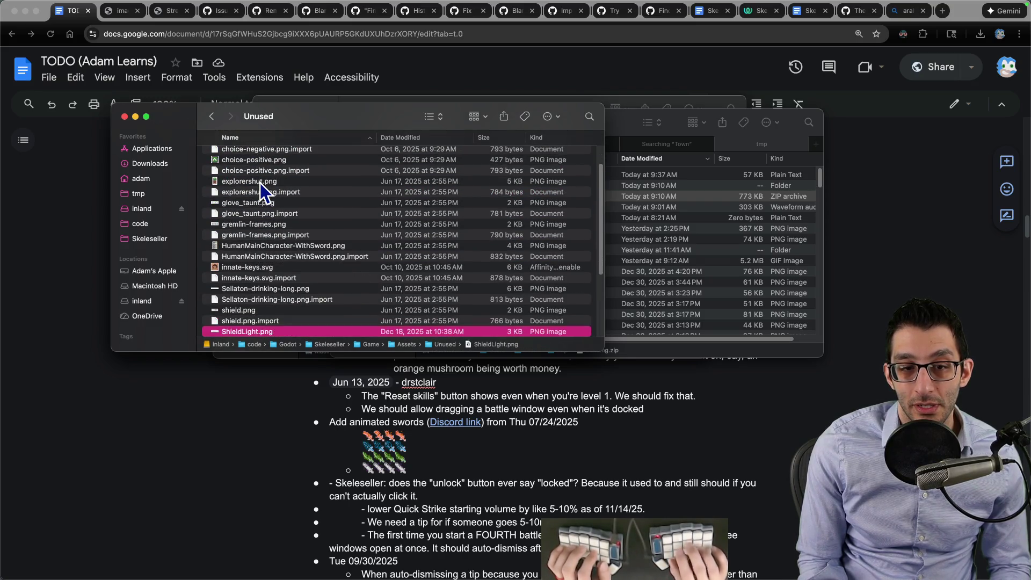
Step: Quick Look shield.png and ShieldLight.png, then open shield.png in Affinity Photo
key("Up")
key("space")
scroll(286, 325, "down", 2)
left_click(257, 316)
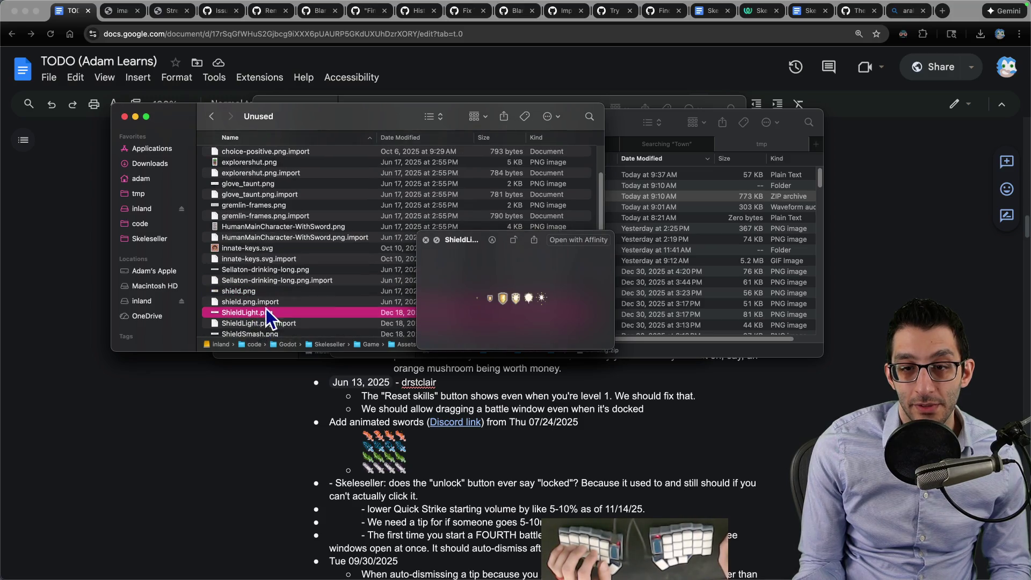
scroll(271, 315, "down", 2)
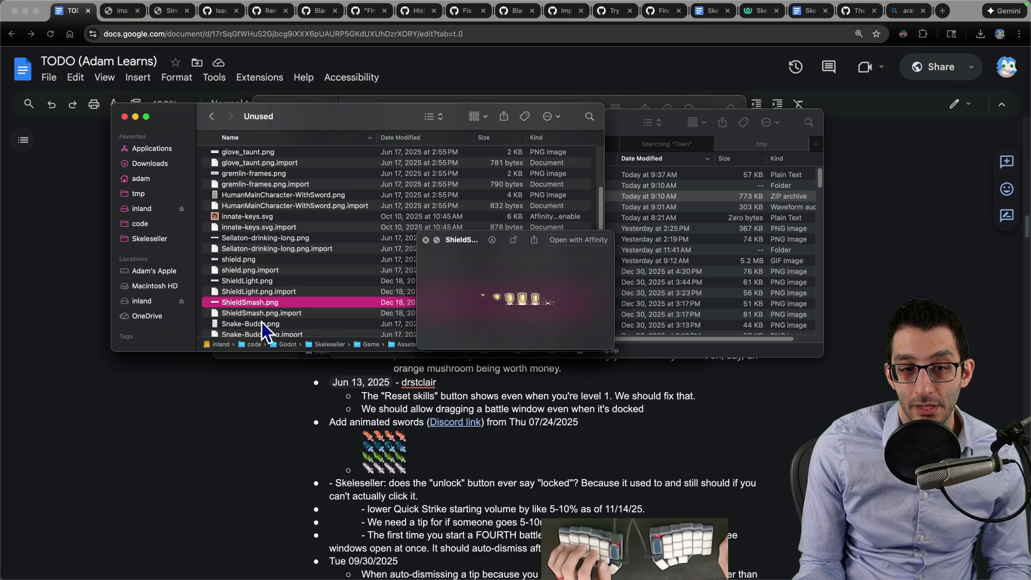
left_click(252, 259)
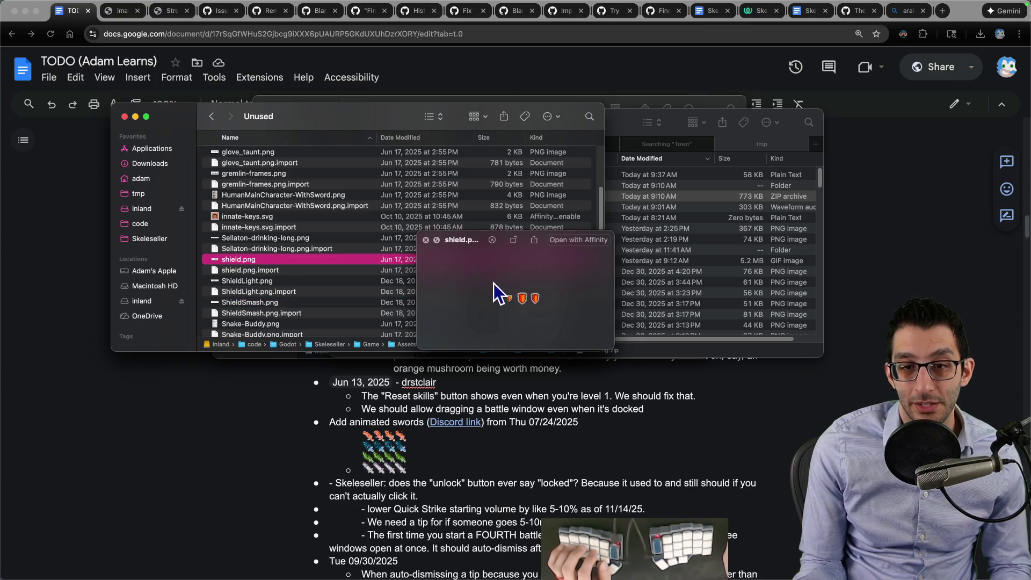
double_click(249, 260)
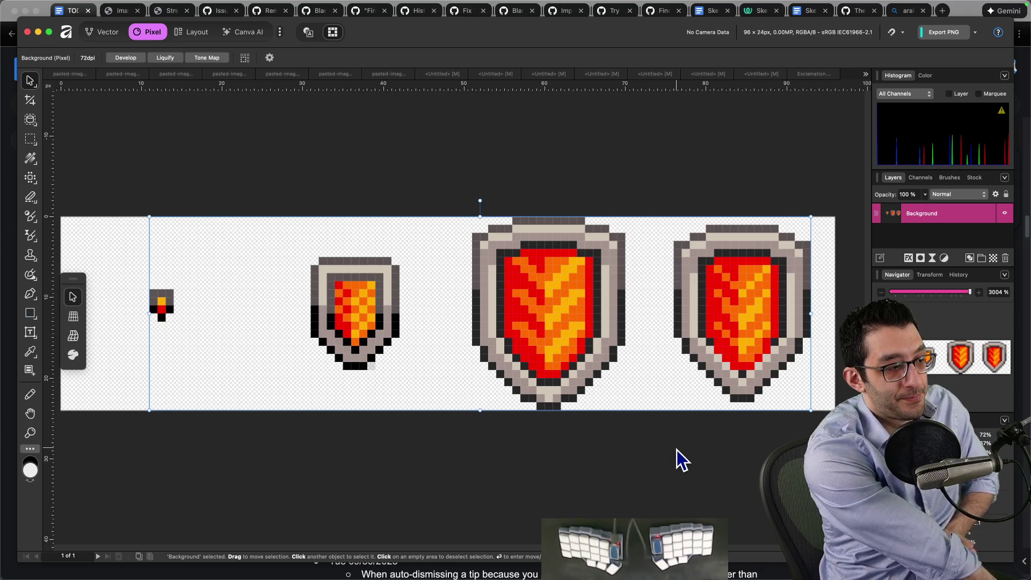
Step: Switch from the shield sprite to the browser with a fresh tab
key("super+Tab")
key("super+t")
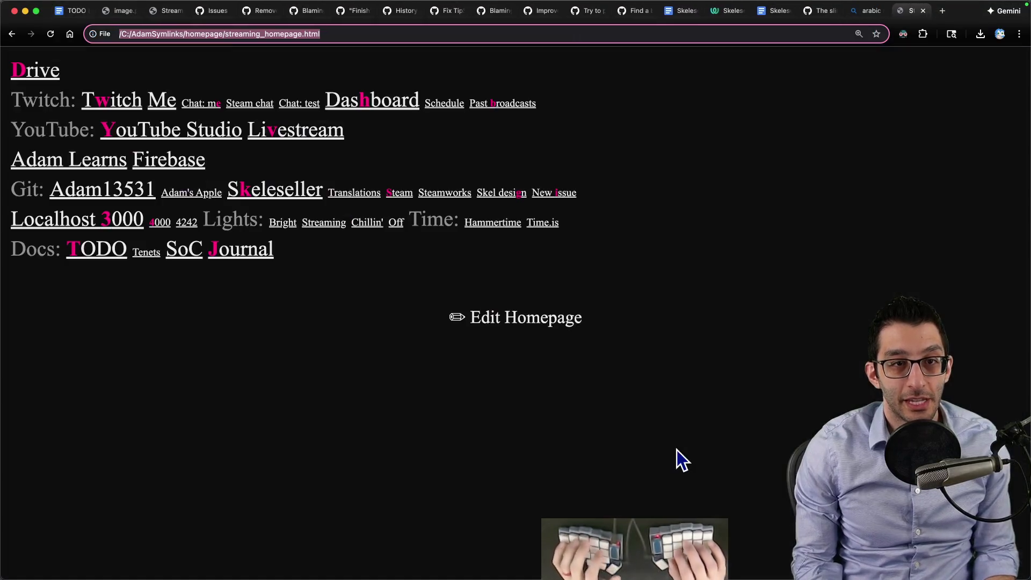
type("kirby block ")
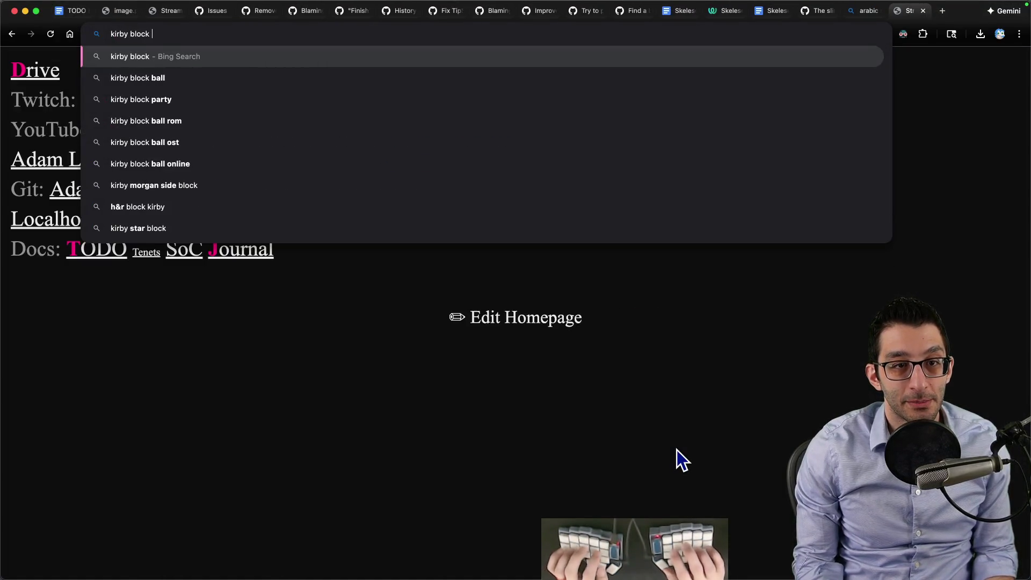
type("ball")
Step: Search the web for Kirby Block Ball and view an enlarged image result
key("Return")
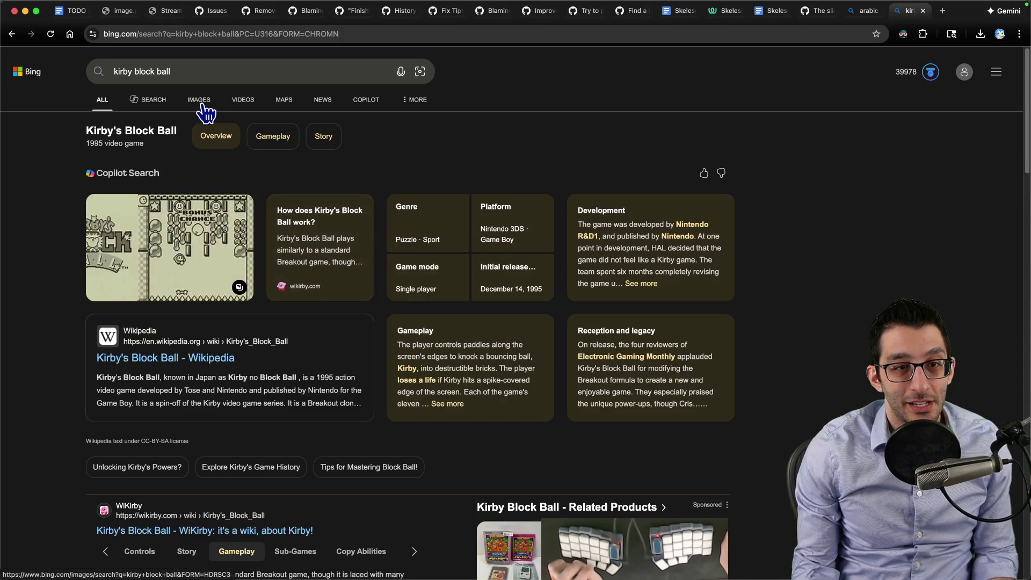
left_click(199, 102)
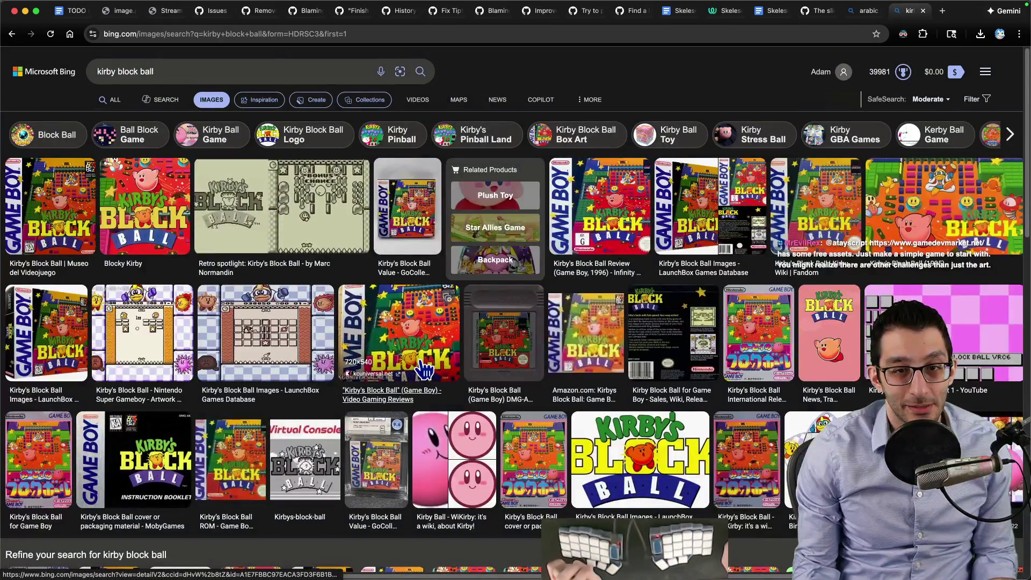
left_click(334, 276)
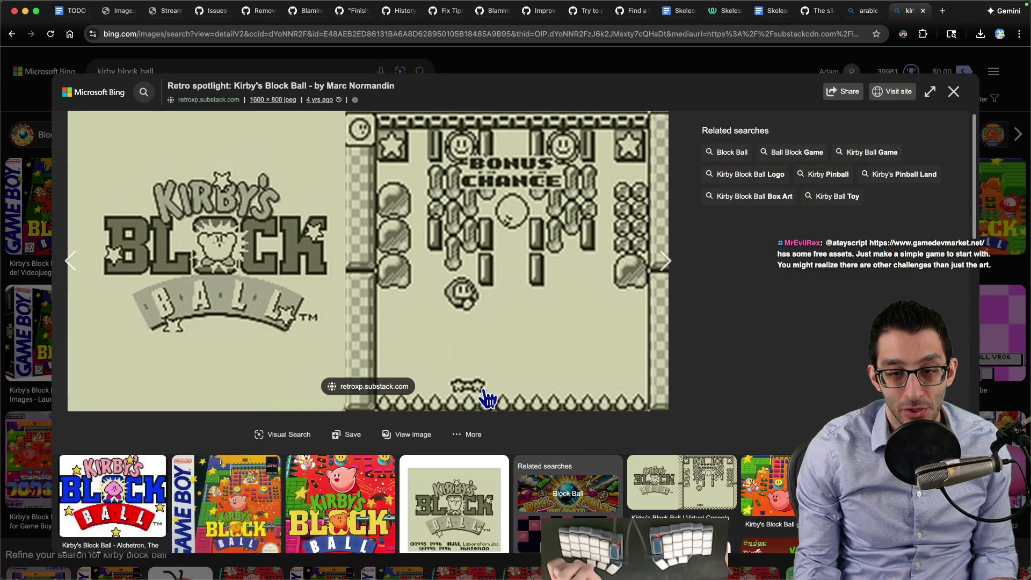
key("Escape")
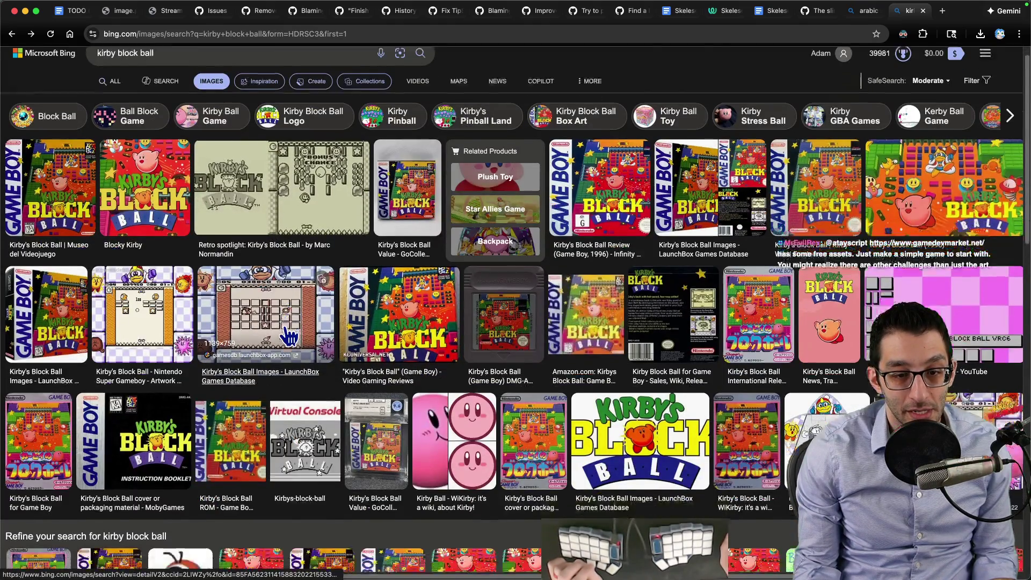
scroll(290, 333, "down", 5)
scroll(294, 334, "down", 3)
scroll(298, 333, "down", 1)
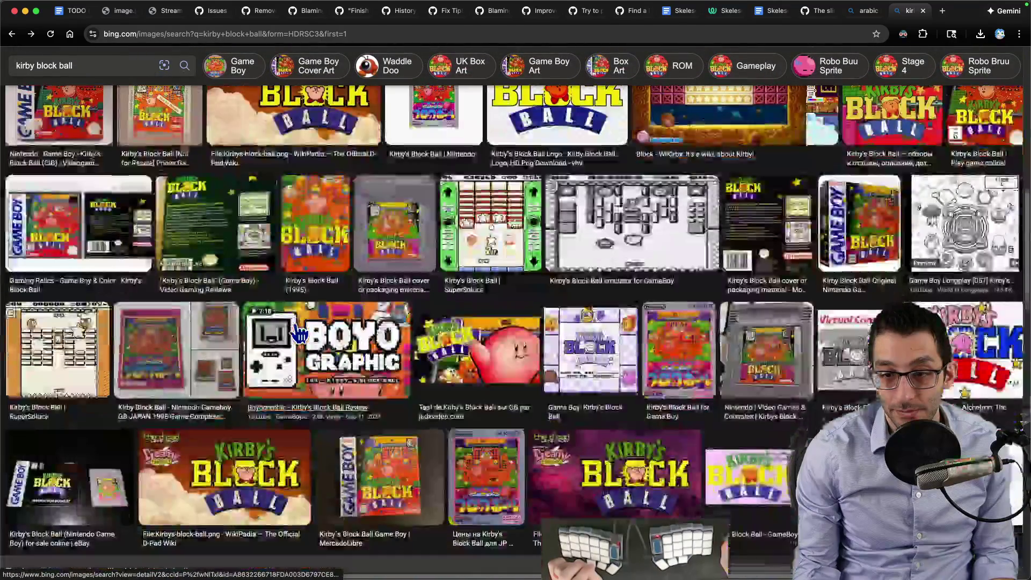
scroll(298, 330, "down", 2)
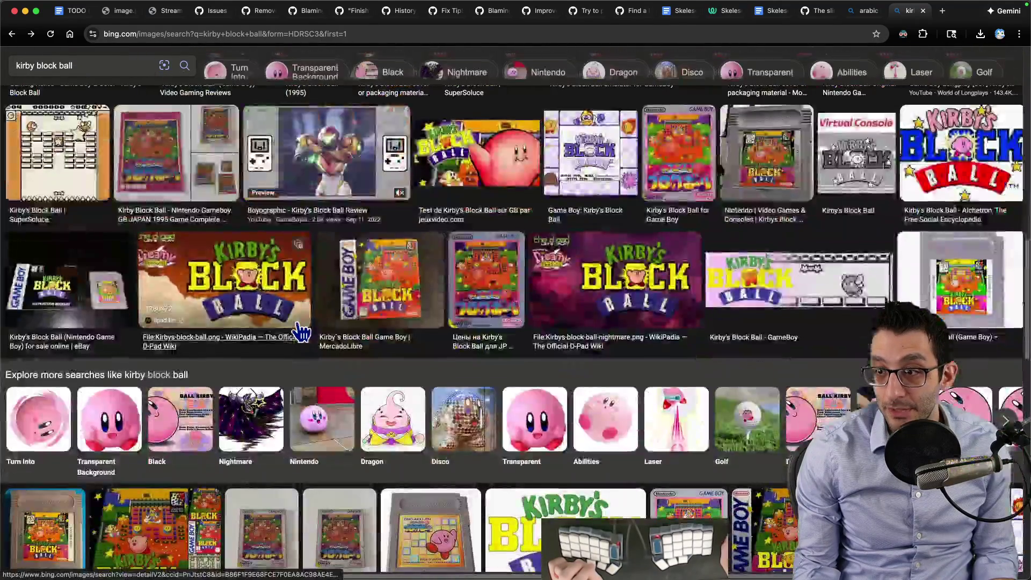
scroll(299, 330, "down", 2)
scroll(305, 332, "down", 2)
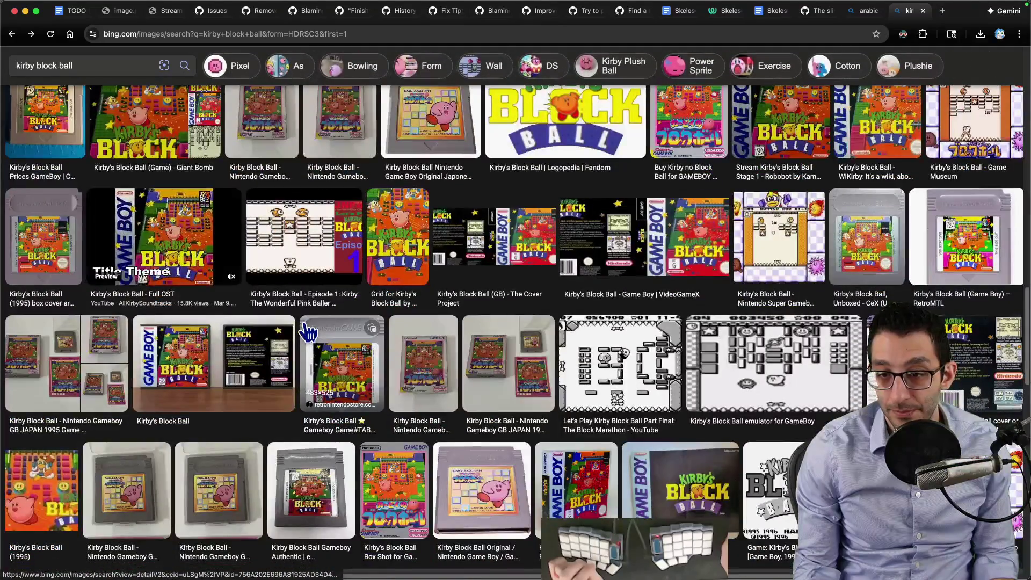
scroll(308, 333, "down", 1)
scroll(309, 333, "down", 2)
scroll(309, 333, "down", 2)
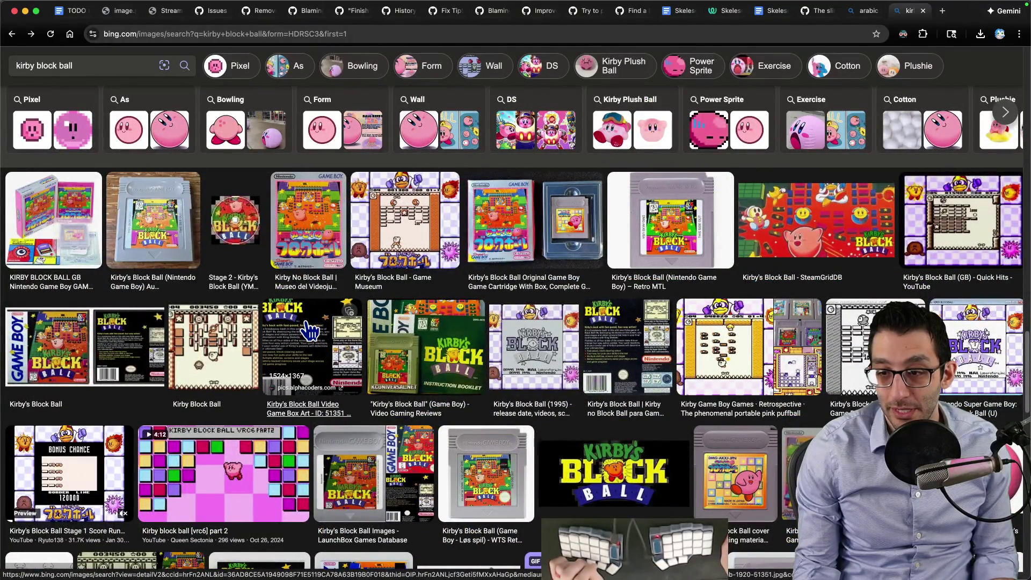
scroll(309, 331, "down", 3)
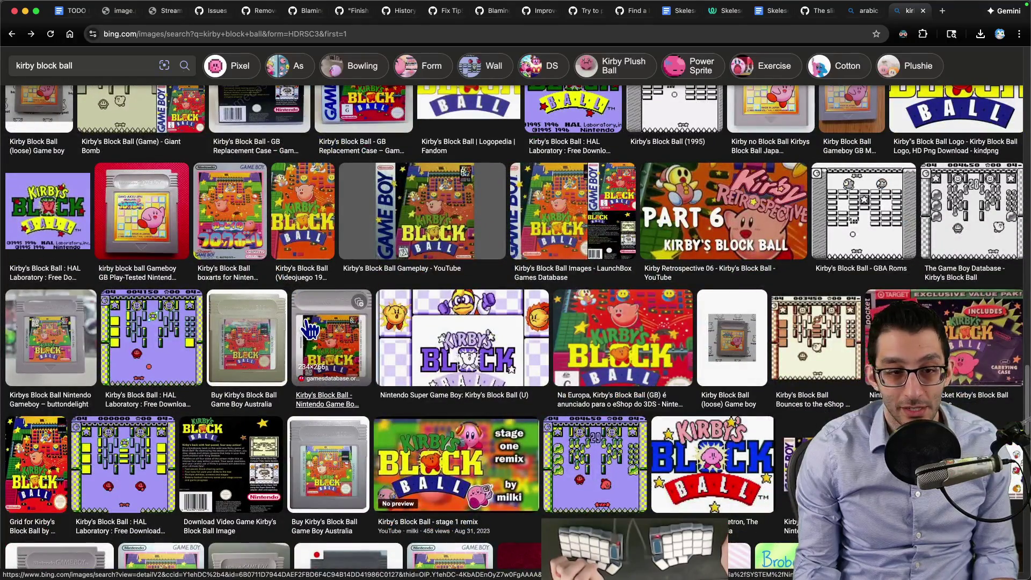
scroll(308, 330, "down", 3)
scroll(309, 333, "down", 3)
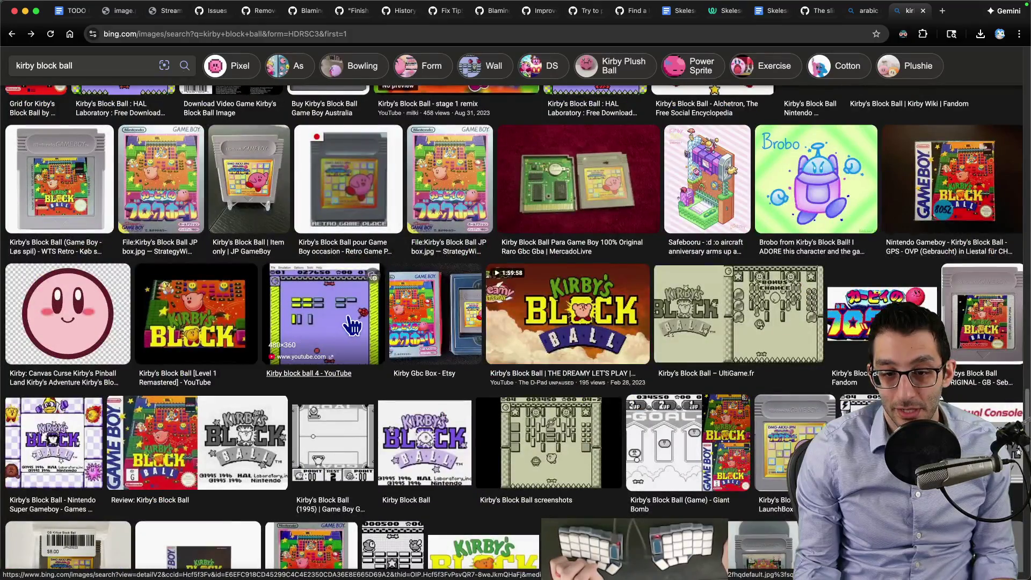
scroll(374, 327, "down", 3)
scroll(373, 330, "down", 3)
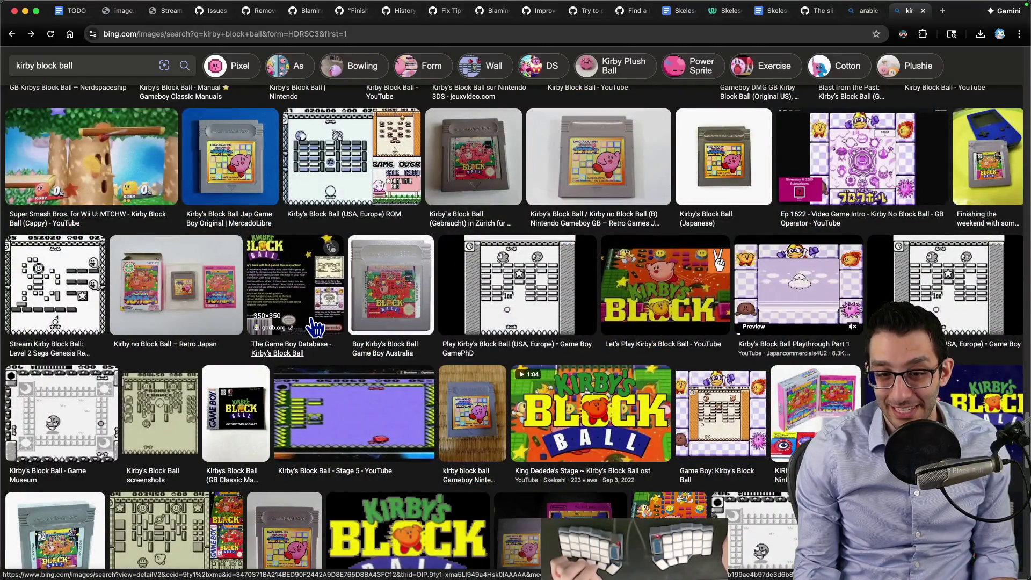
Step: Bring the Arabic numbers results forward and tile the browser beside the code editor
key("ctrl+shift+Tab")
key("super+Tab")
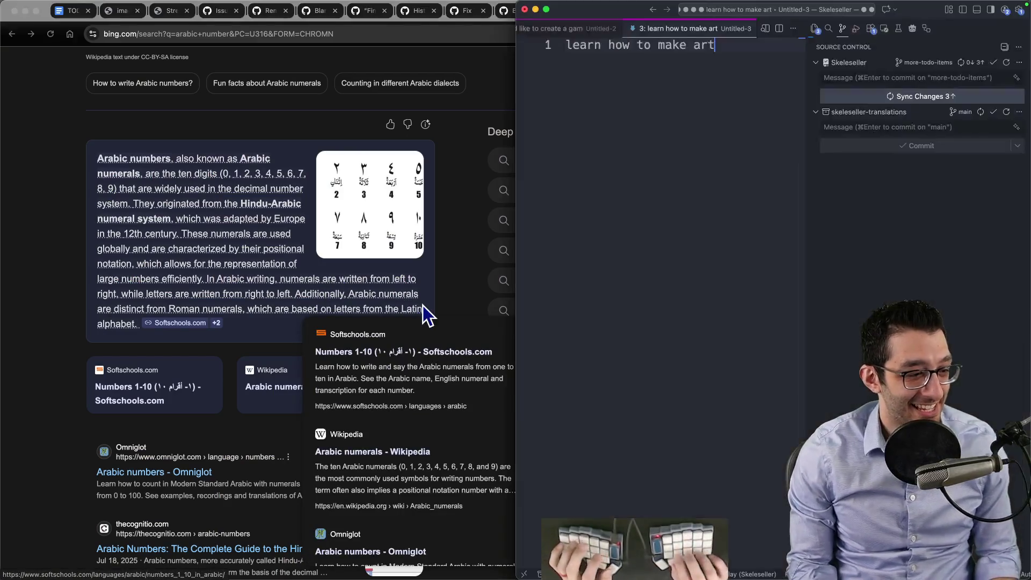
Step: Discard the 'learn how to make art' note without saving and revisit the shield image
key("super+w")
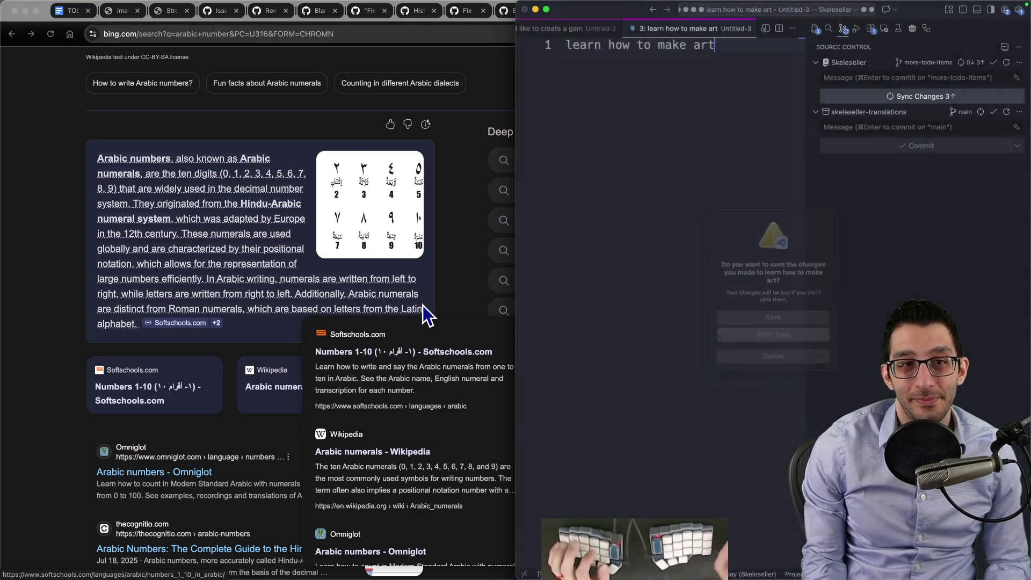
key("super+d")
key("super+1")
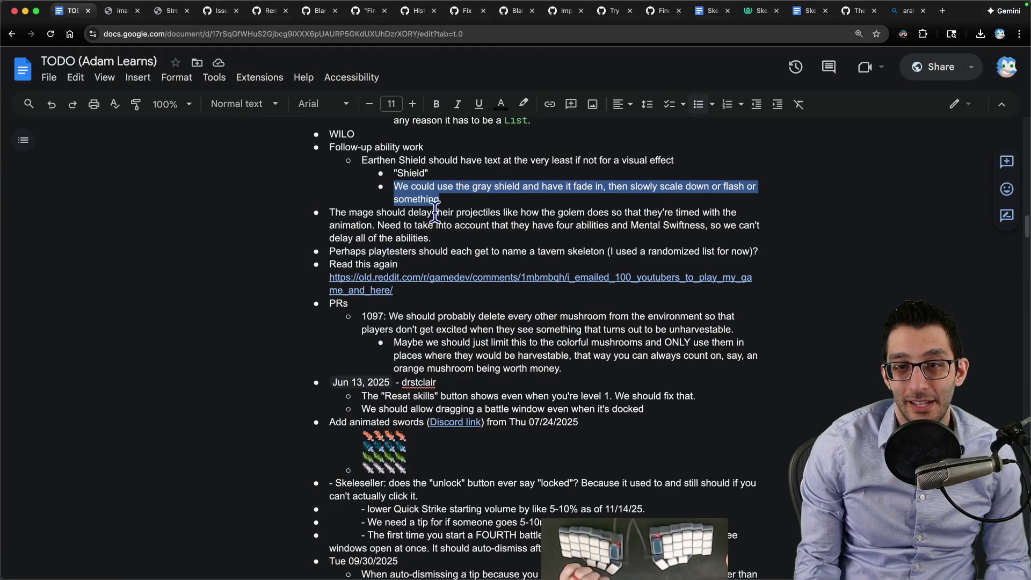
mouse_move(637, 576)
left_click(636, 546)
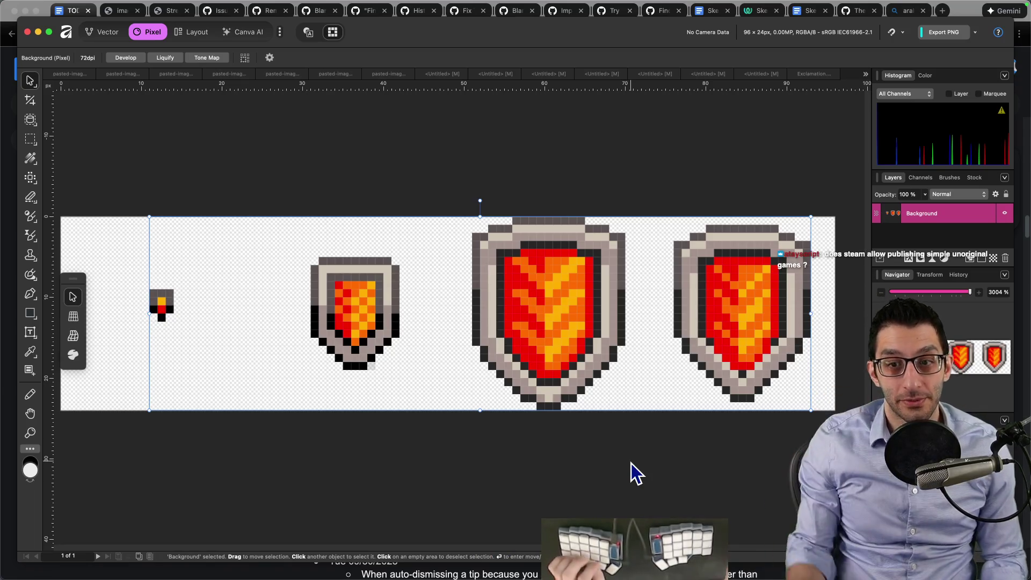
Step: Start closing the asset packs note, then cancel to keep it open
mouse_move(515, 576)
left_click(300, 550)
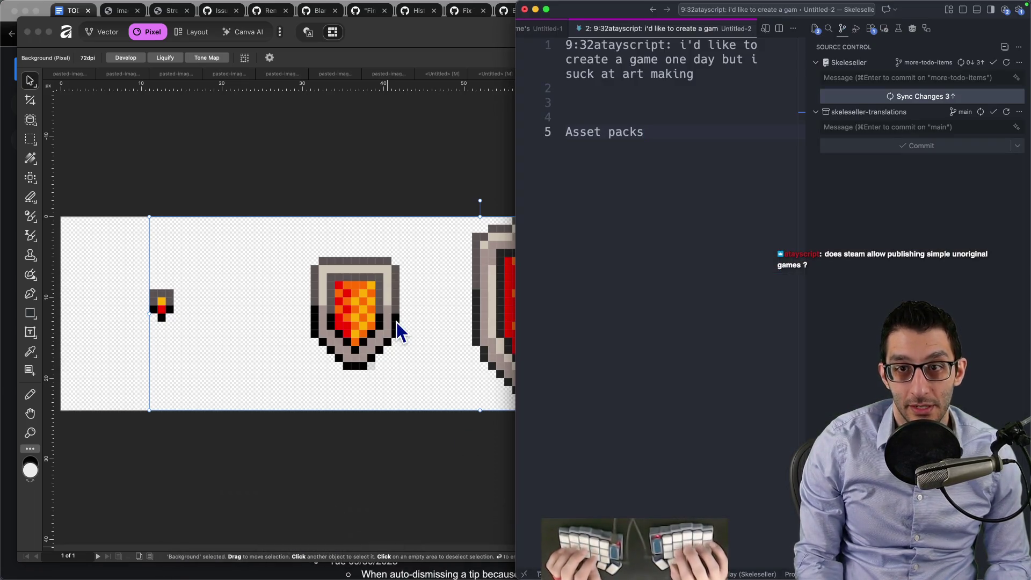
key("super+s")
key("Escape")
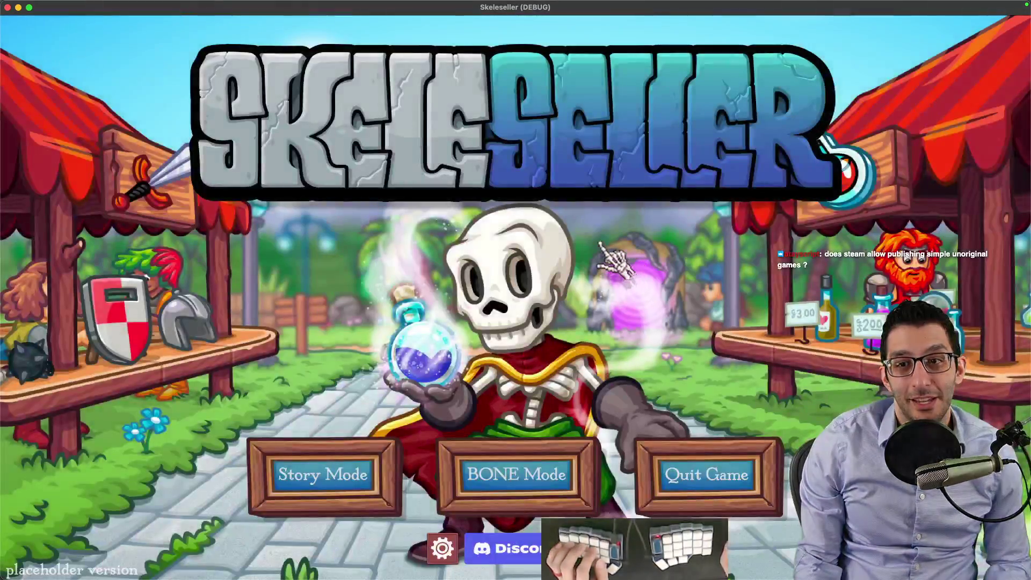
Step: Write the 'unoriginal' / 'asset pack' note full-screen, then switch back to the TODO document
key("super+Tab")
type("unoriginal")
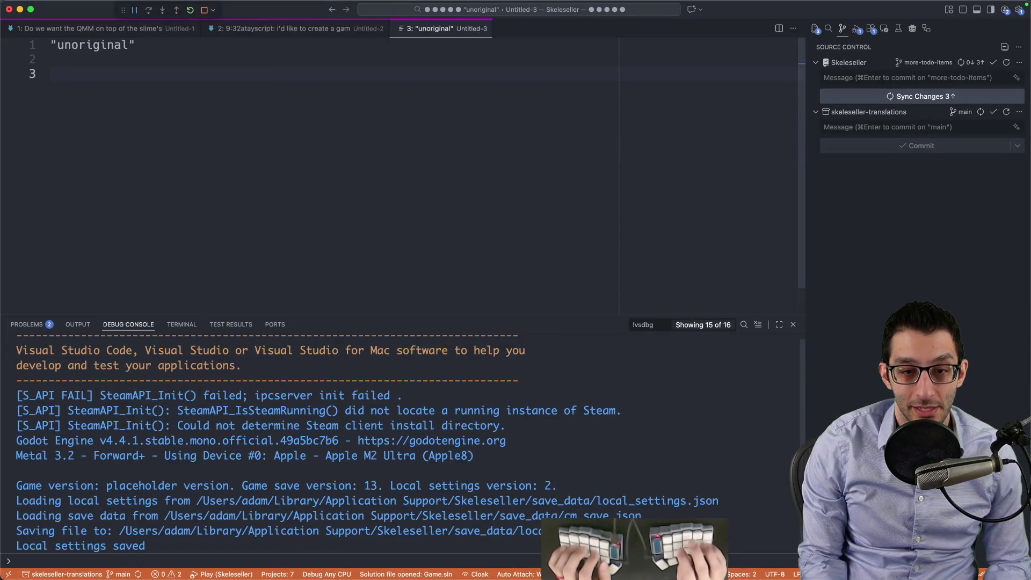
key("super+j")
type("asset pack")
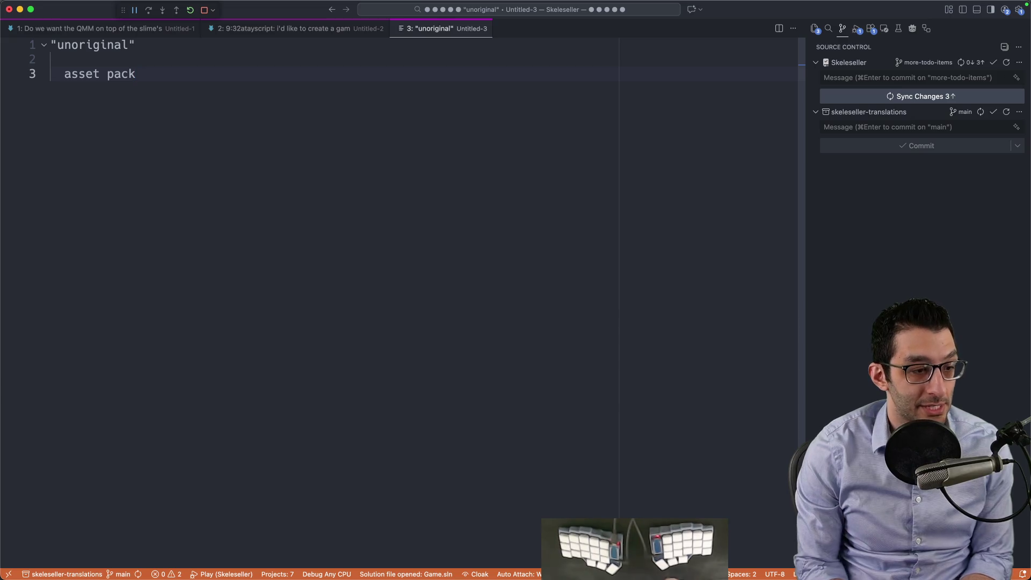
key("super+Tab")
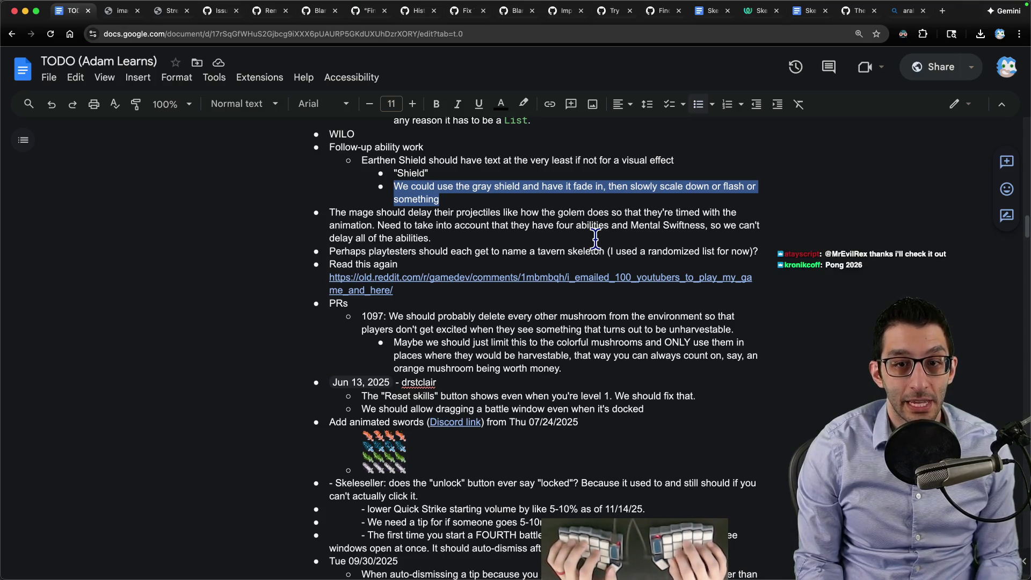
Step: Search Realm of the Mad God and enlarge one of its screenshots
key("ctrl+t")
type("real")
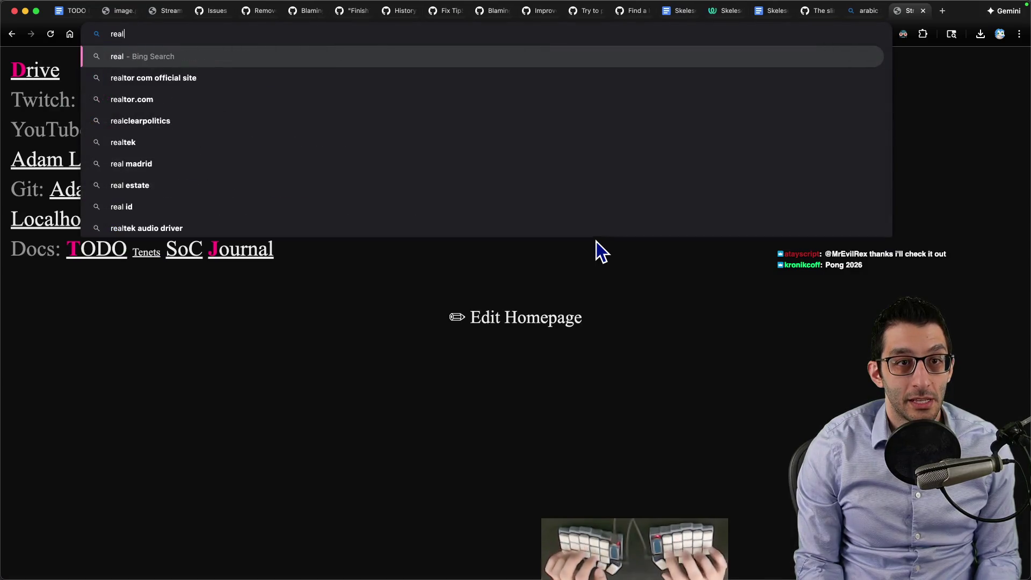
type("m of ")
type(" god")
key("Return")
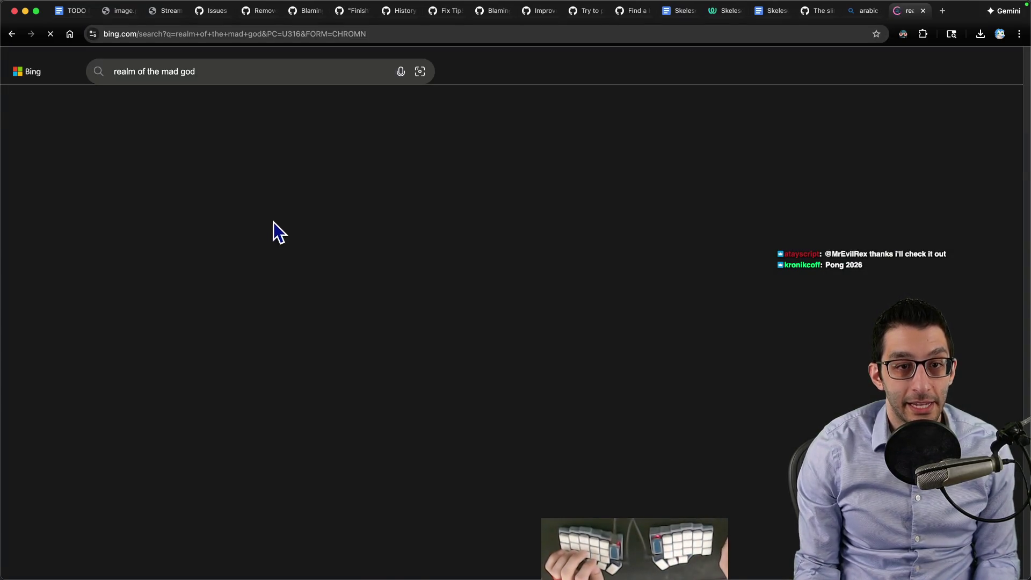
left_click(210, 103)
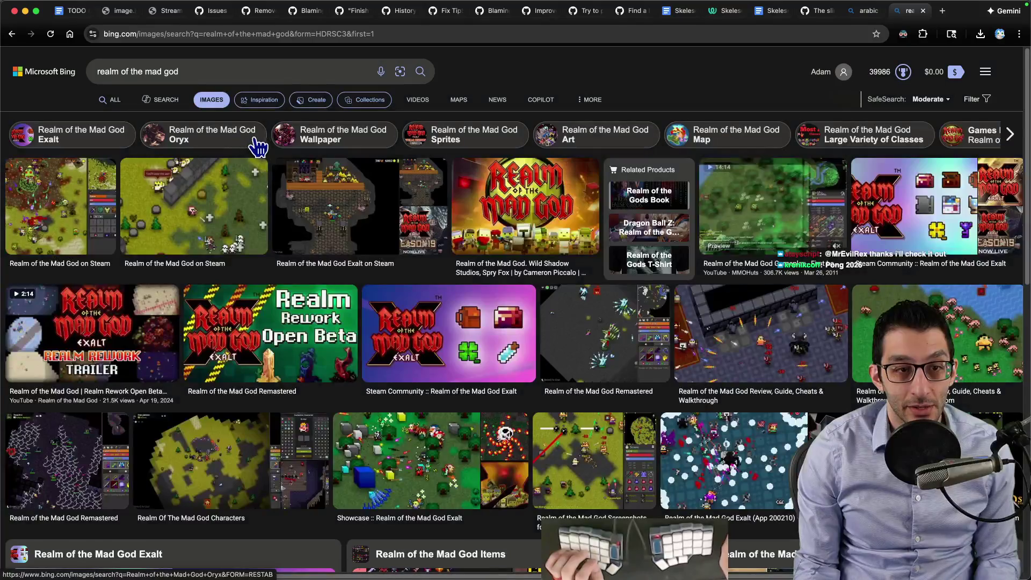
left_click(197, 193)
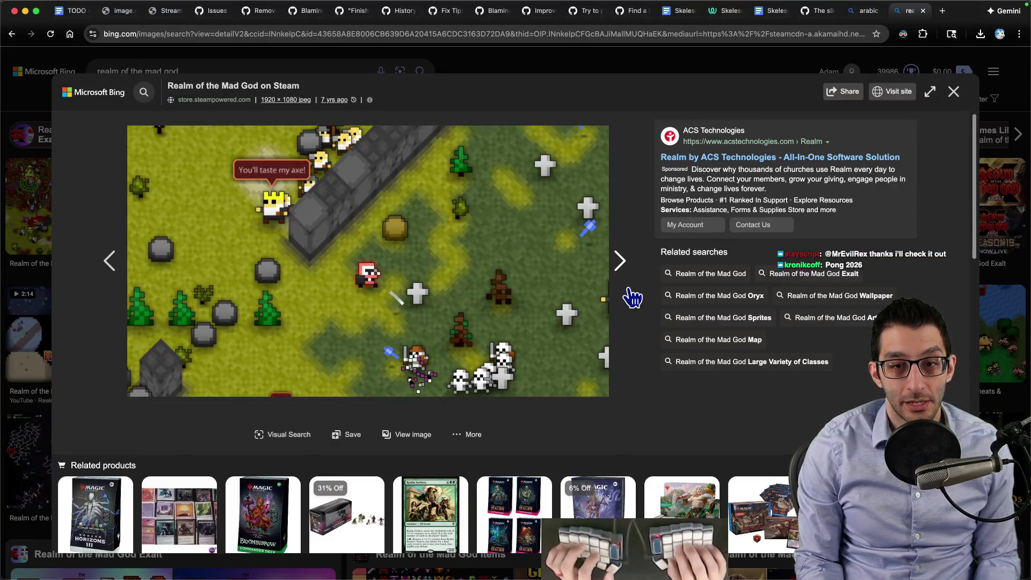
Step: Find Oryx Design Lab, view the 16-Bit Fantasy sprite set, and open a fresh tab
key("super+t")
type("oryx design lab")
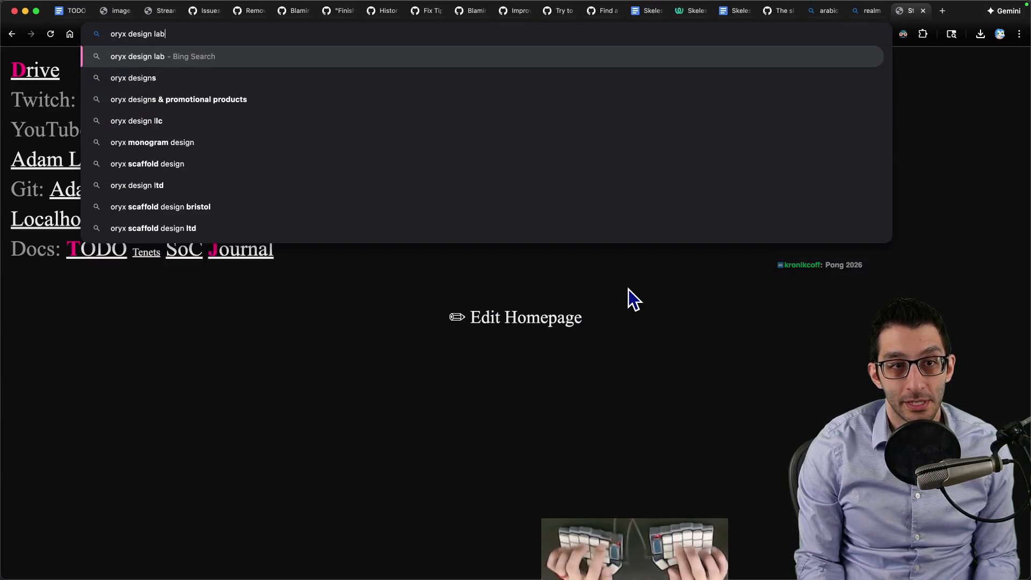
key("Return")
left_click(165, 169)
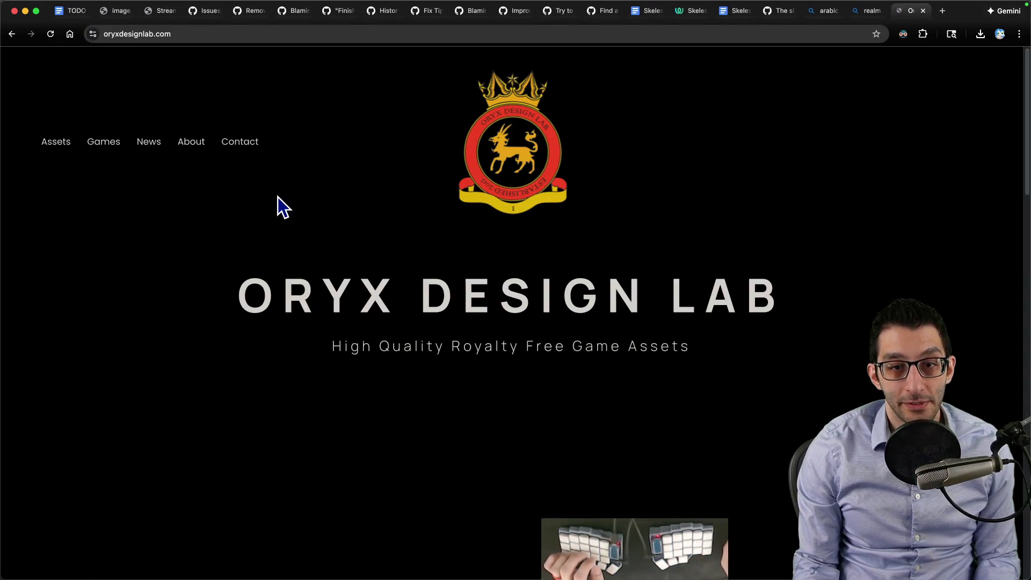
scroll(284, 205, "down", 5)
scroll(295, 219, "down", 3)
scroll(483, 226, "down", 2)
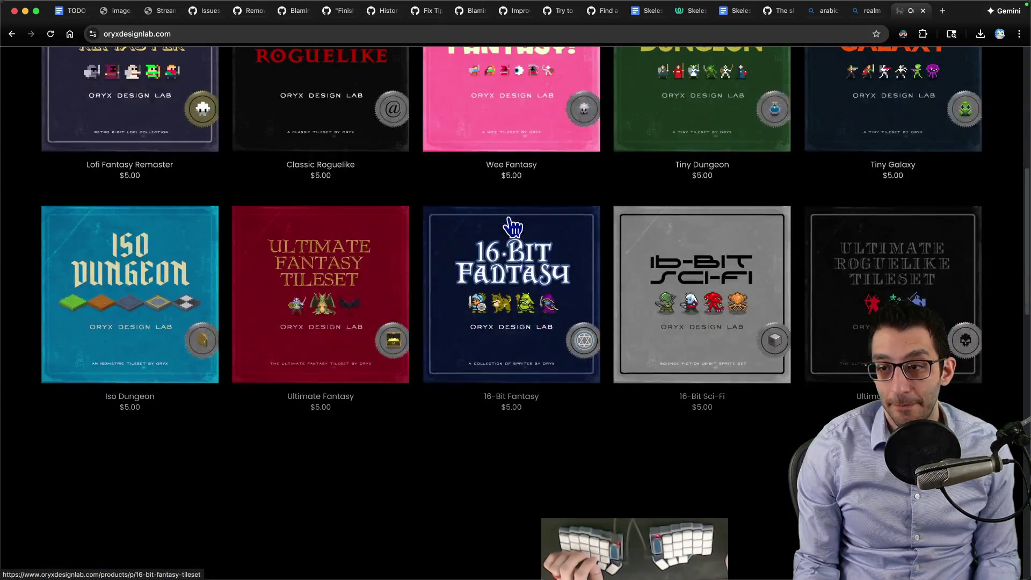
left_click(513, 227)
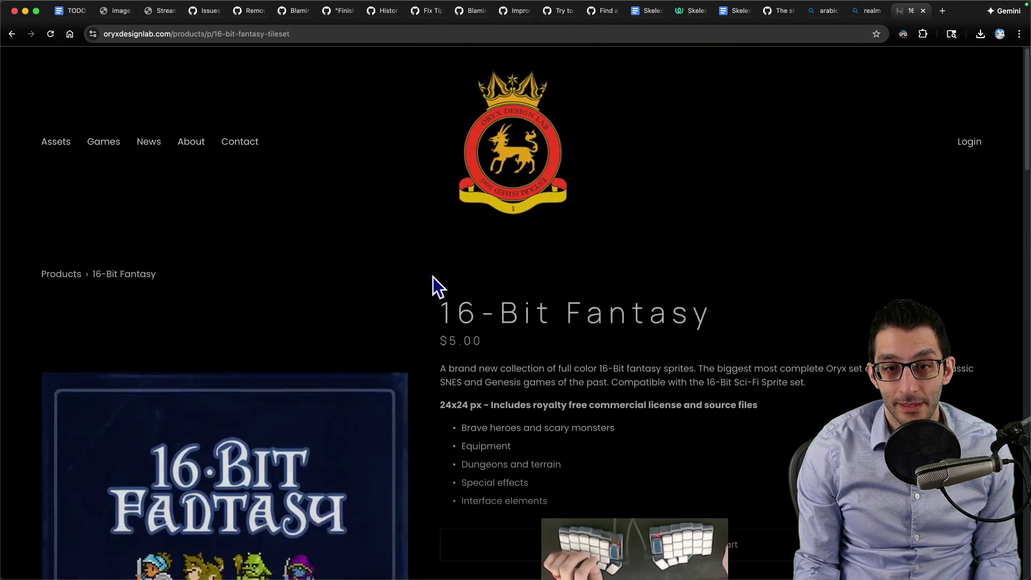
scroll(433, 287, "down", 4)
scroll(379, 299, "down", 3)
scroll(242, 242, "down", 1)
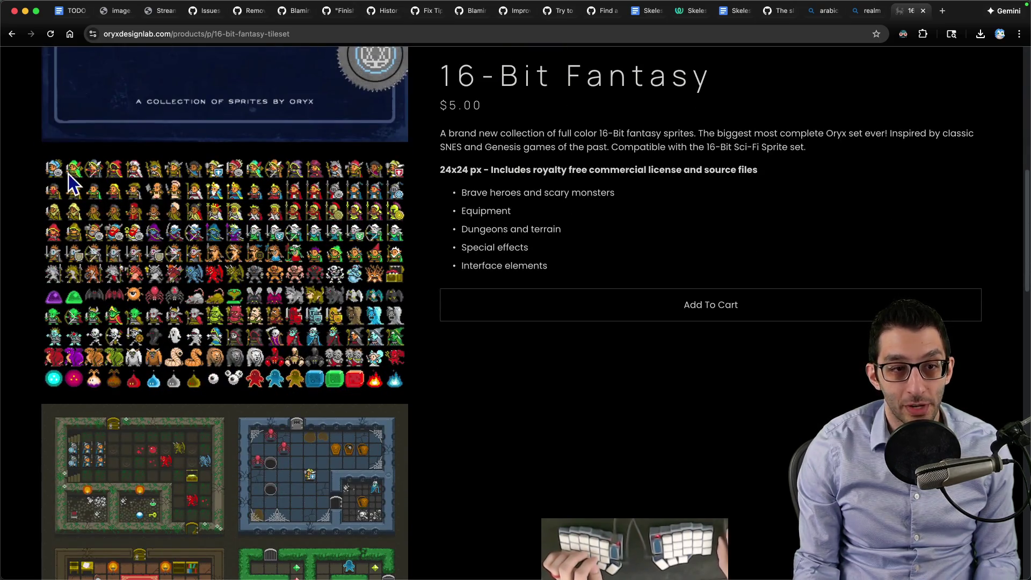
left_click(863, 17)
key("cmd+t")
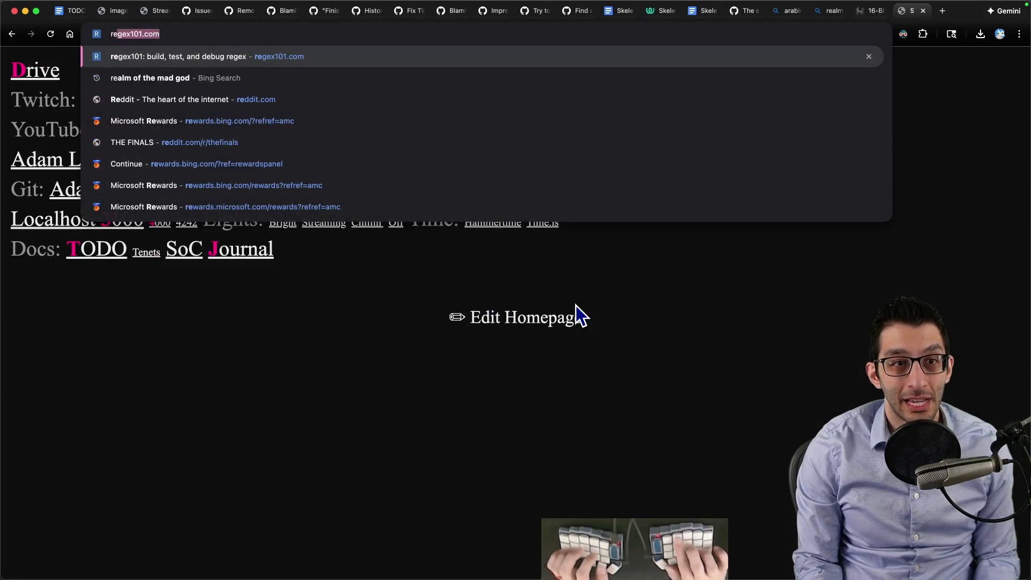
type("oph")
Step: Correct the address and load the ophog.bot.land pixel-art map site
key("BackSpace")
key("BackSpace")
key("BackSpace")
type("ipho")
key("BackSpace")
key("BackSpace")
key("BackSpace")
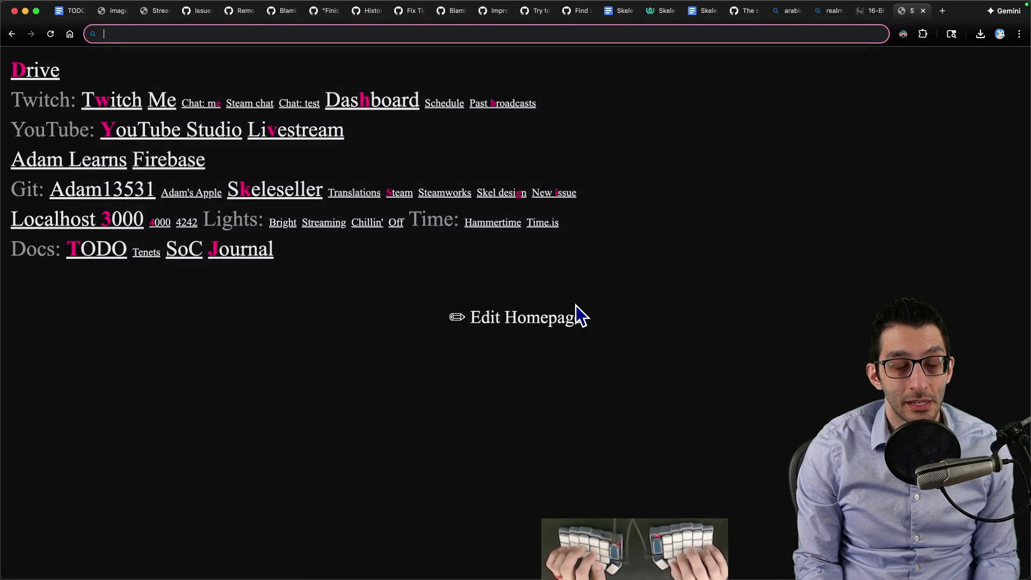
type("ophog.bot.l")
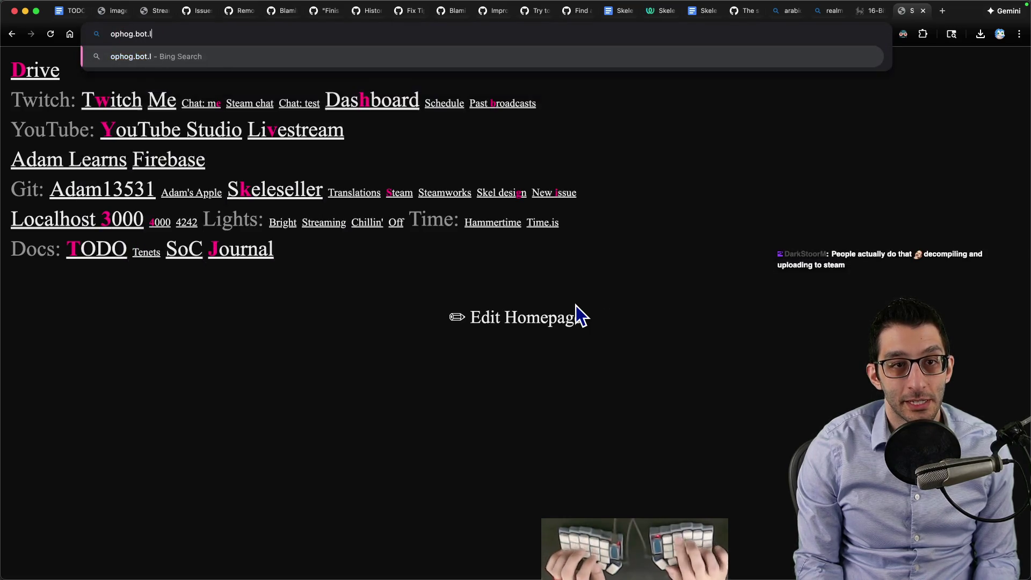
type("and")
key("Return")
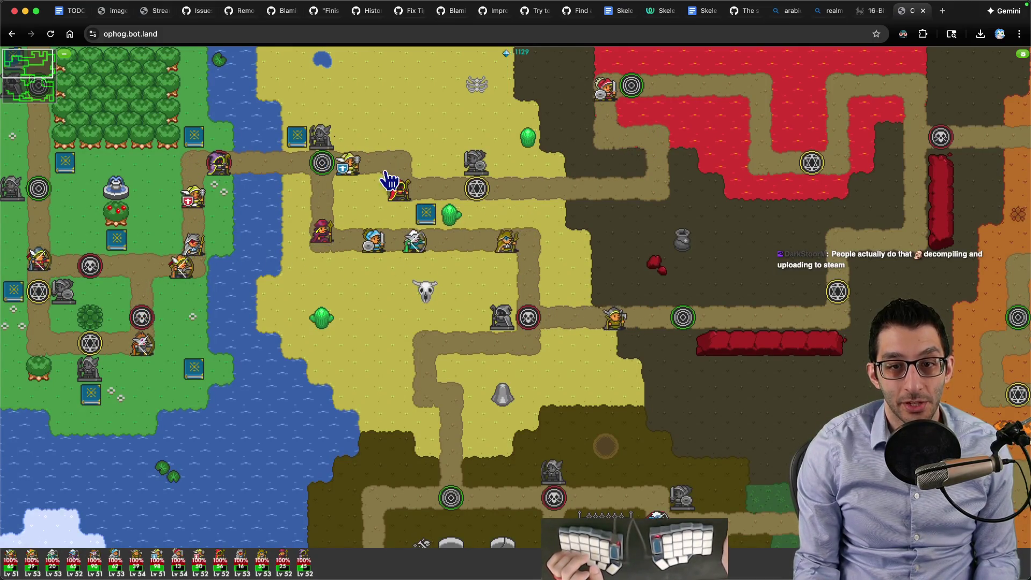
Step: Close the ophog, 16-Bit Fantasy and Mad God research tabs, returning to the TODO document
key("super+w")
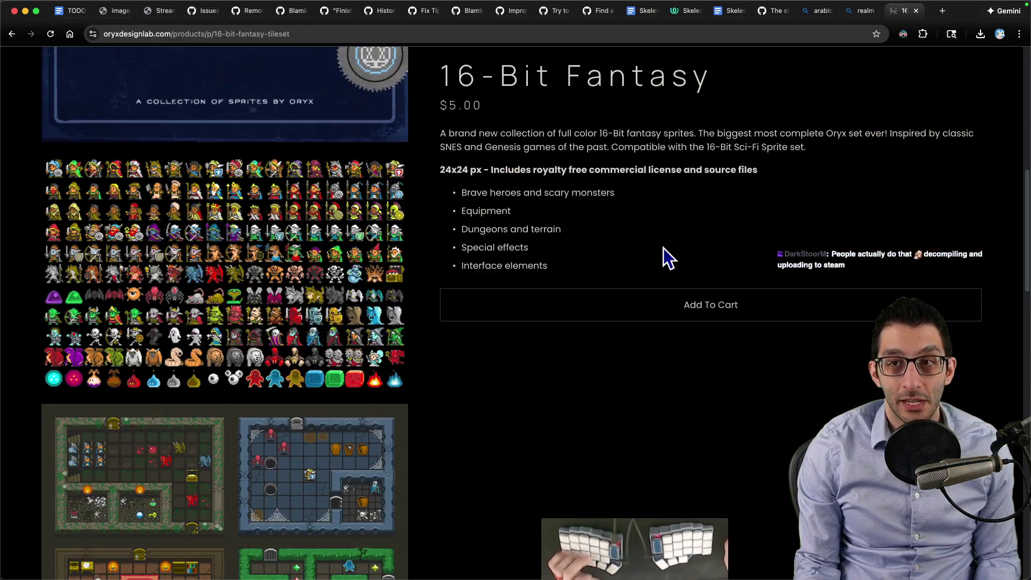
key("super+w")
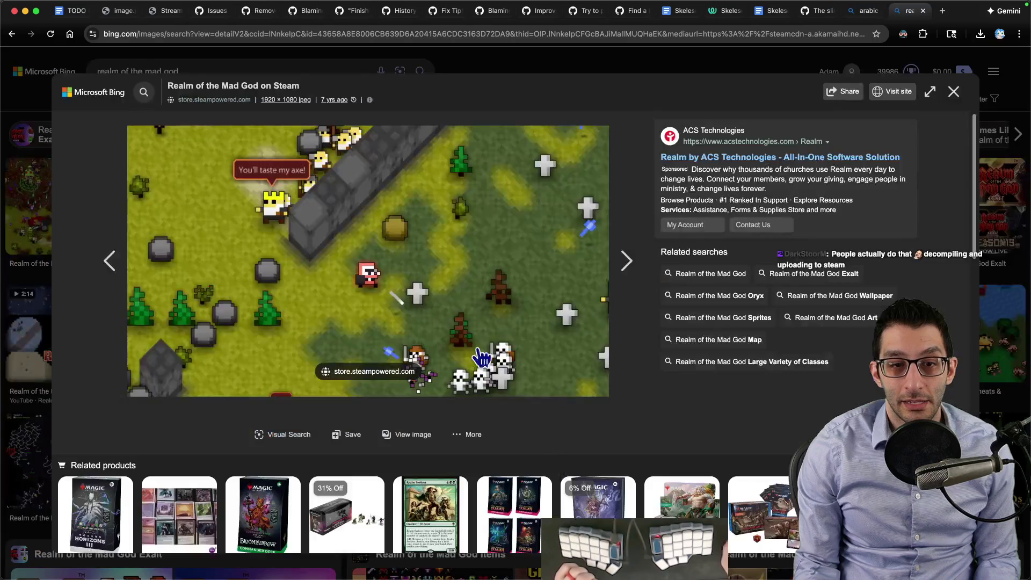
key("super+w")
key("super+w")
key("super+1")
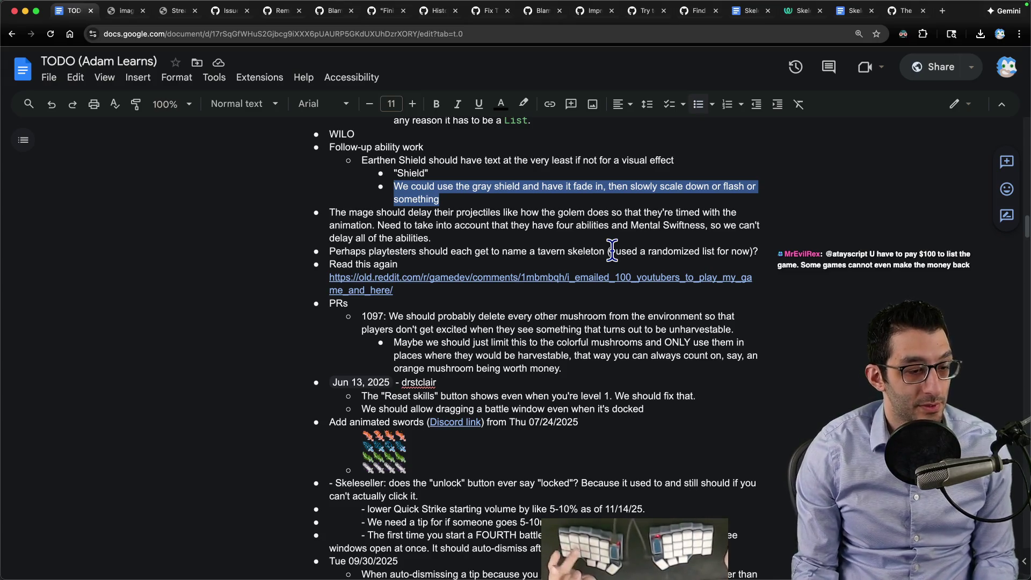
Step: Bring Skeleseller forward and start a new Story Mode game
left_click(494, 186)
mouse_move(532, 576)
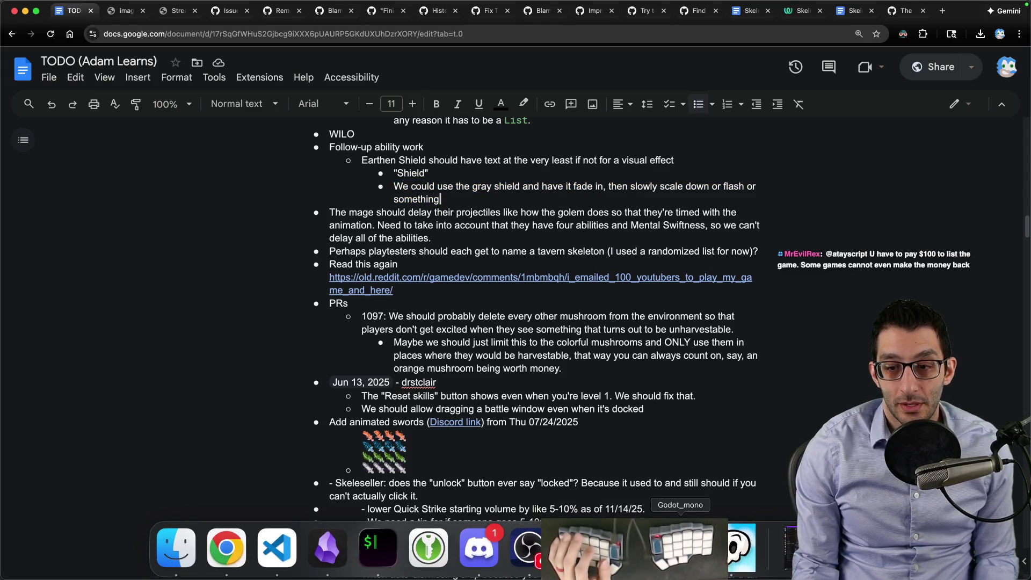
left_click(682, 554)
left_click(451, 487)
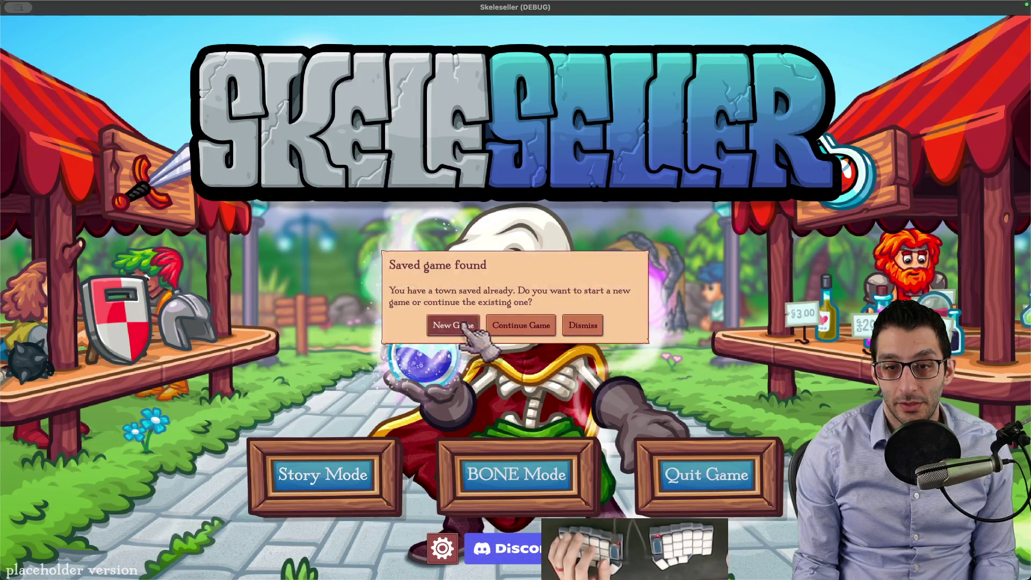
left_click(445, 322)
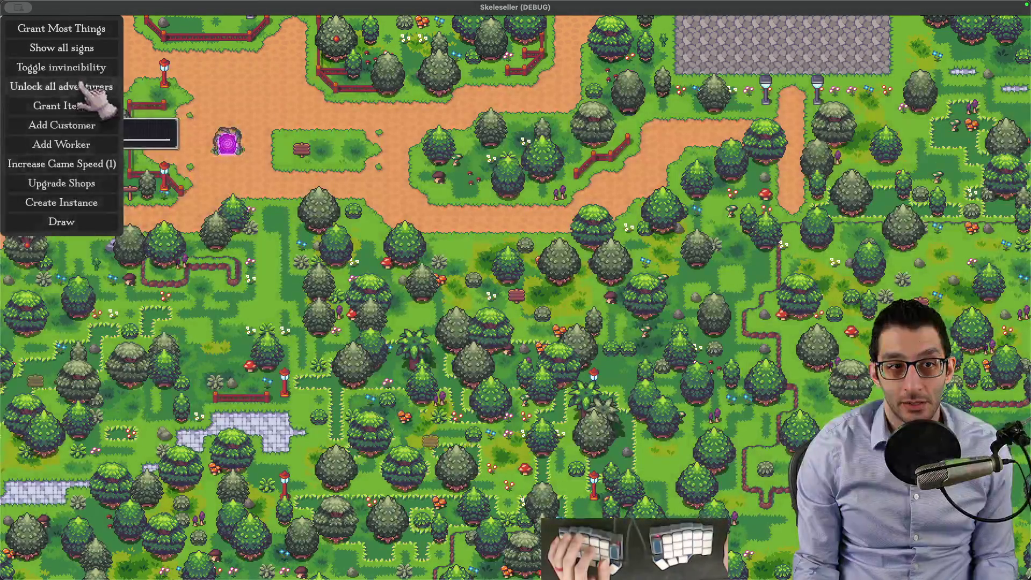
Step: Give the Golem extra skill points and max out its Earthen Shield skill
left_click(81, 84)
left_click(279, 194)
left_click(786, 268)
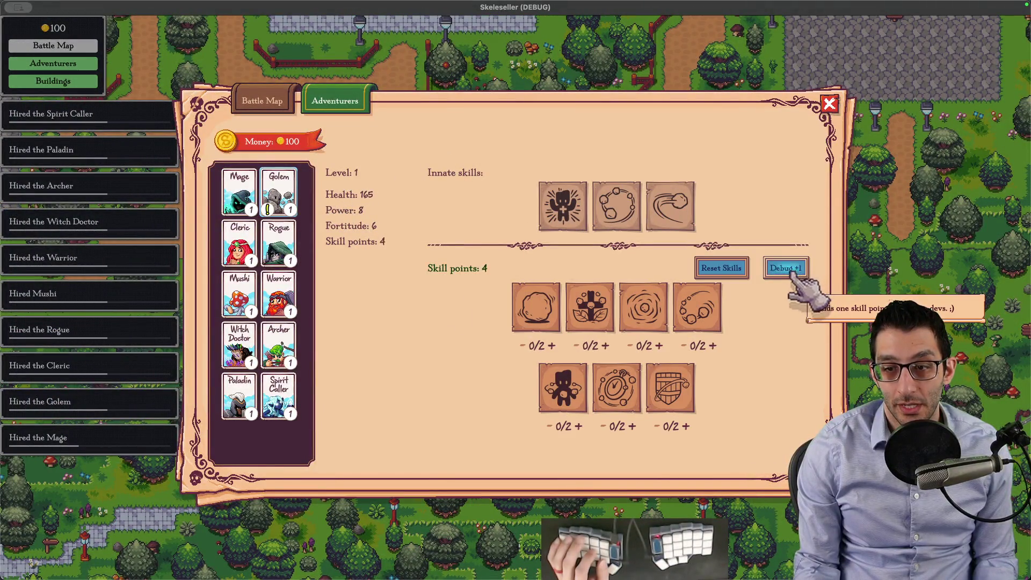
left_click(692, 387)
left_click(691, 386)
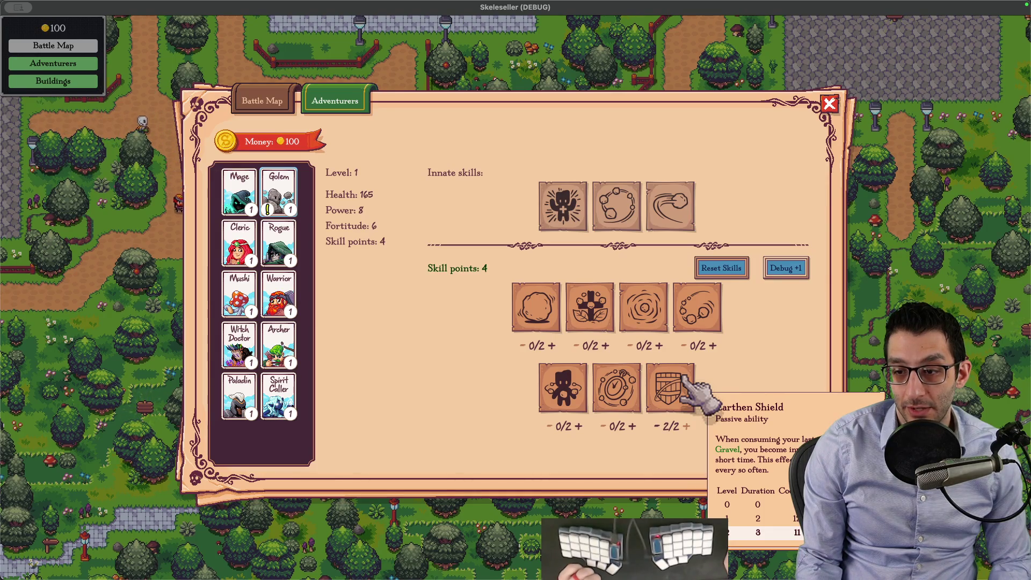
Step: Save the current game from the pause menu and reopen the battle map
key("Escape")
key("b")
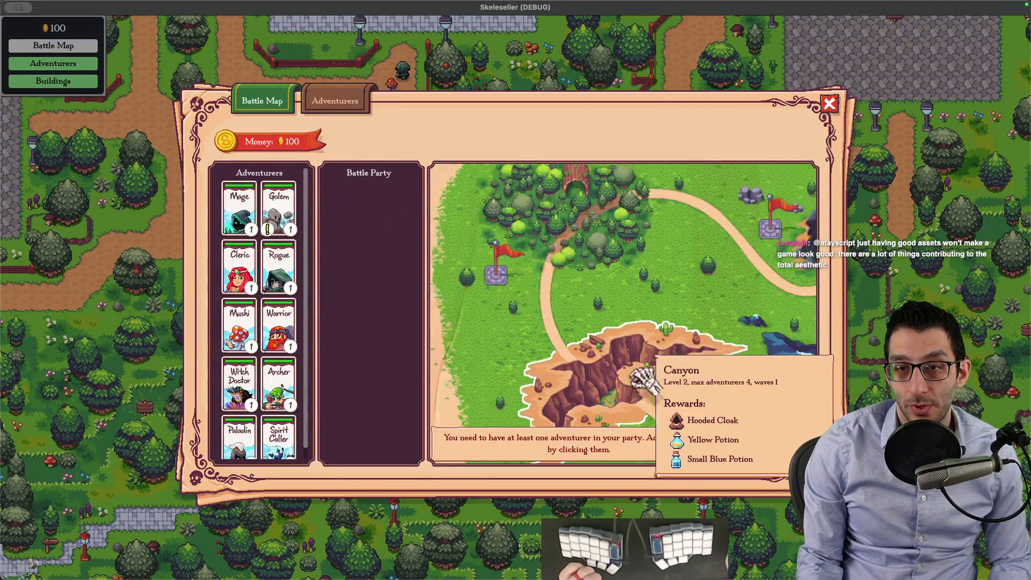
key("Escape")
key("Escape")
left_click(553, 253)
key("b")
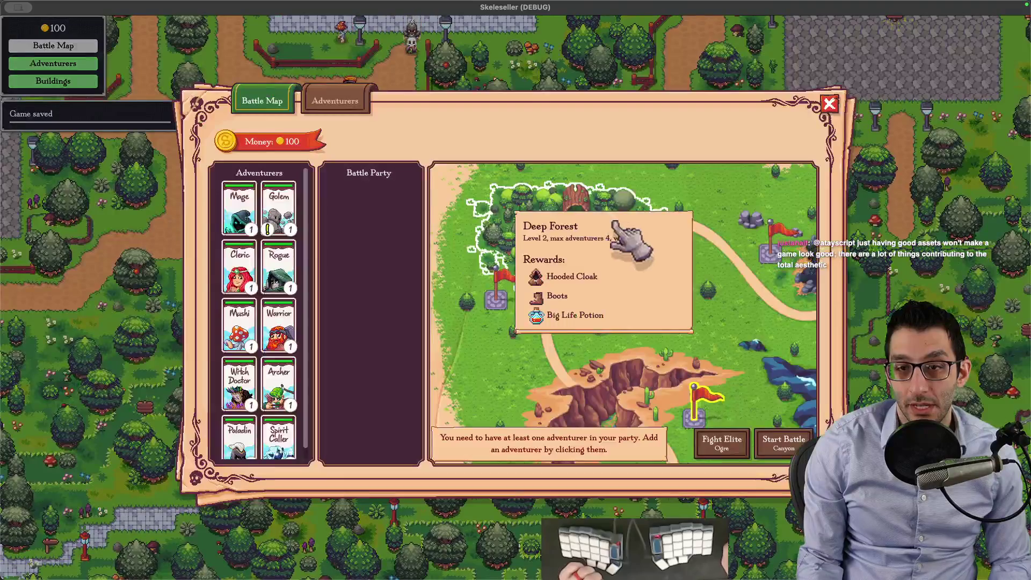
Step: Send the Golem into a sped-up Mines battle that ends in defeat, then return to Affinity
left_click(278, 209)
left_click(774, 442)
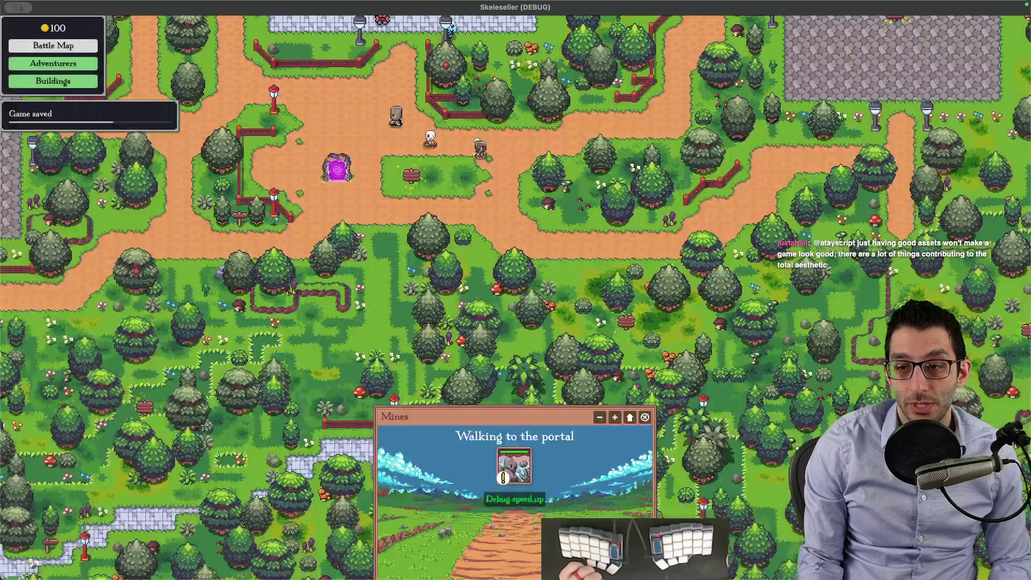
left_click(630, 417)
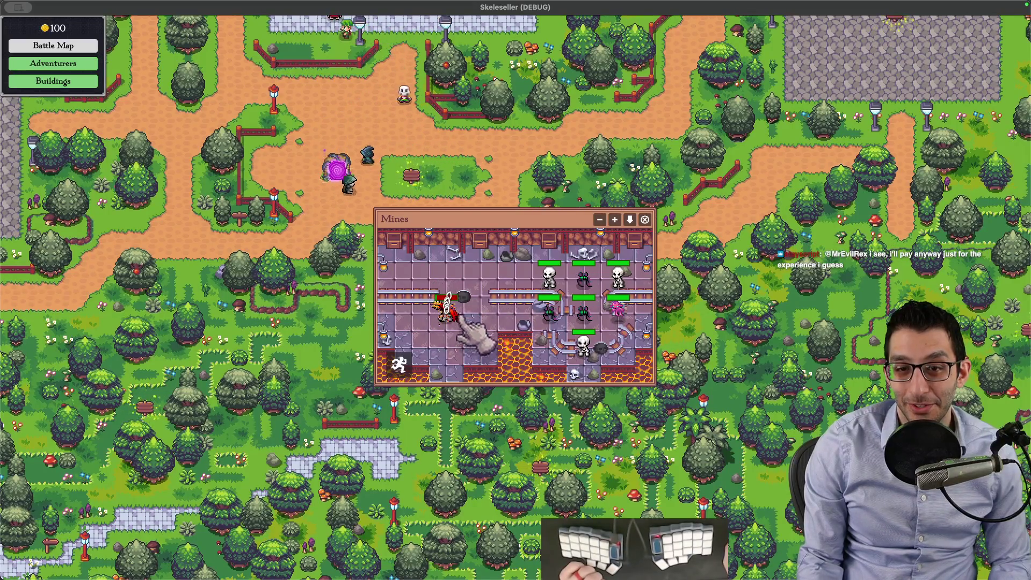
left_click(614, 220)
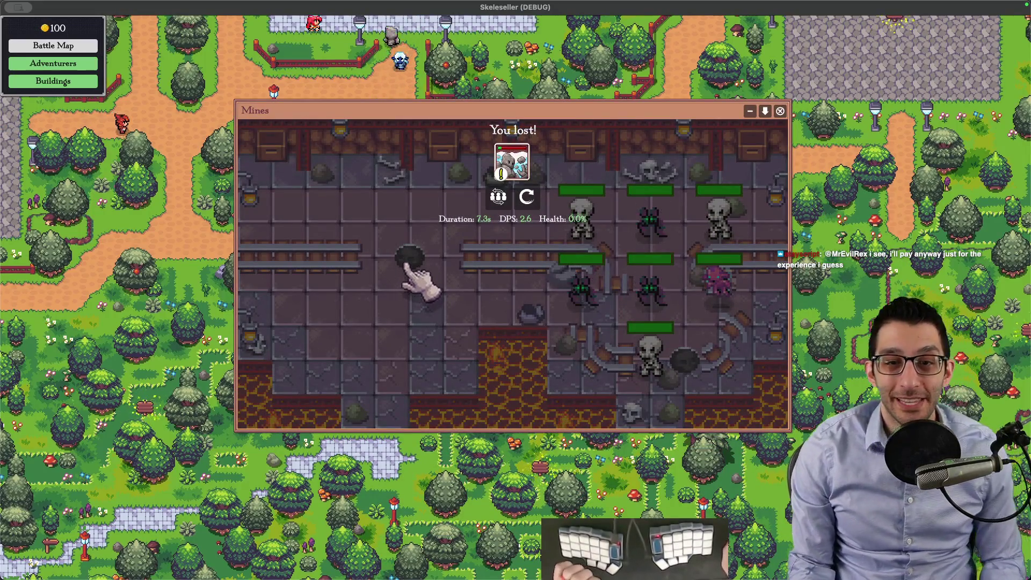
mouse_move(516, 576)
left_click(568, 524)
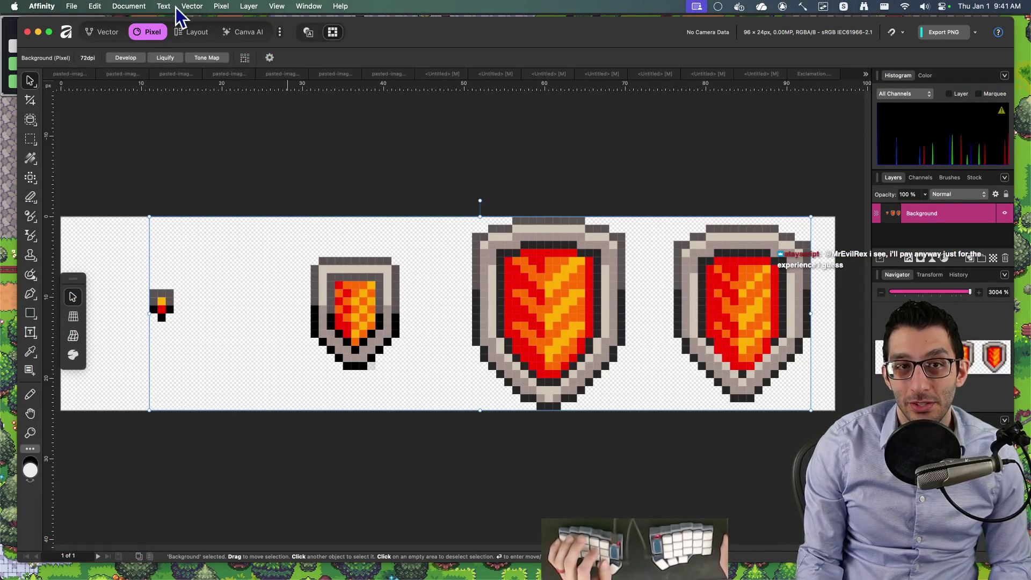
Step: Preview shield.png in the Unused assets folder and open it with GIMP instead
mouse_move(178, 7)
left_click(222, 6)
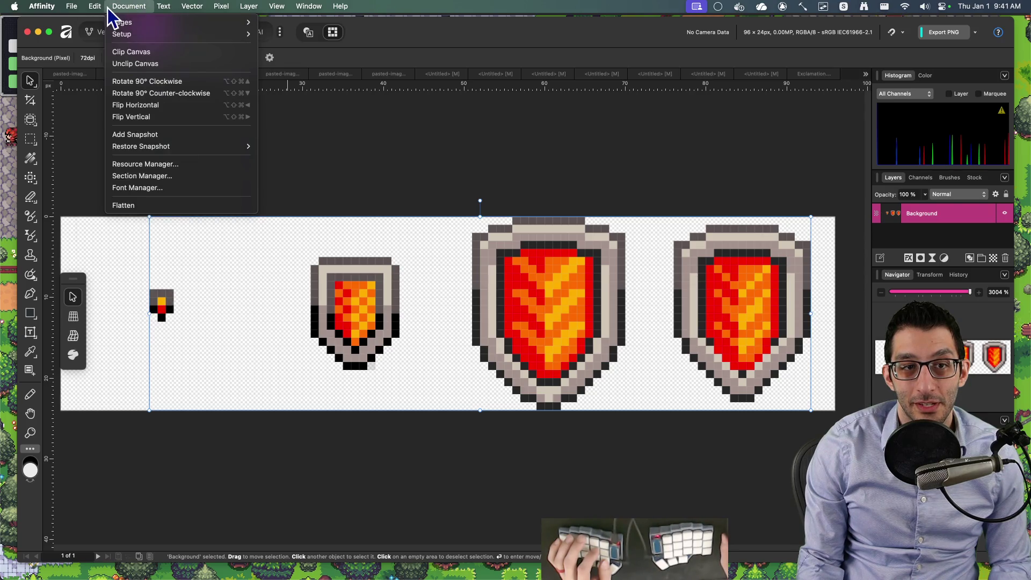
left_click(73, 83)
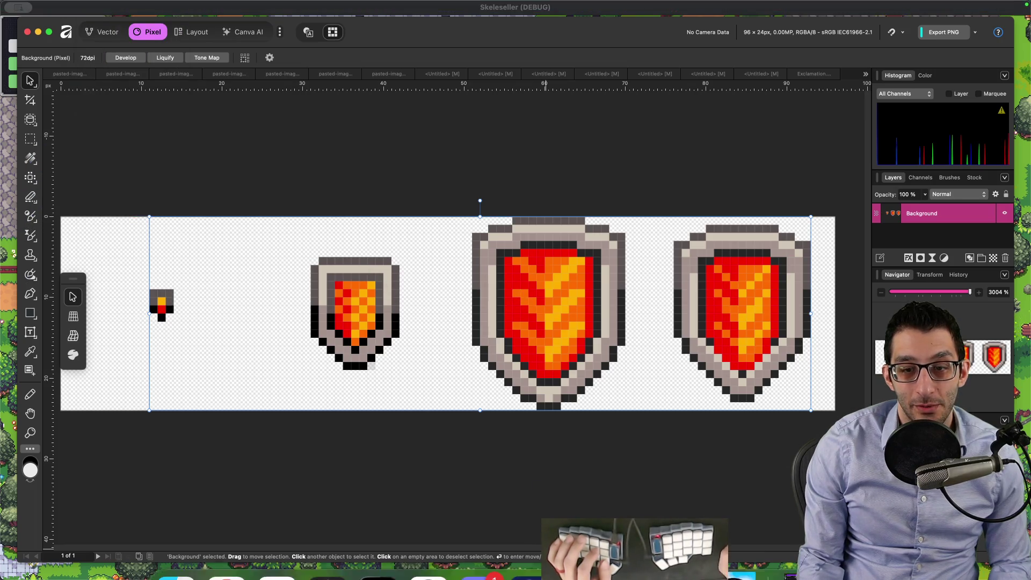
left_click(173, 548)
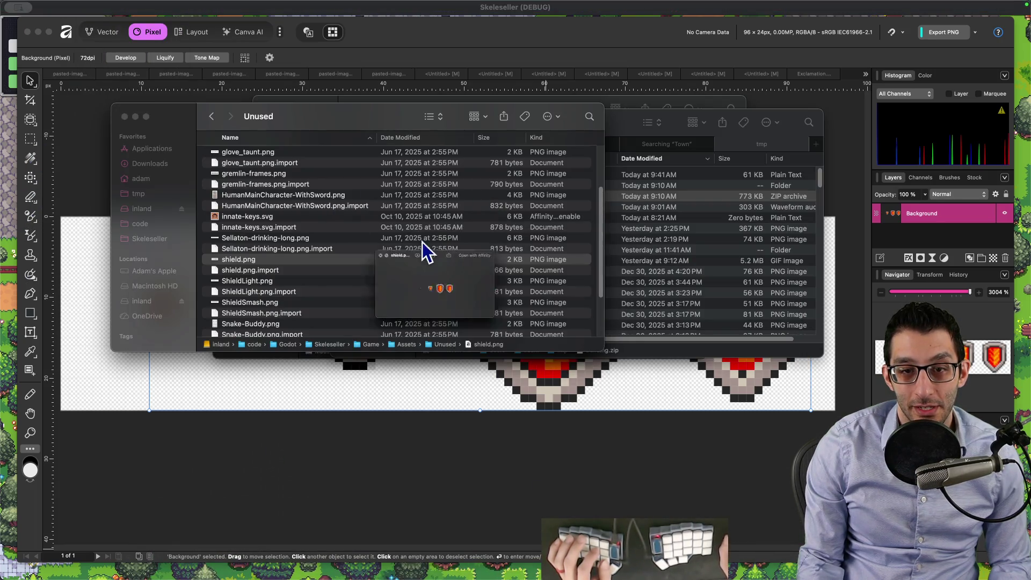
key("space")
right_click(253, 260)
mouse_move(276, 277)
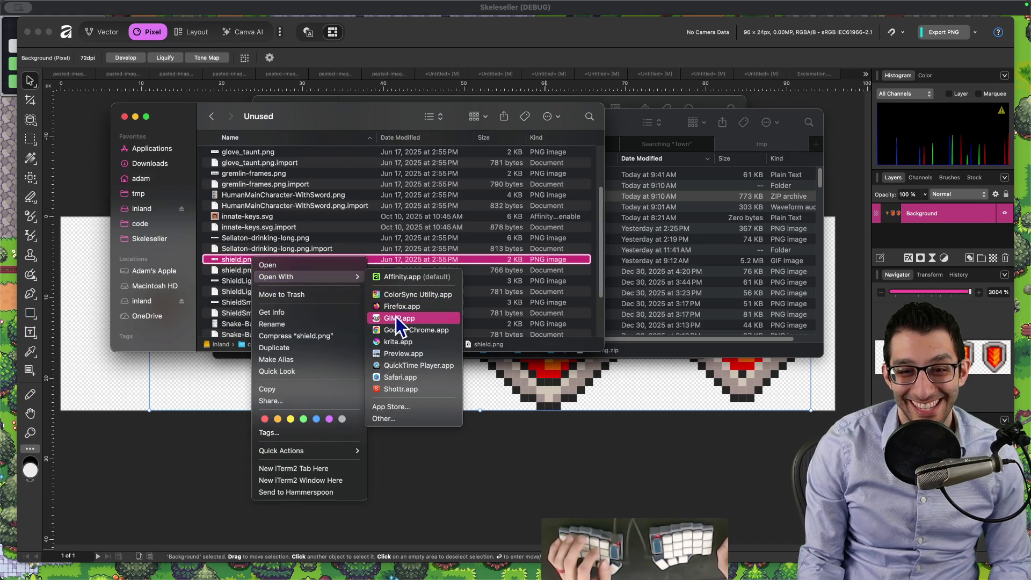
left_click(432, 328)
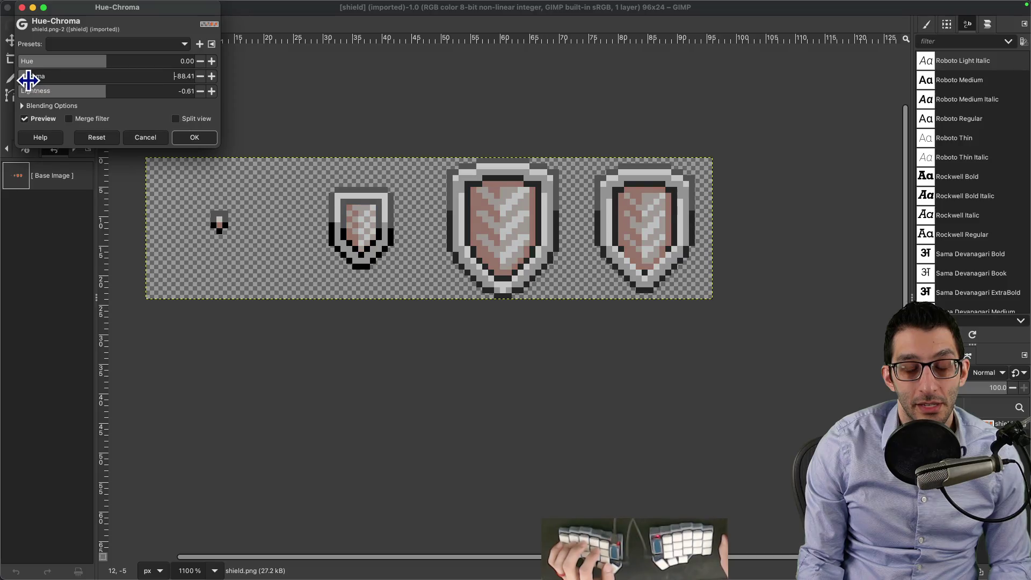
Step: Shift hue and chroma so the four orange shield sprites become muted pink, and apply it
left_click_drag(25, 78, 72, 90)
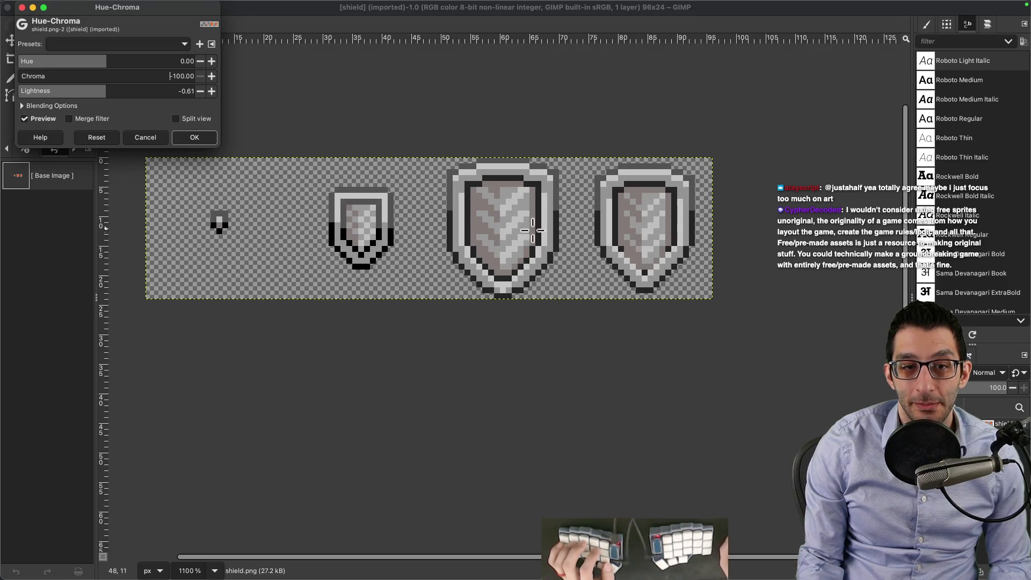
left_click_drag(38, 81, 44, 76)
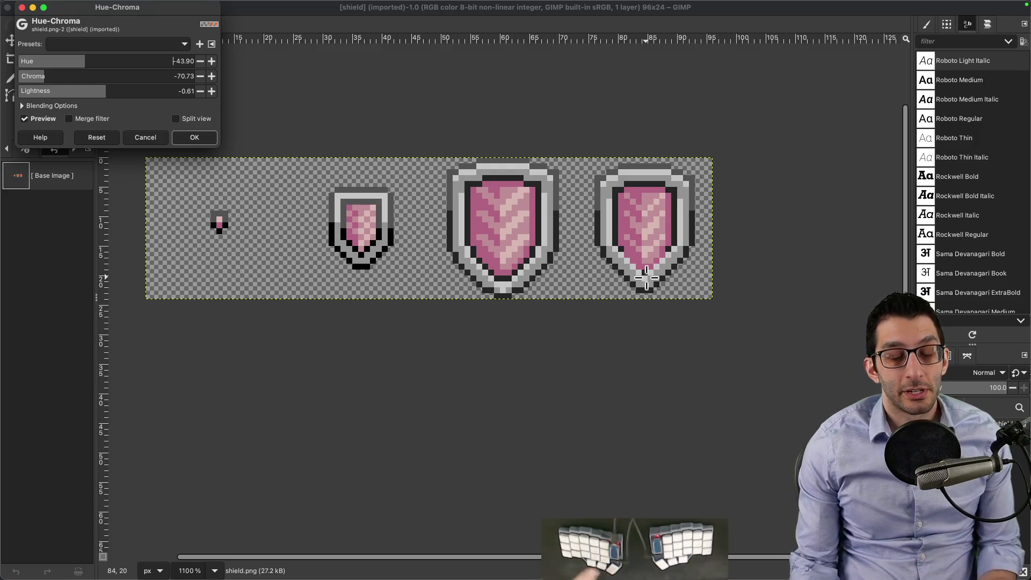
left_click(195, 138)
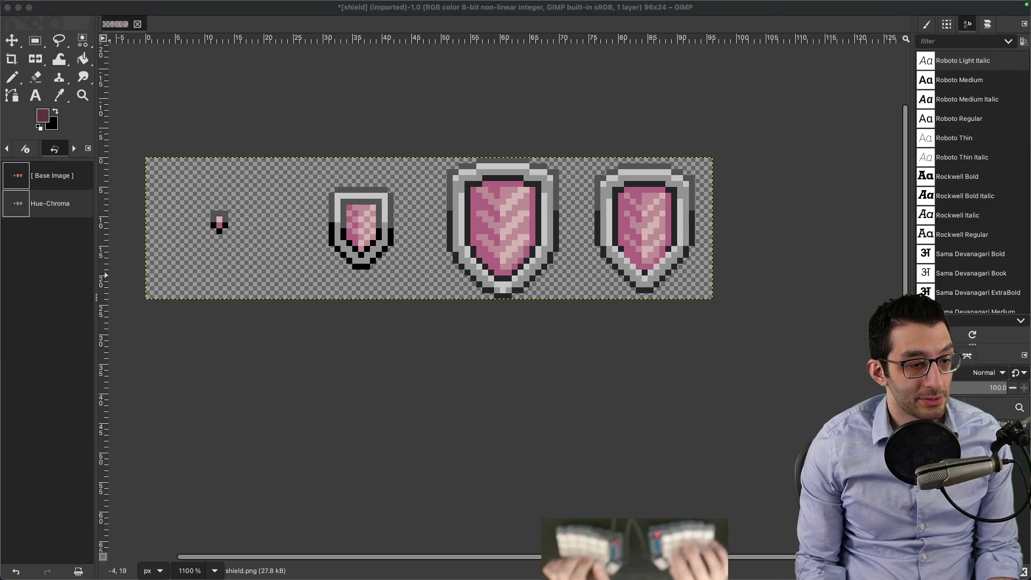
key("super+Tab")
Step: Jot indented chat notes under barrier and mental unpacking, reviewing the astronaut quote
key("Return")
type("barr")
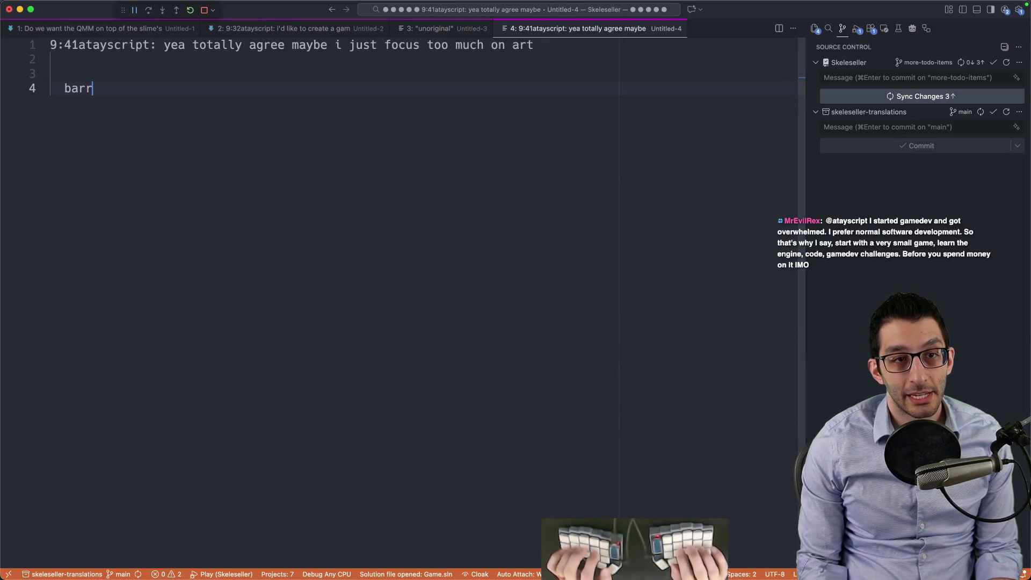
key("Return")
key("Return")
key("Return")
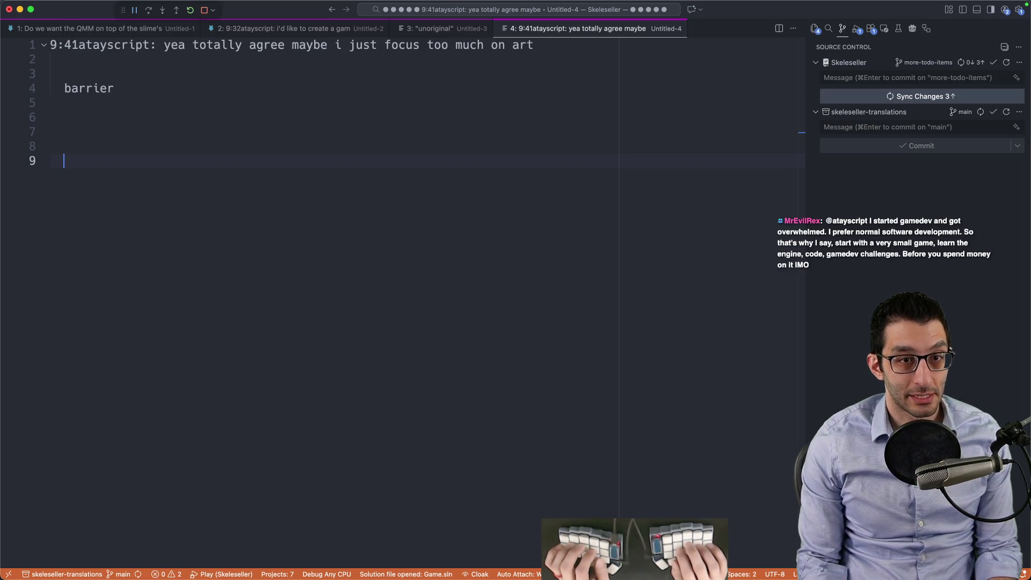
type("\"mental unpacking")
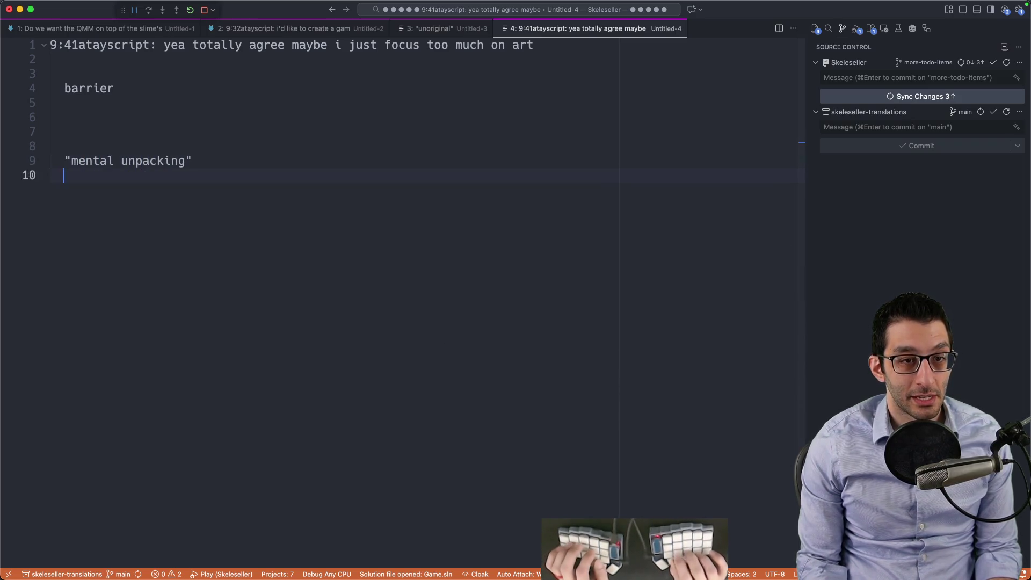
key("Return")
key("Tab")
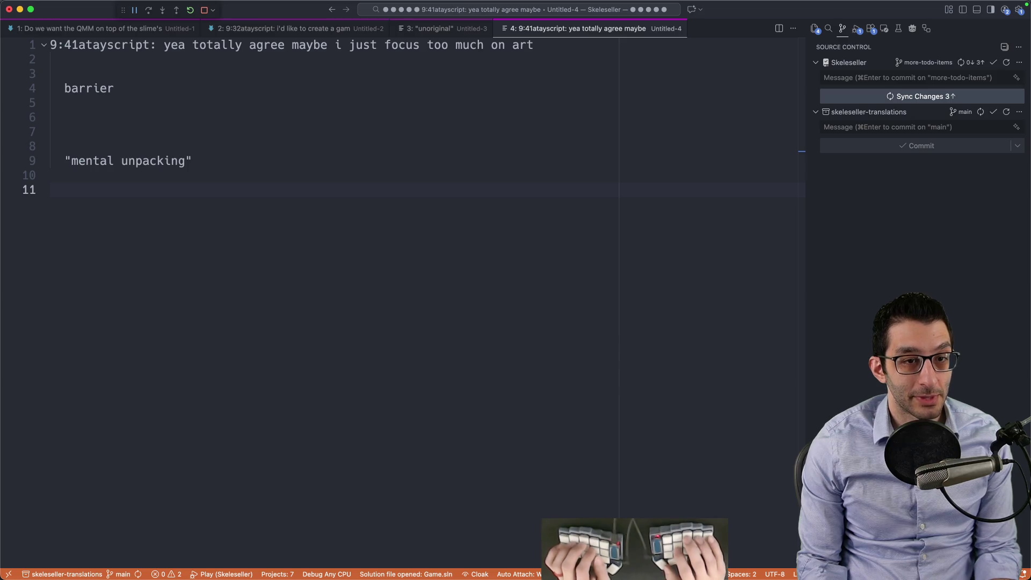
type("\"I want to be ")
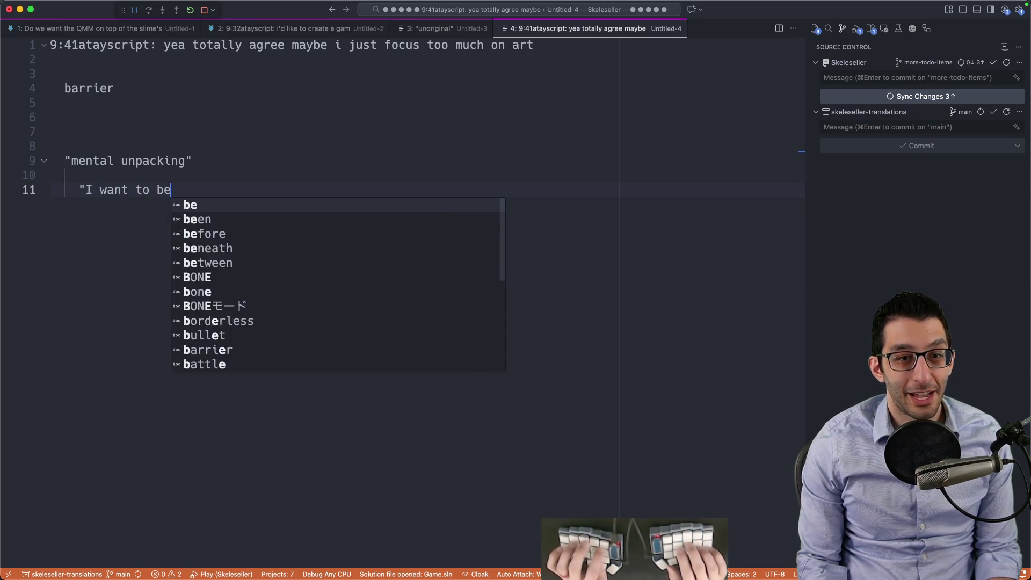
type("an astronoaut\"")
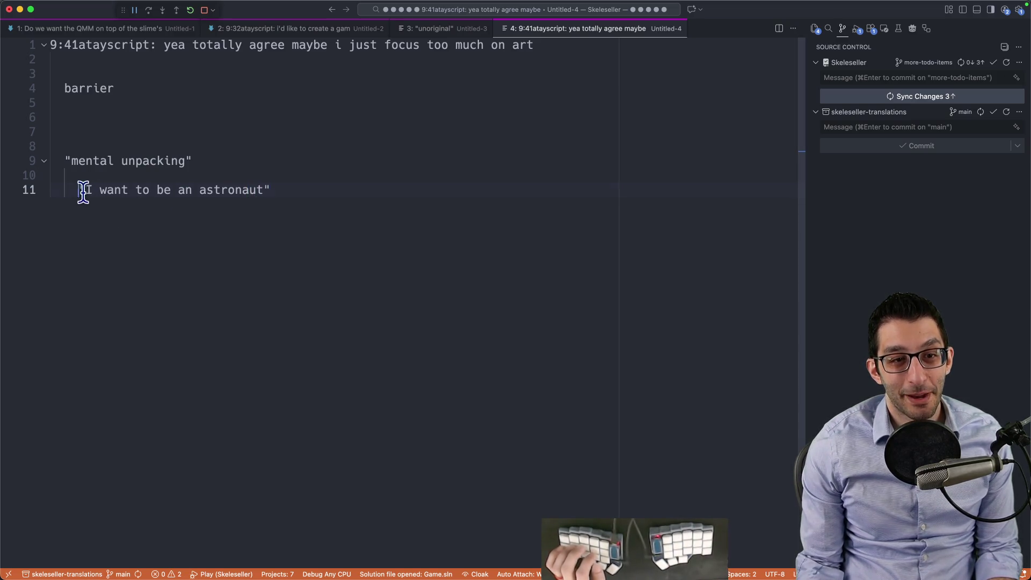
left_click_drag(80, 191, 369, 200)
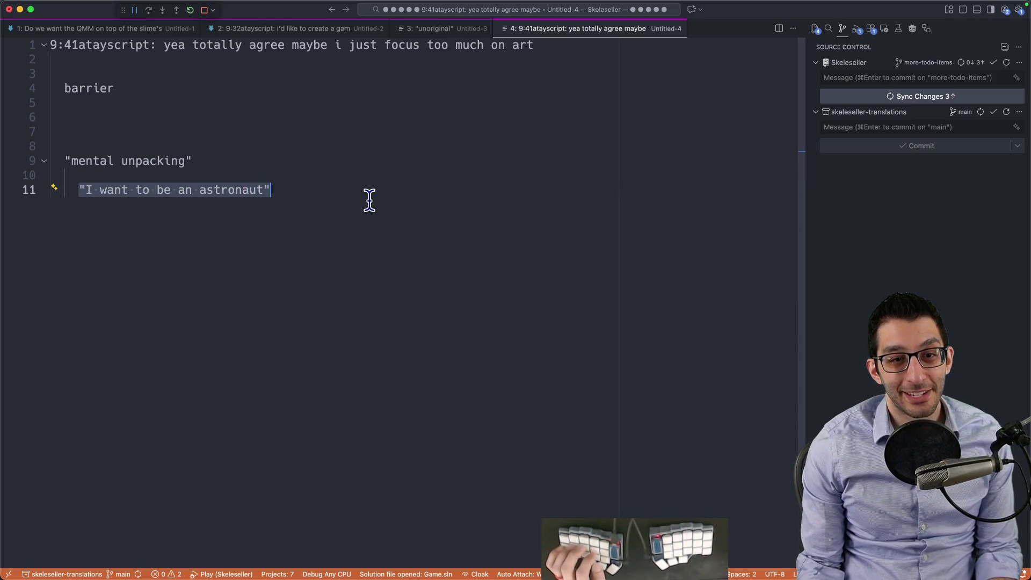
left_click(278, 196)
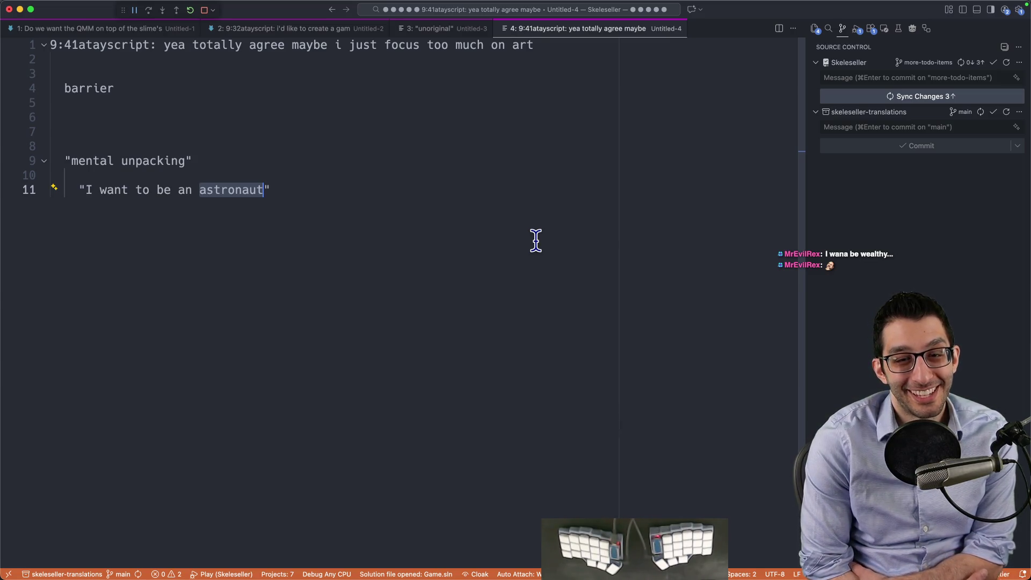
left_click(144, 92)
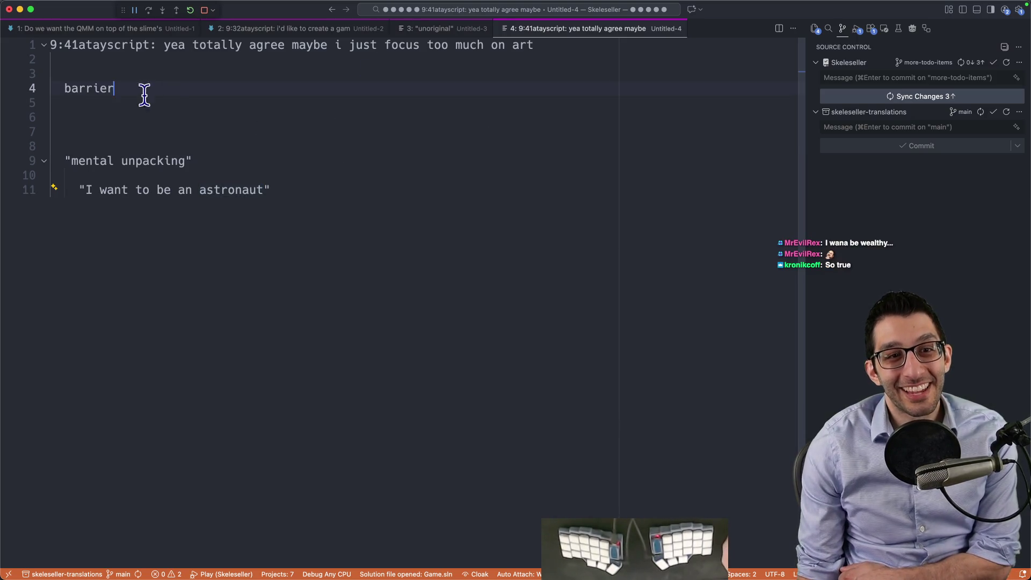
Step: Close all four untitled note tabs without saving, leaving the empty welcome screen
key("super+w")
key("super+d")
key("super+w")
key("super+d")
key("super+w")
key("super+d")
key("super+w")
key("super+d")
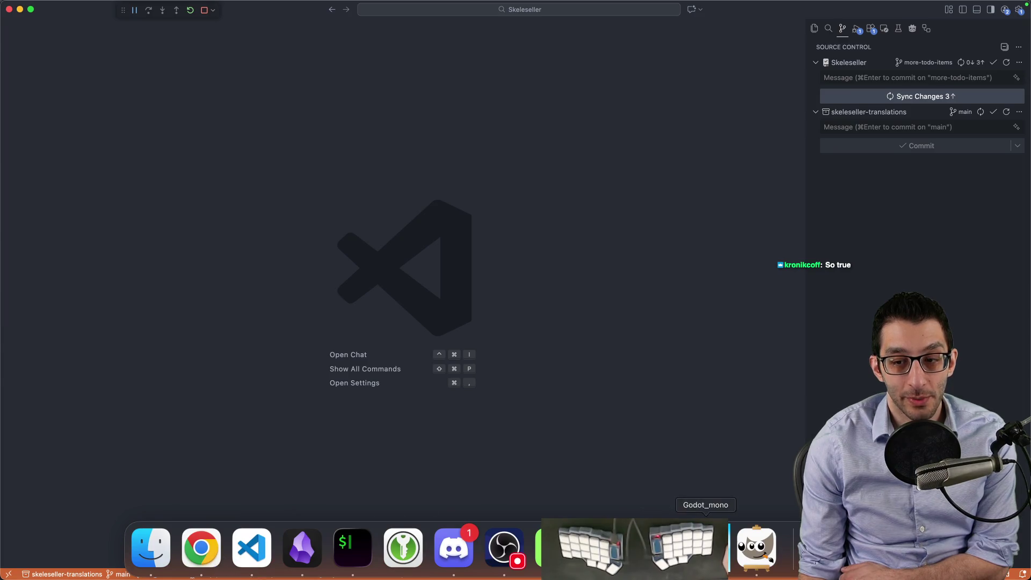
Step: Shrink the Mines battle window, rerun the battle with the same party, then quit the game
left_click(706, 548)
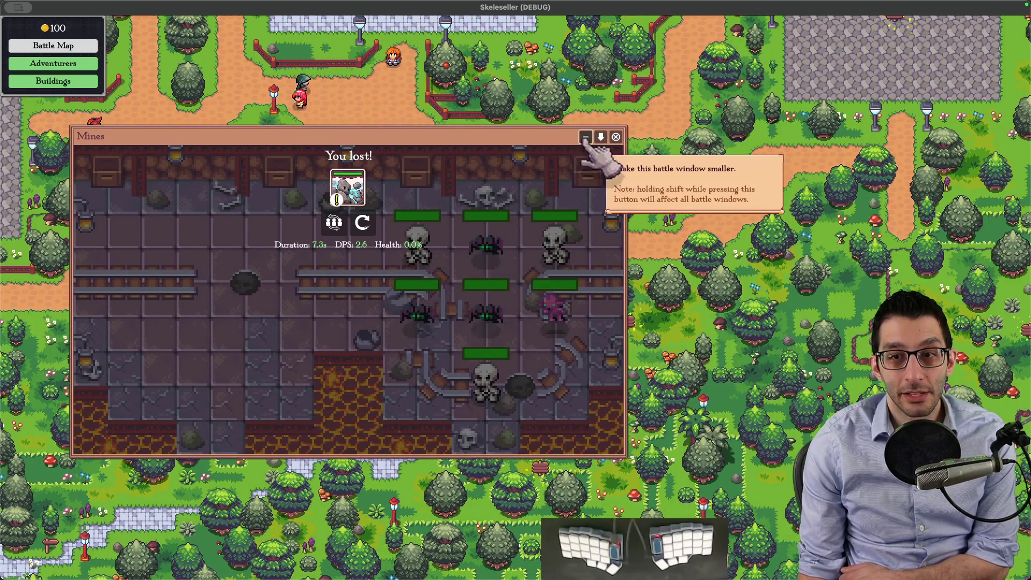
left_click(583, 133)
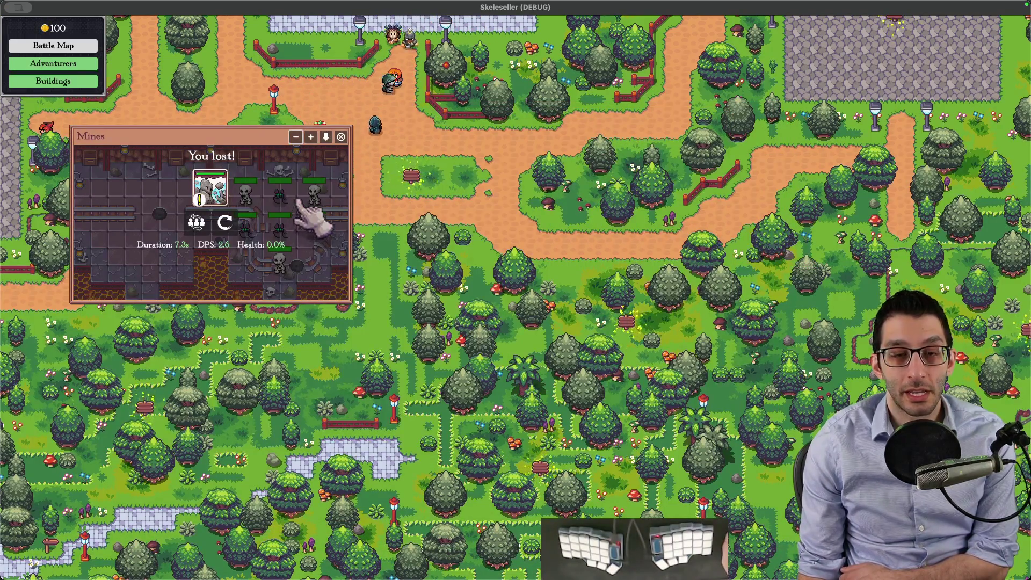
left_click(239, 220)
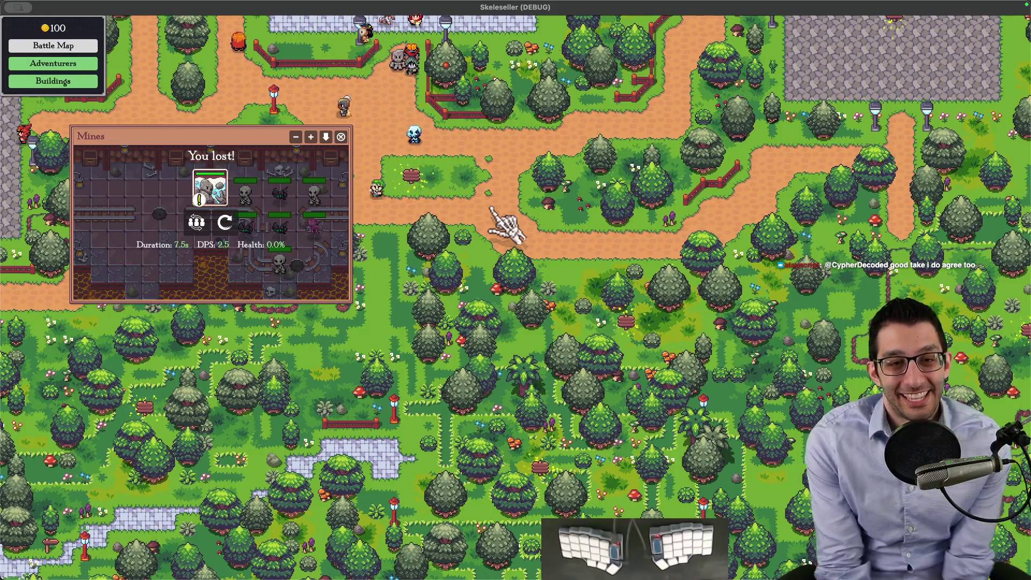
key("super+q")
mouse_move(516, 577)
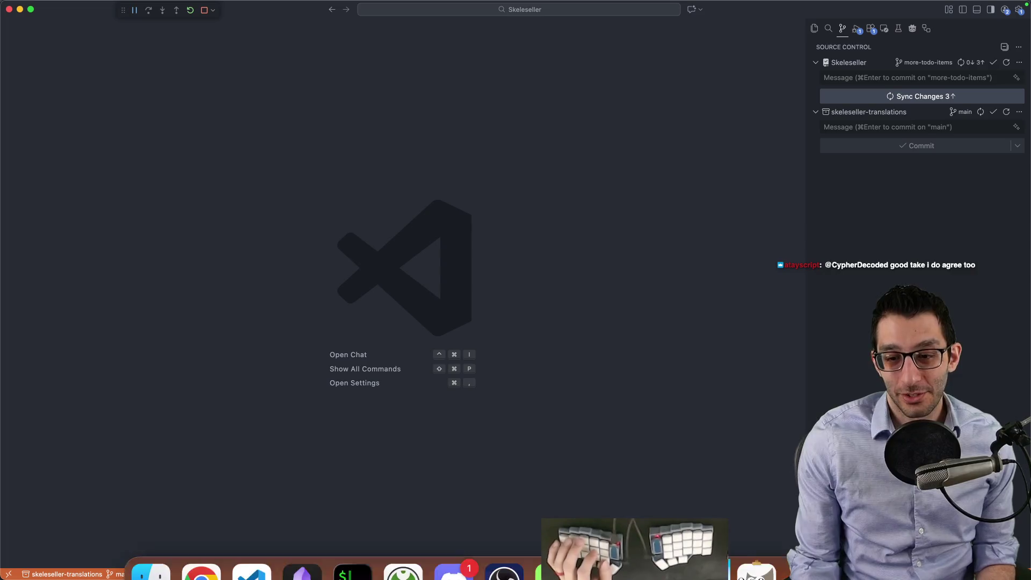
left_click(621, 552)
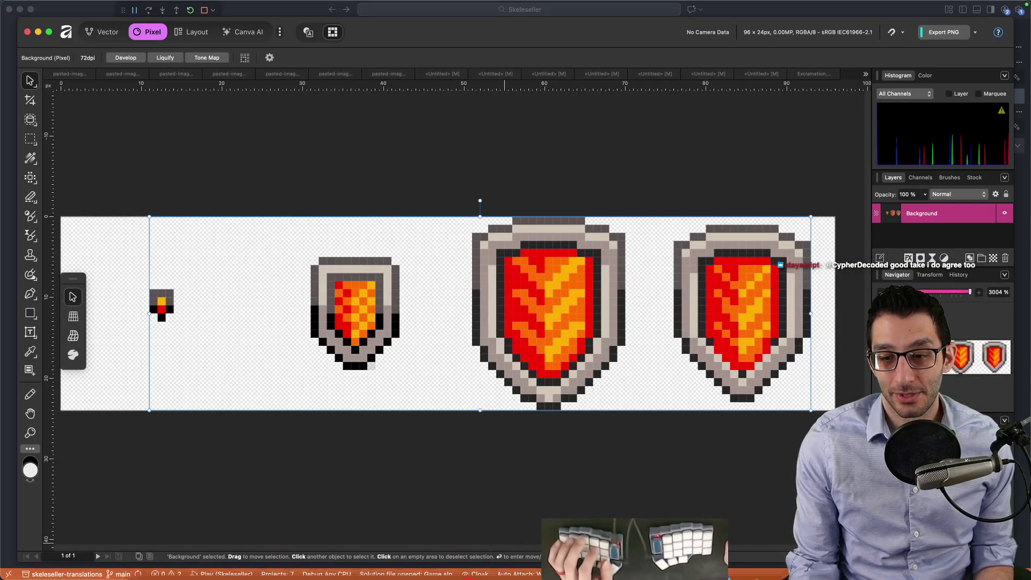
Step: Start an Export As of the pink shield in GIMP, then cancel it for now
left_click(757, 555)
left_click(65, 6)
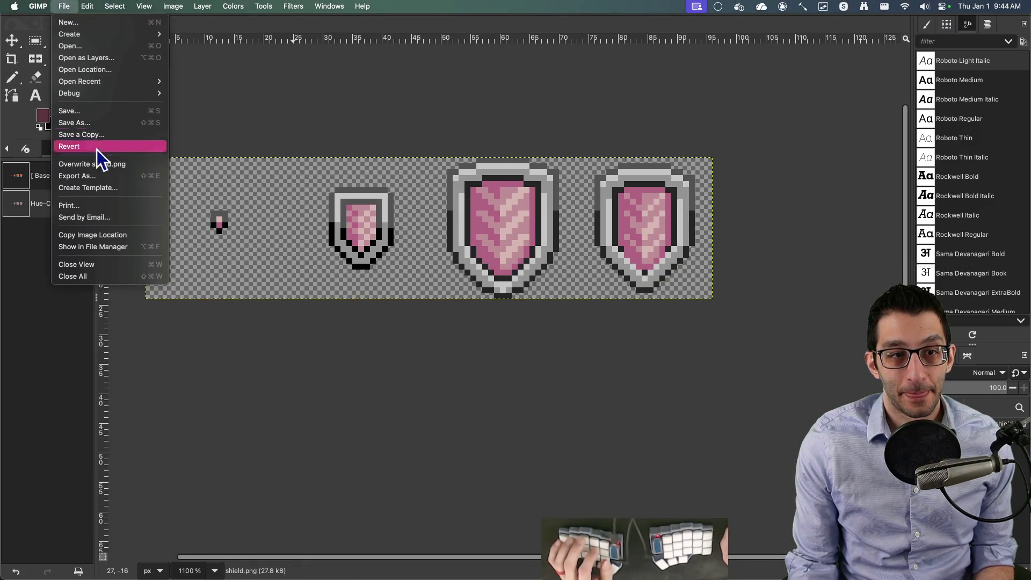
left_click(96, 179)
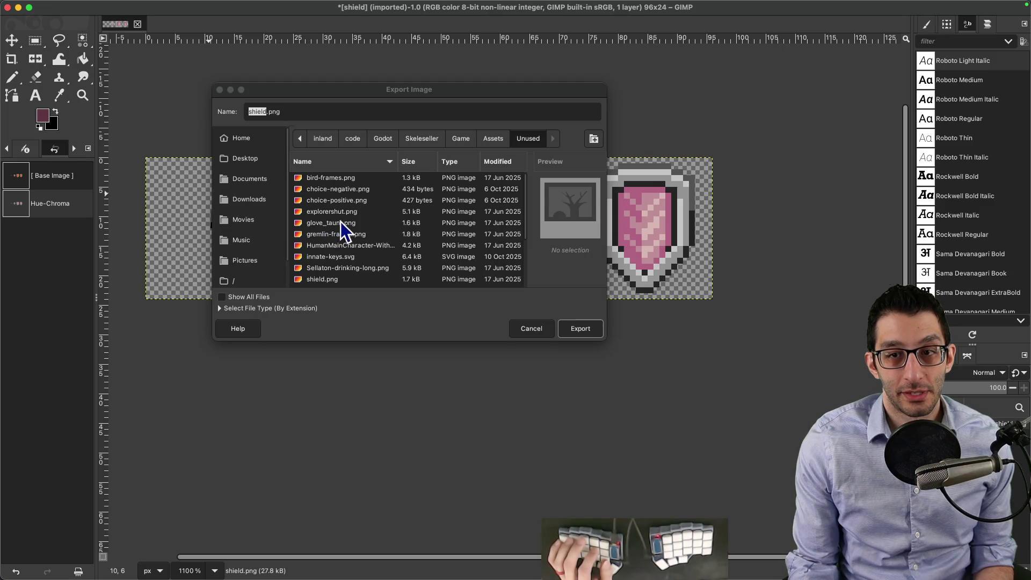
key("h")
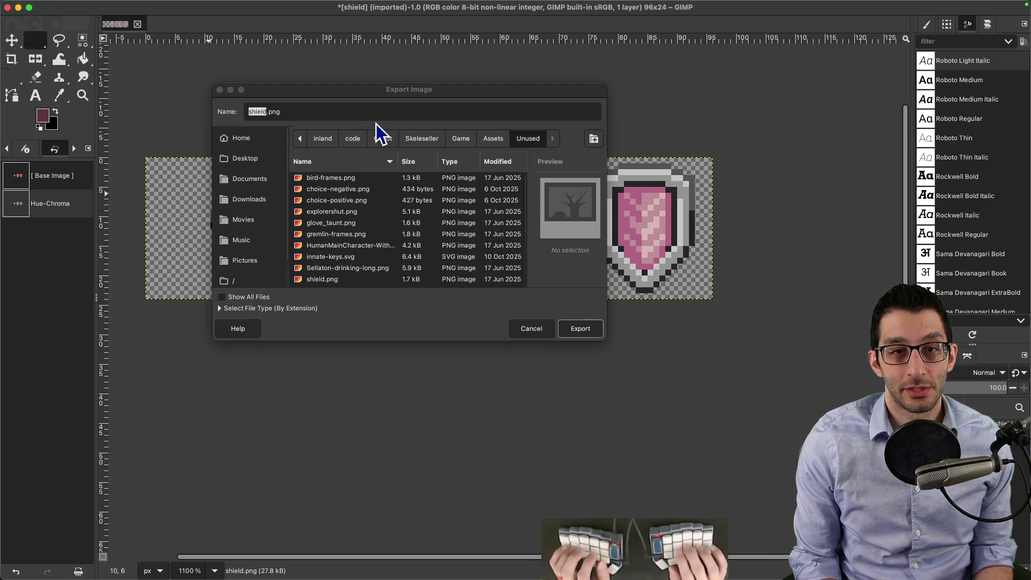
left_click(551, 332)
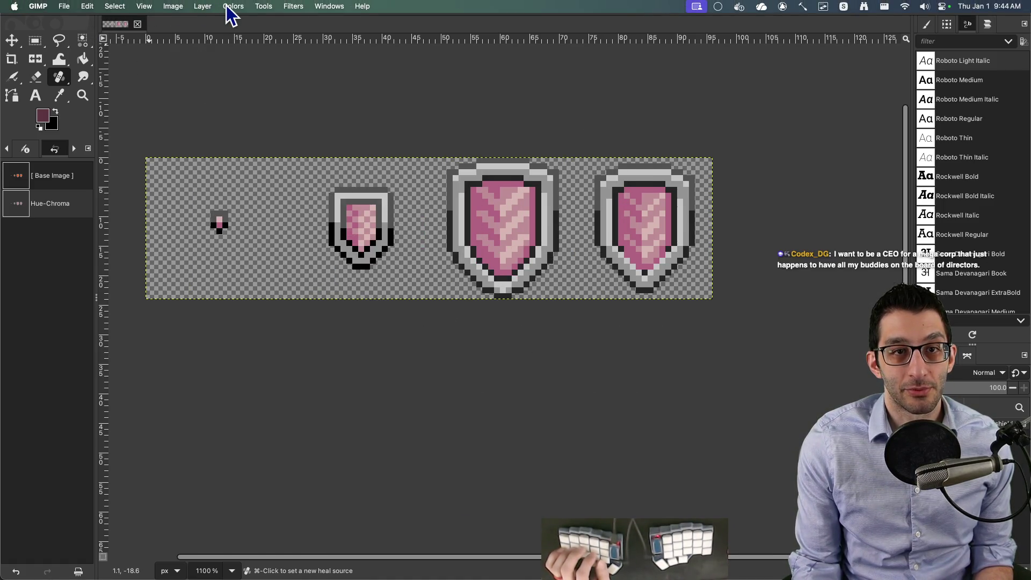
Step: Apply a second hue-chroma shift turning the shields a warm copper-brown
left_click(234, 6)
left_click(247, 47)
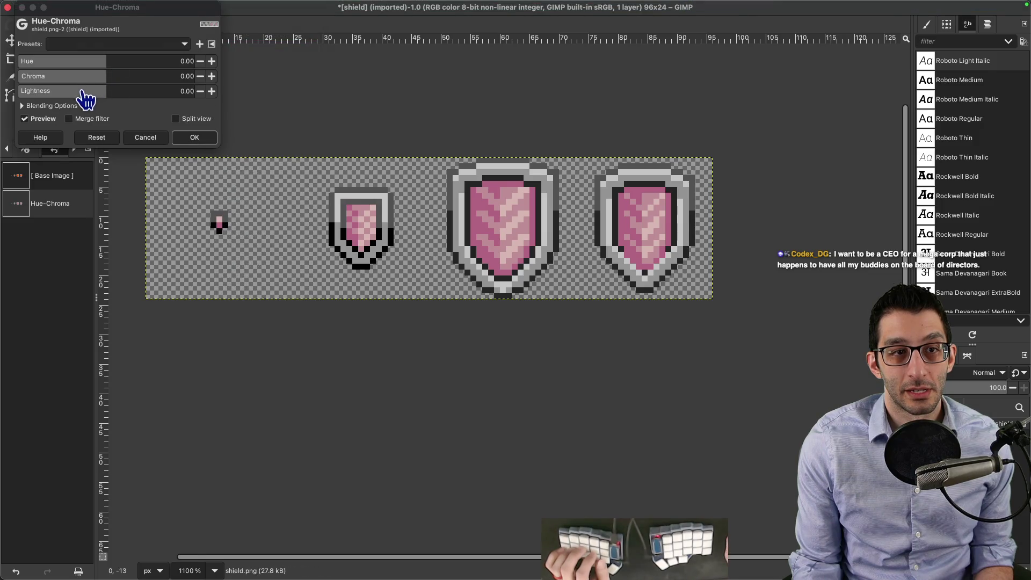
mouse_move(91, 83)
left_mouse_down()
mouse_move(71, 76)
mouse_move(170, 78)
mouse_move(108, 78)
mouse_move(93, 58)
mouse_move(132, 62)
left_mouse_up()
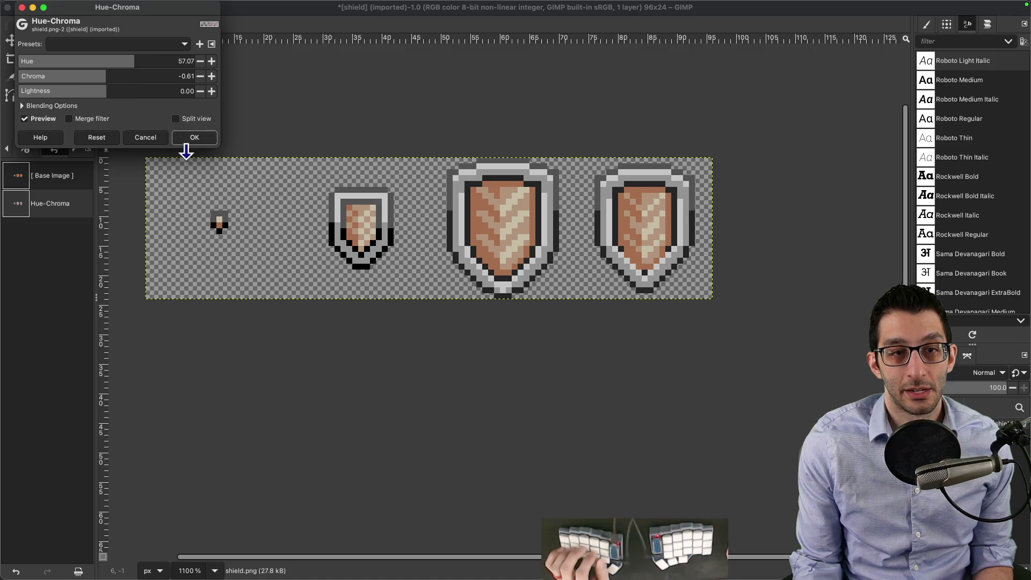
left_click(193, 140)
left_click(58, 6)
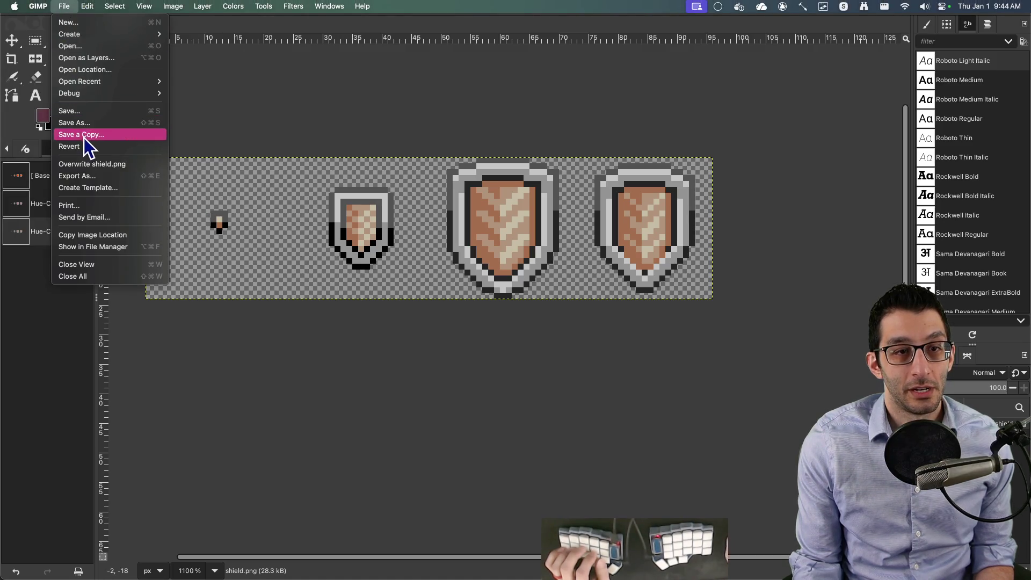
Step: Export the brown shield strip as earthen_shield.png into the Unused assets folder
left_click(80, 176)
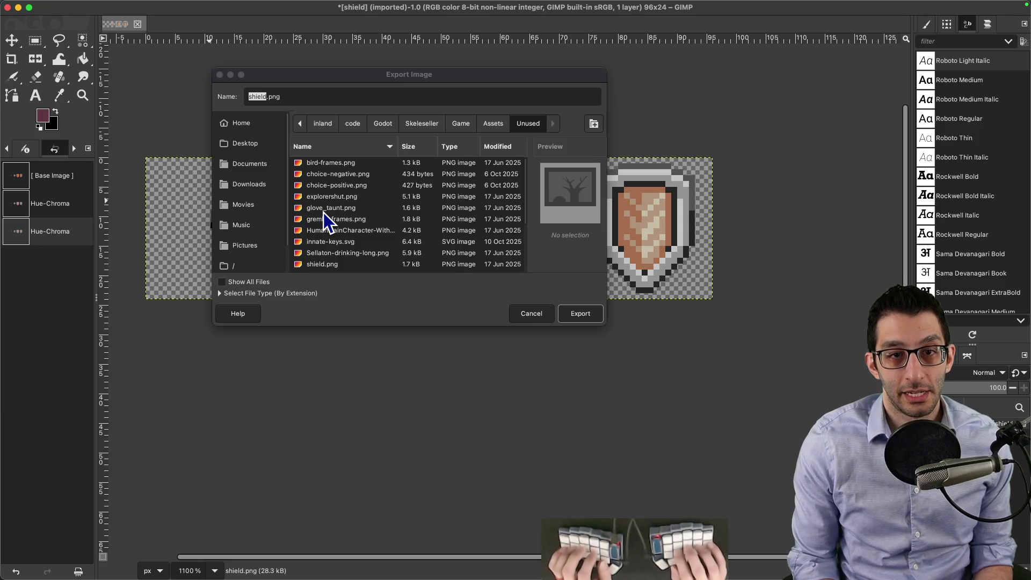
left_click(260, 96)
type("earthen_shield")
key("Return")
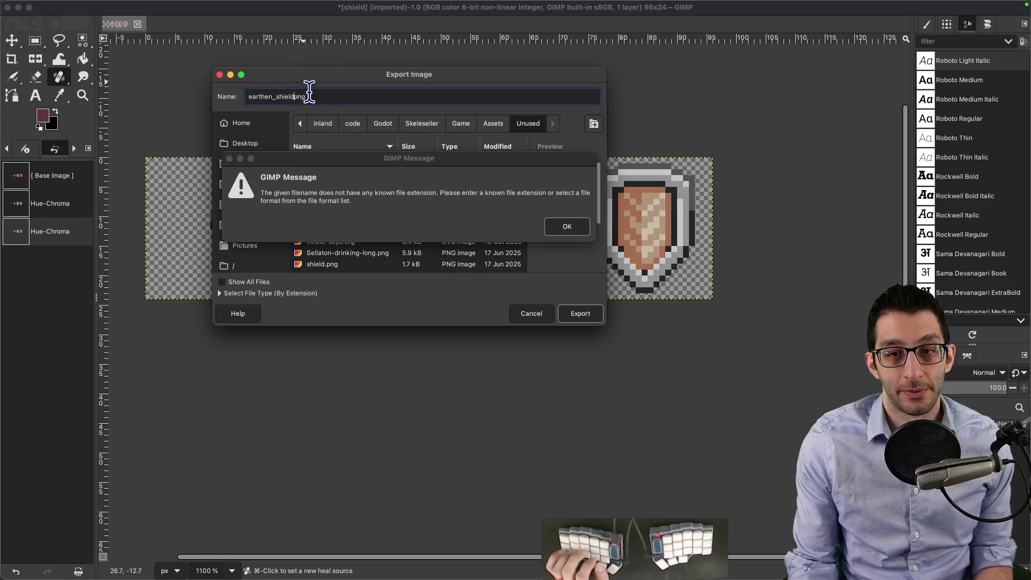
left_click(552, 227)
type(".")
left_click(577, 314)
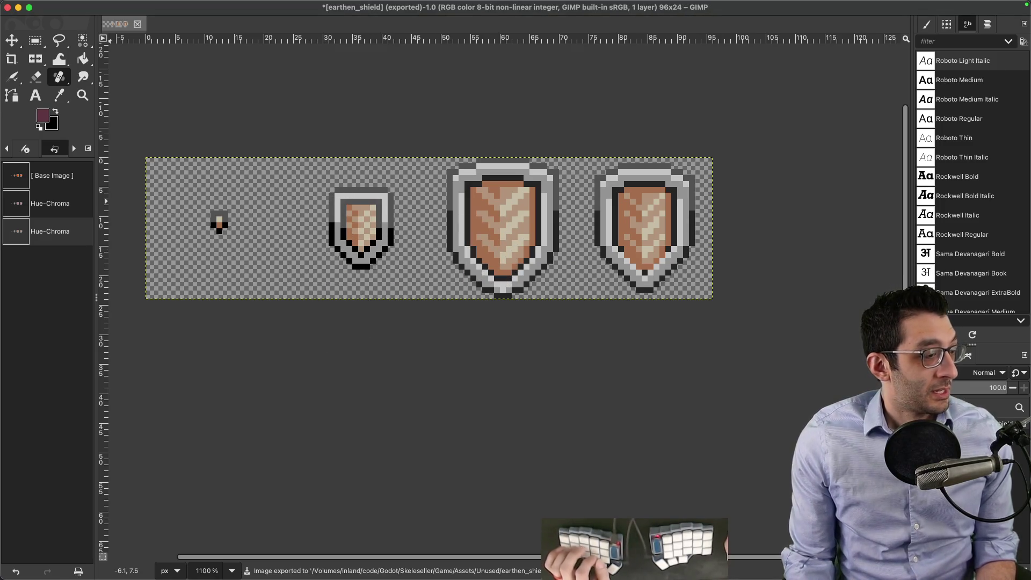
key("super+Tab")
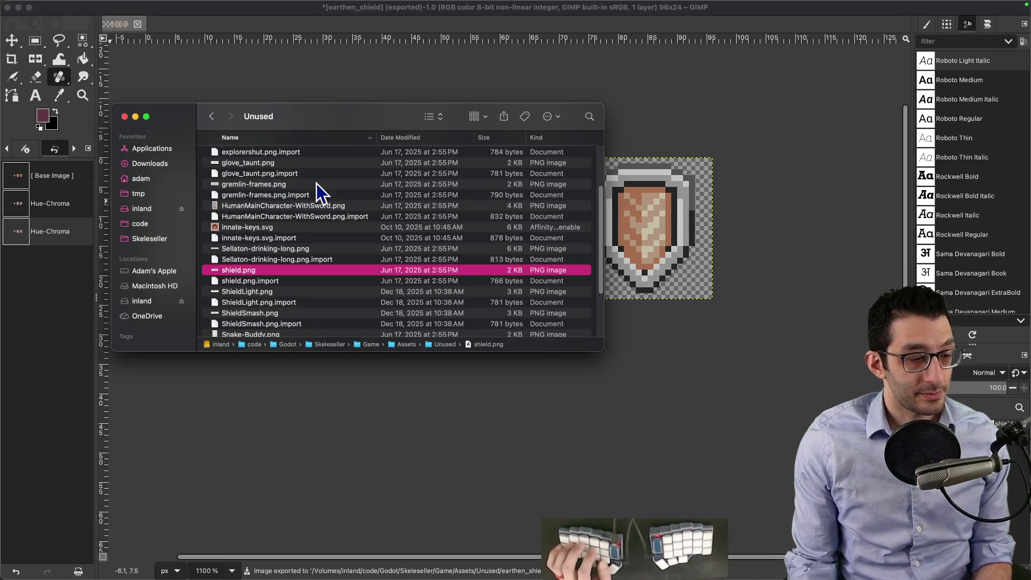
Step: Drag earthen_shield.png from Unused into the Battle assets folder, then switch to Godot
key("e")
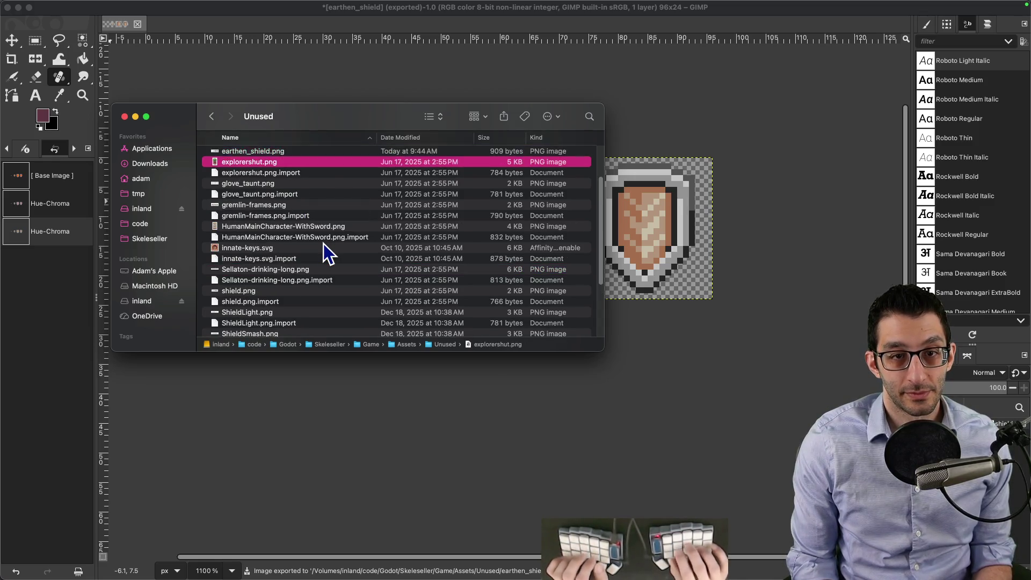
mouse_move(269, 153)
left_mouse_down()
mouse_move(419, 298)
mouse_move(415, 356)
mouse_move(407, 343)
left_mouse_up()
left_click(407, 344)
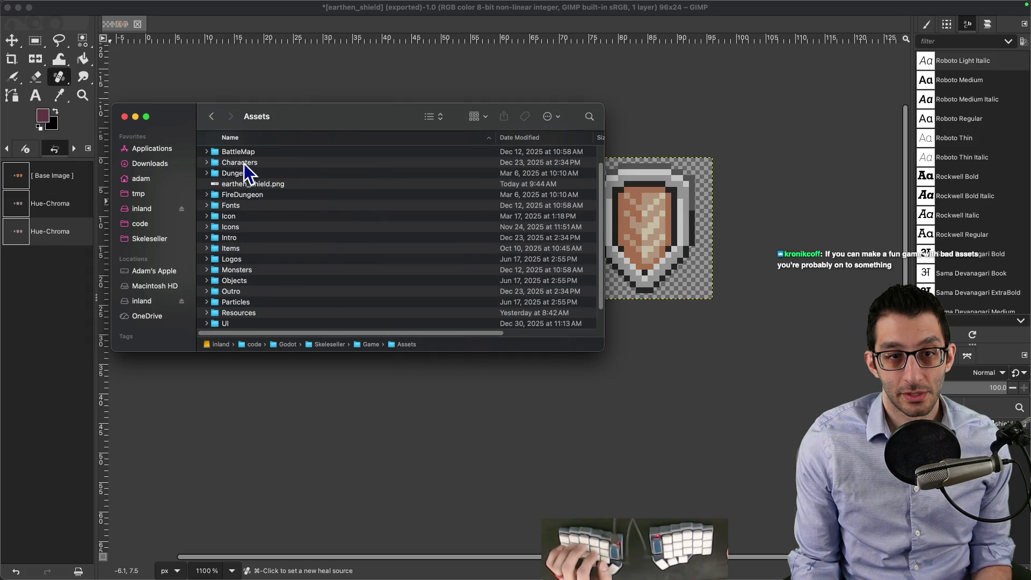
scroll(252, 212, "down", 2)
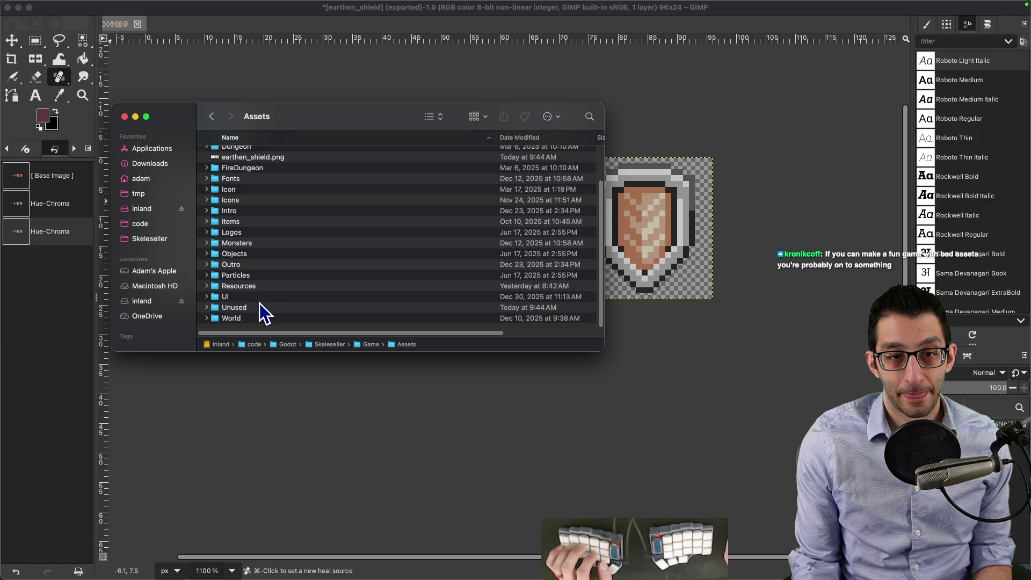
scroll(258, 299, "up", 3)
scroll(268, 292, "down", 2)
scroll(257, 302, "up", 2)
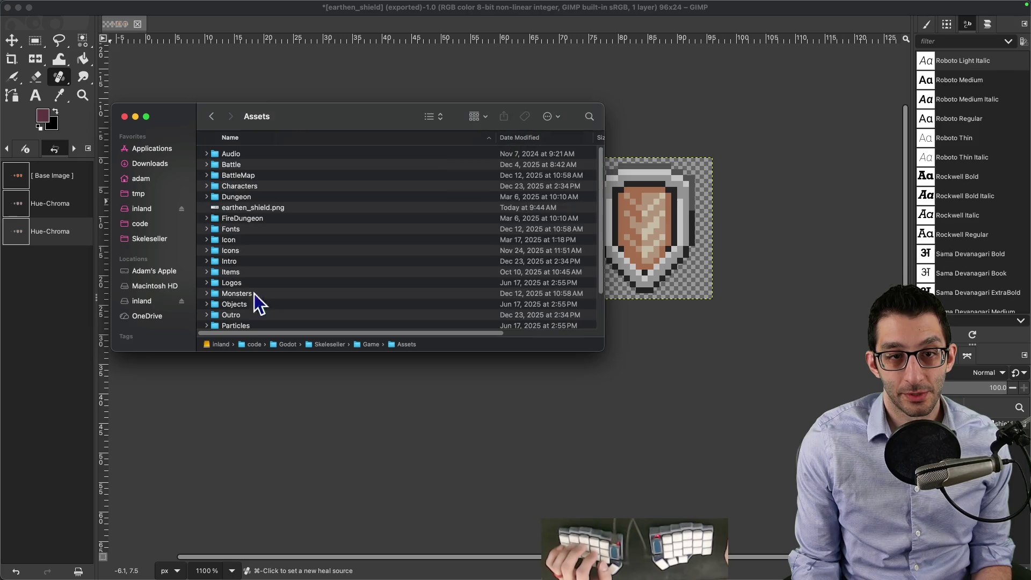
double_click(236, 166)
scroll(274, 202, "down", 3)
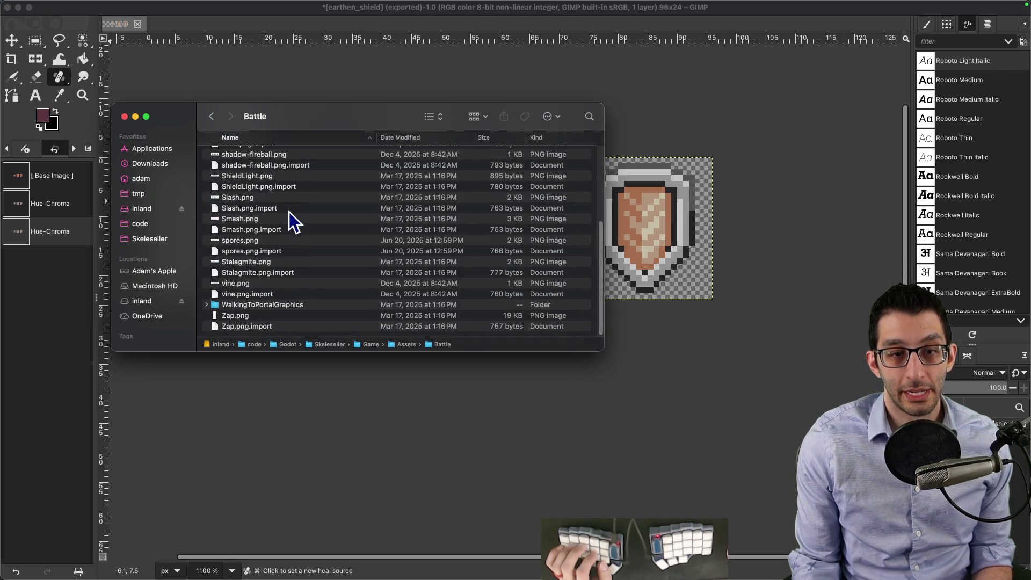
mouse_move(563, 576)
left_click(564, 556)
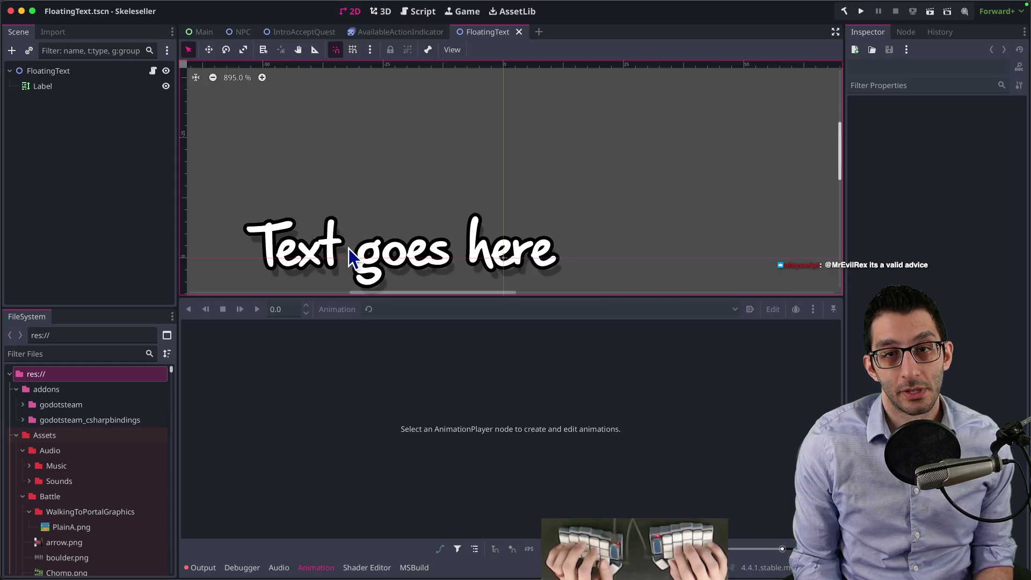
Step: Quick-open the Chomp scene and save a copy as EarthenShield.tscn
key("super+shift+o")
type("chomp")
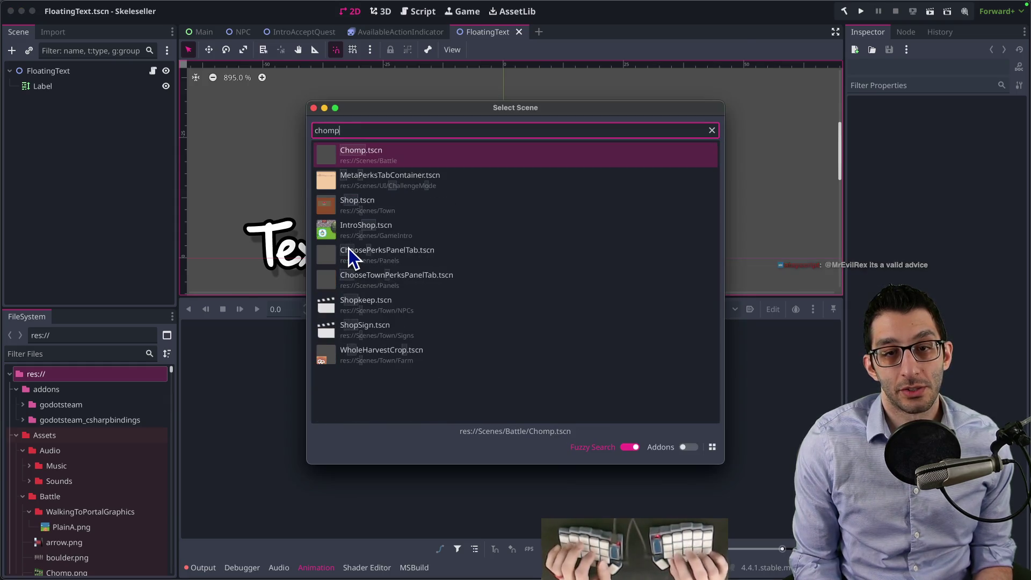
key("Return")
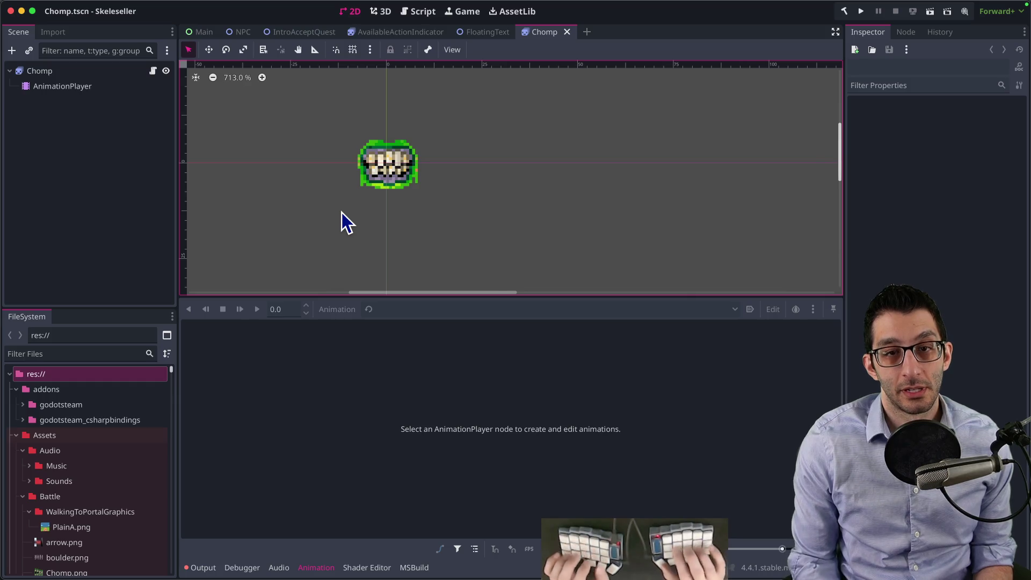
key("super+shift+s")
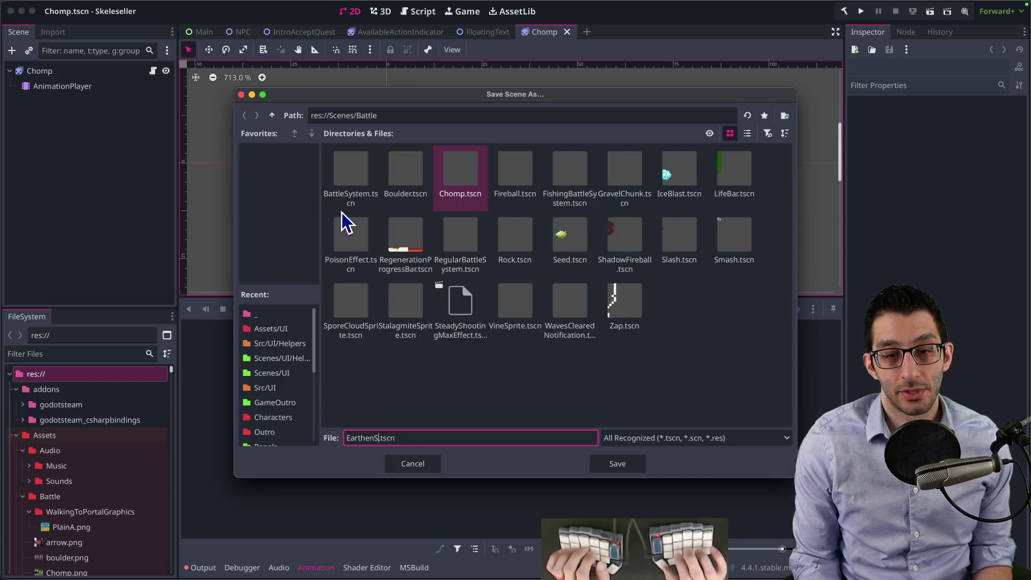
type("hield")
key("Return")
Step: Rename the root node EarthenShield and open its AbilityAnimation.cs script
double_click(86, 71)
type("EarthenShield")
key("Return")
left_click(153, 72)
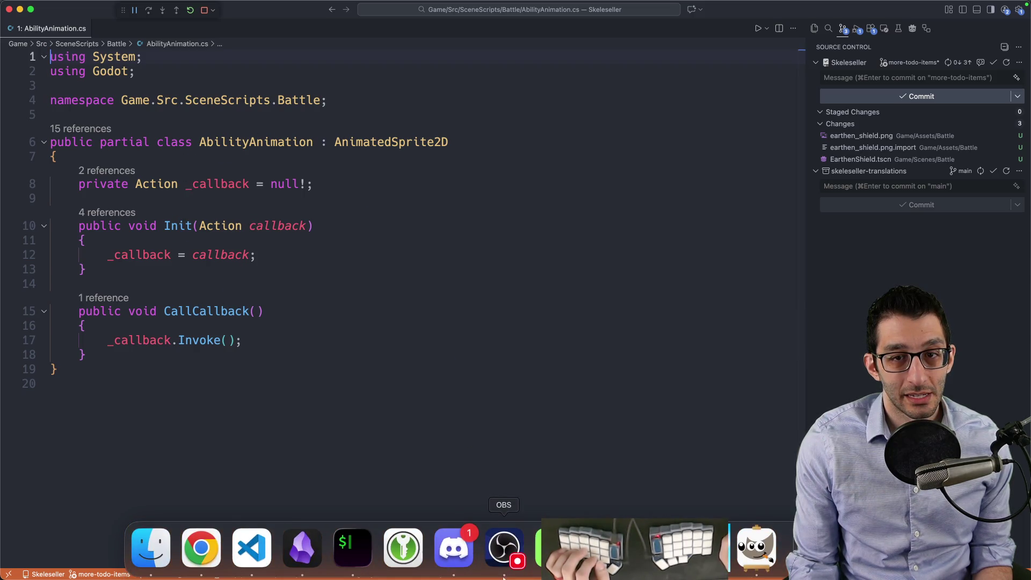
left_click(300, 142)
mouse_move(392, 142)
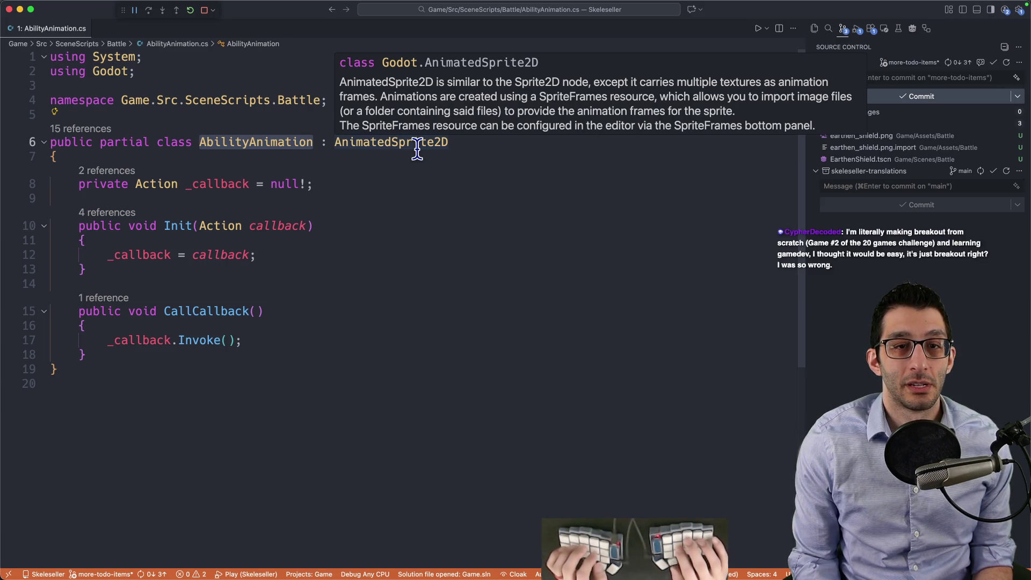
key("super+Tab")
key("super+Tab")
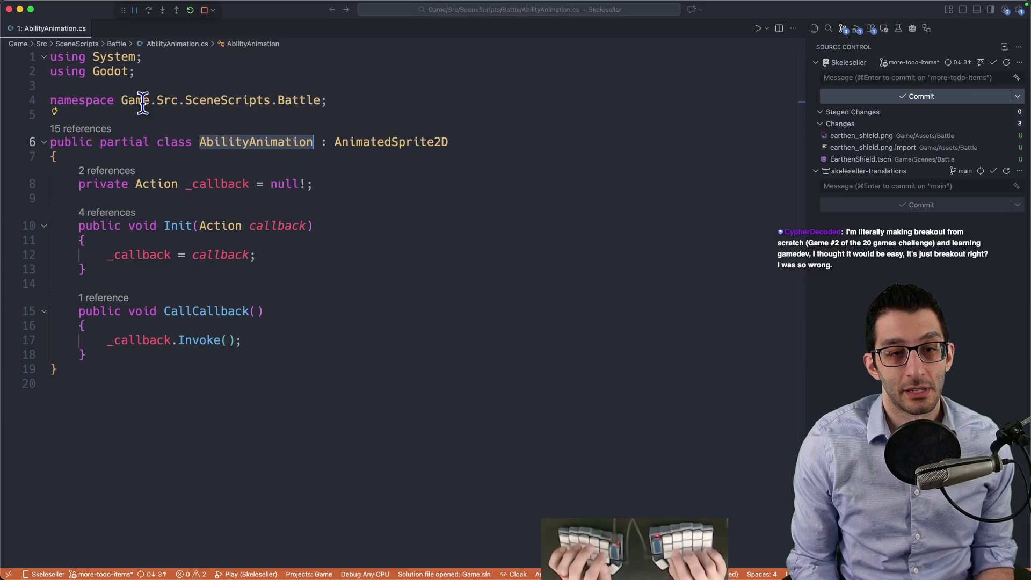
left_click(192, 226)
key("super+bracketleft")
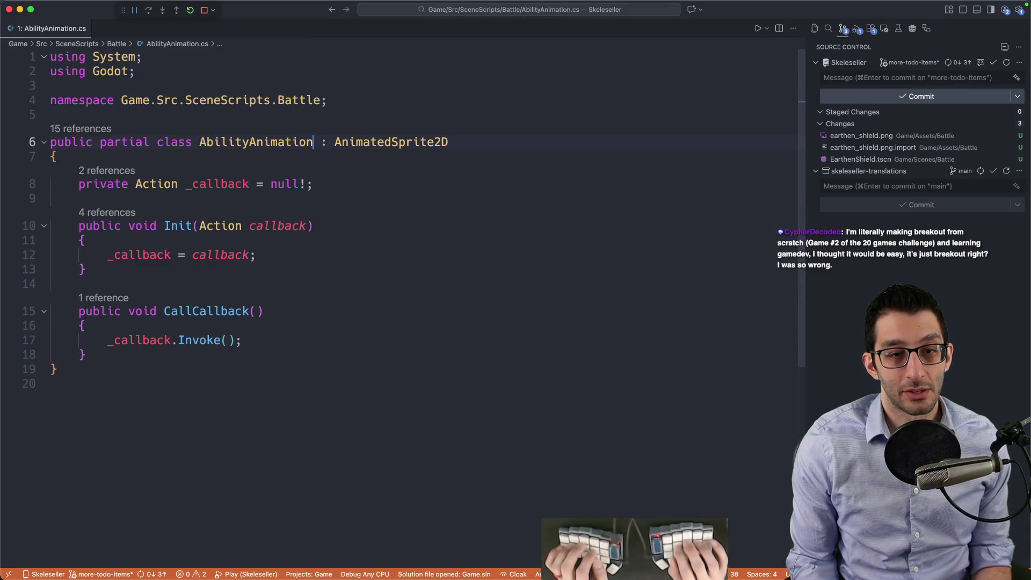
key("alt+Left")
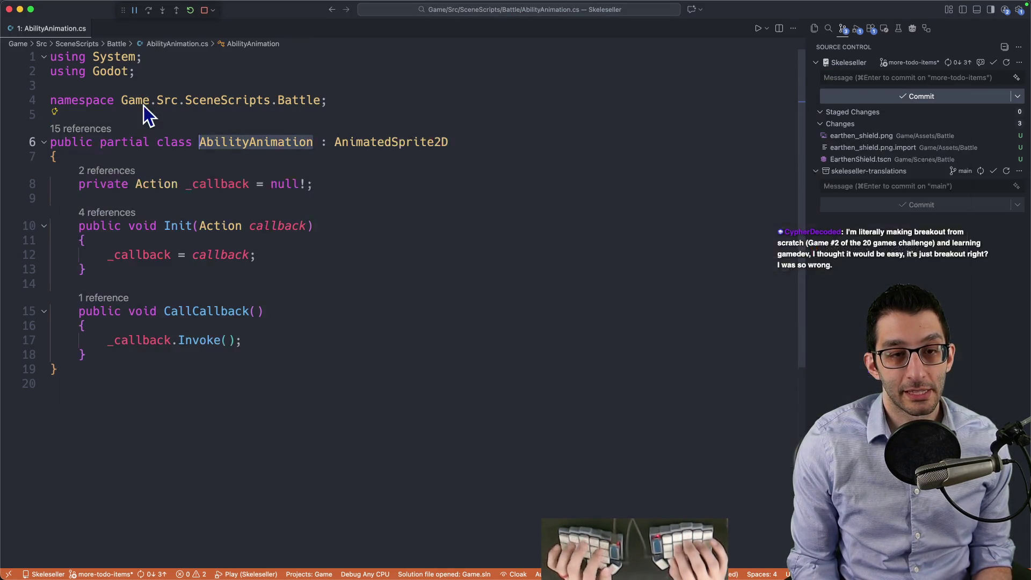
key("super+Tab")
key("super+Tab")
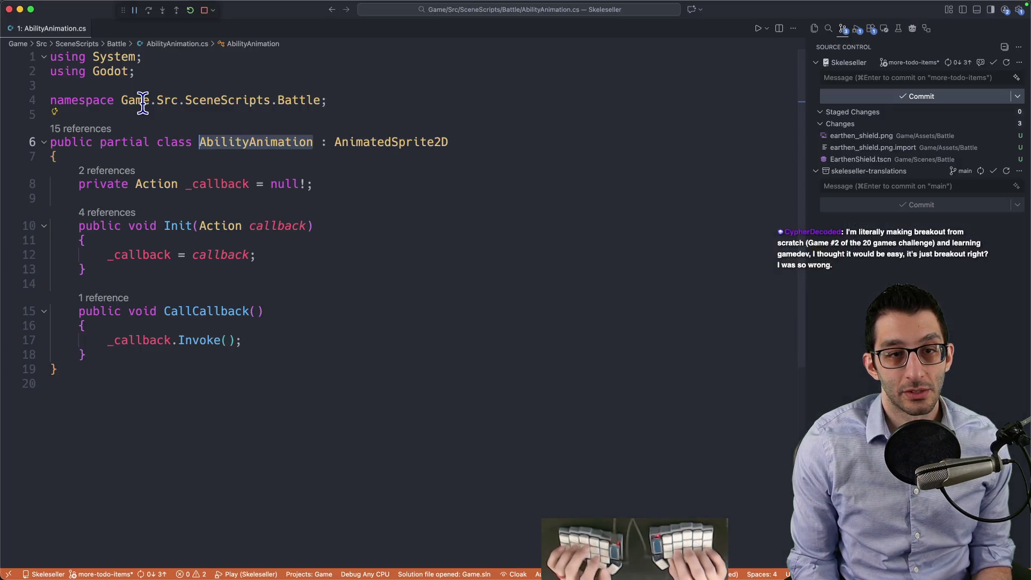
key("super+Tab")
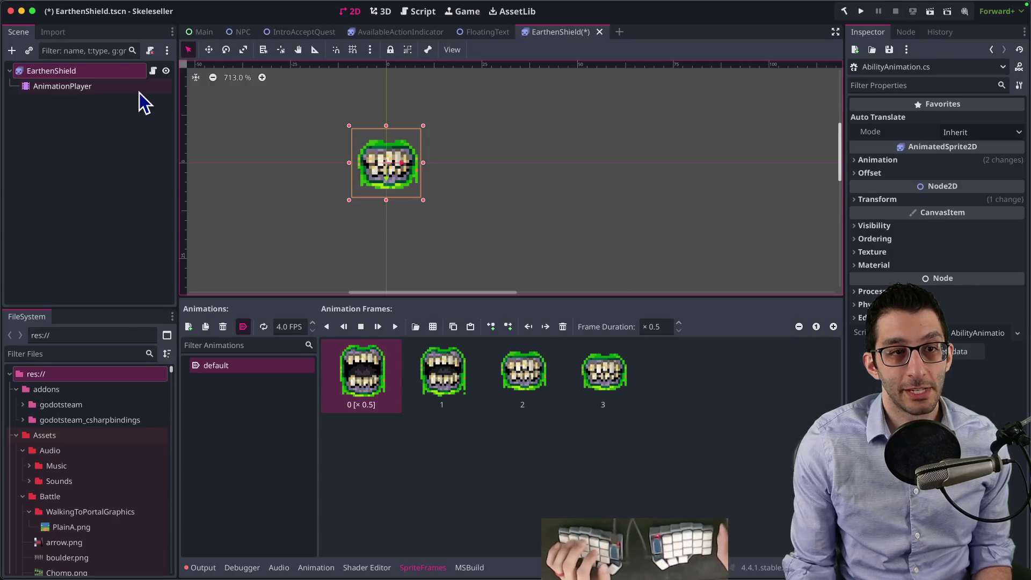
Step: Detach the script from the EarthenShield root node and undo an accidental frame removal
right_click(119, 71)
left_click(165, 216)
left_click(77, 89)
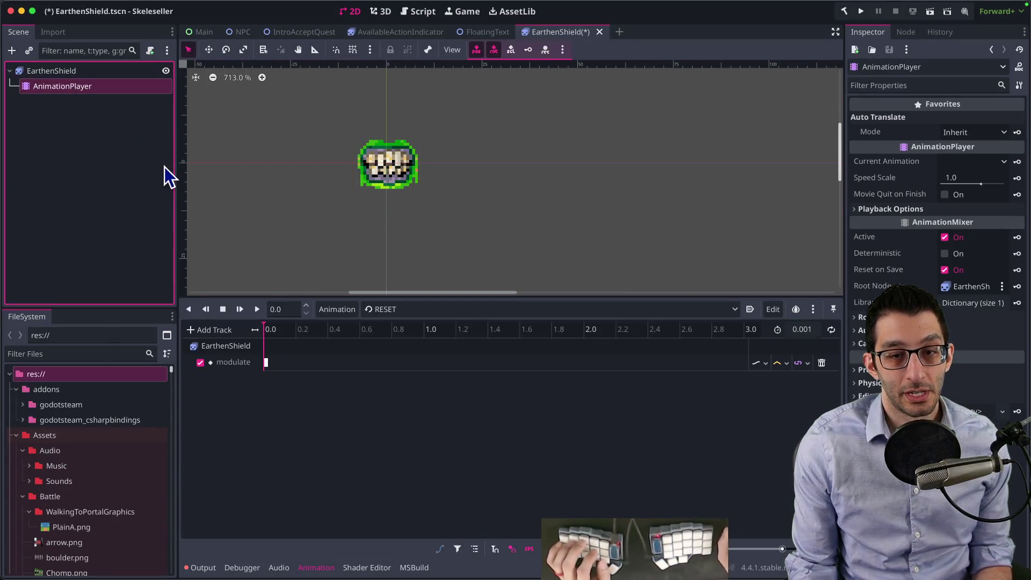
key("Up")
left_click(562, 327)
left_click(562, 327)
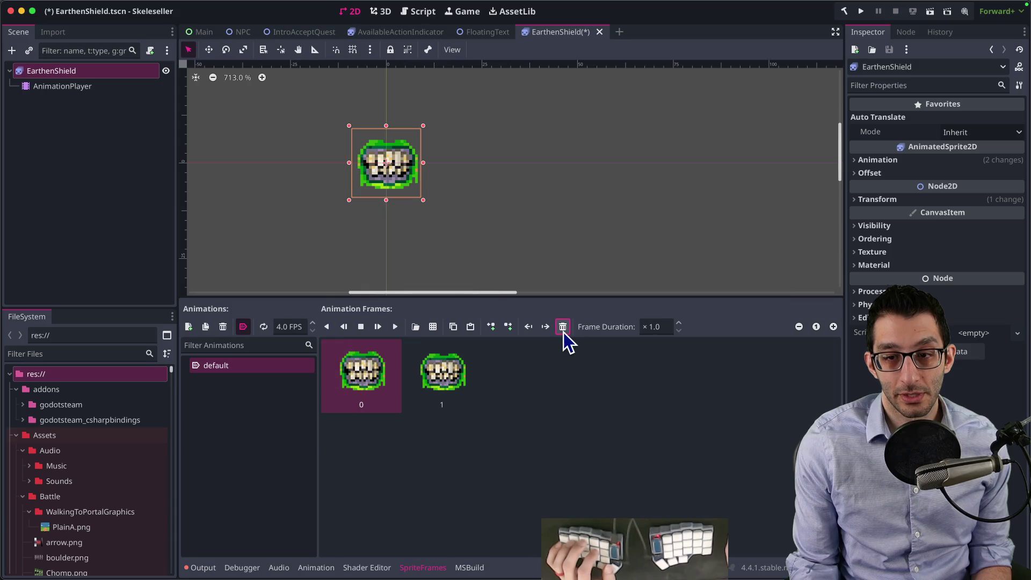
key("super+z")
key("super+z")
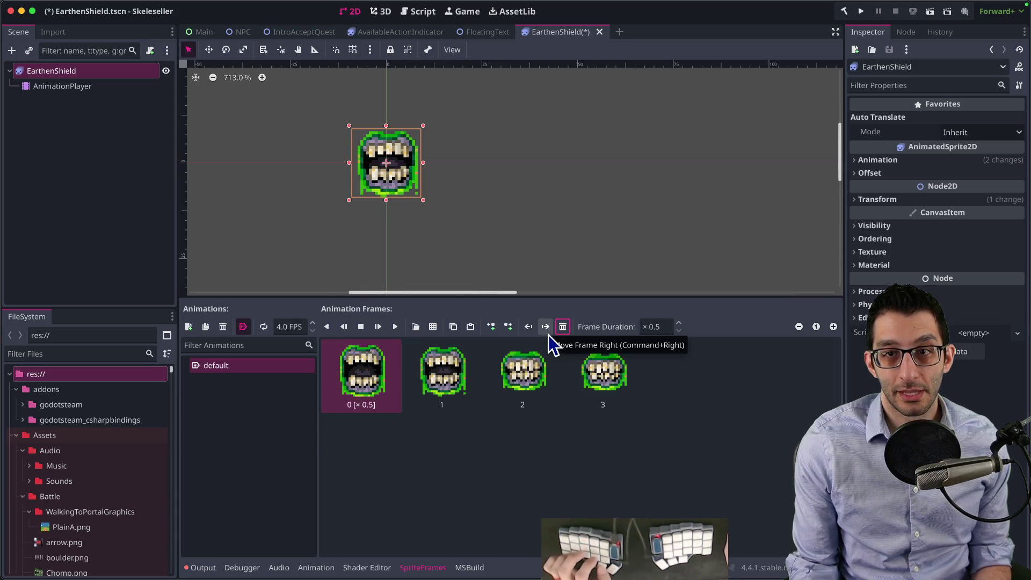
Step: Assign new empty SpriteFrames and choose Assets/Battle/earthen_shield.png as the sprite sheet
left_click(966, 159)
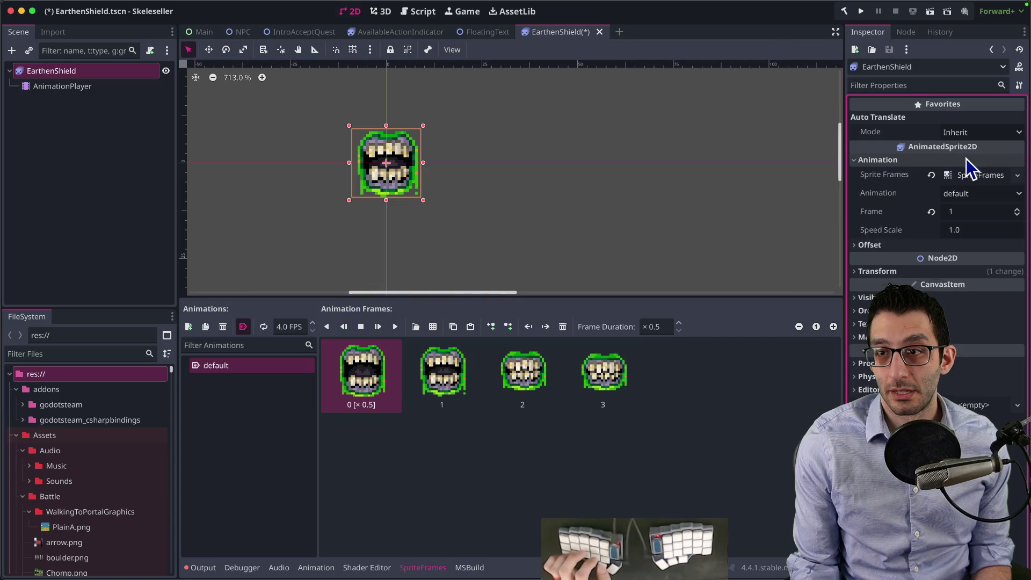
left_click(981, 183)
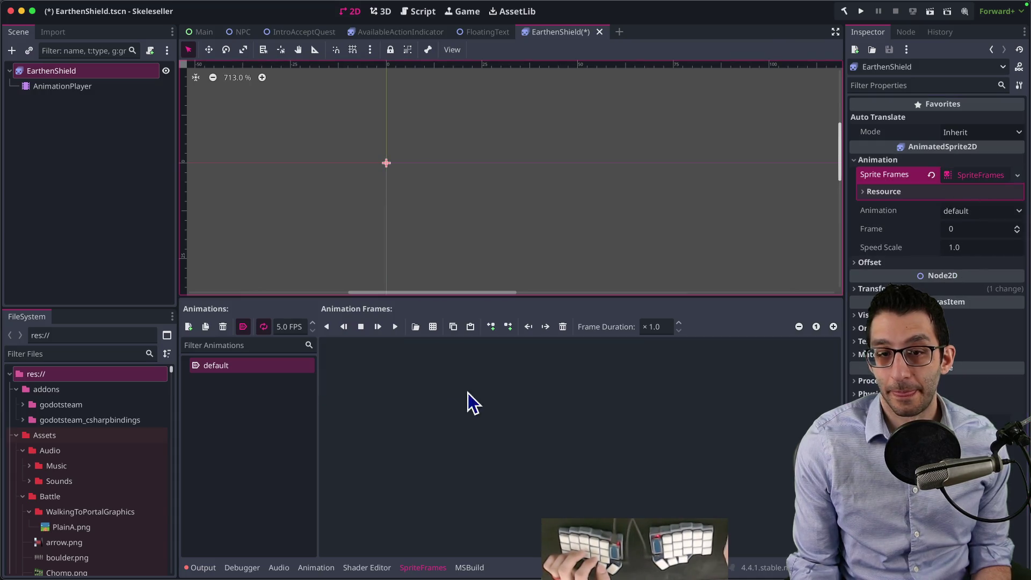
left_click(416, 326)
double_click(401, 184)
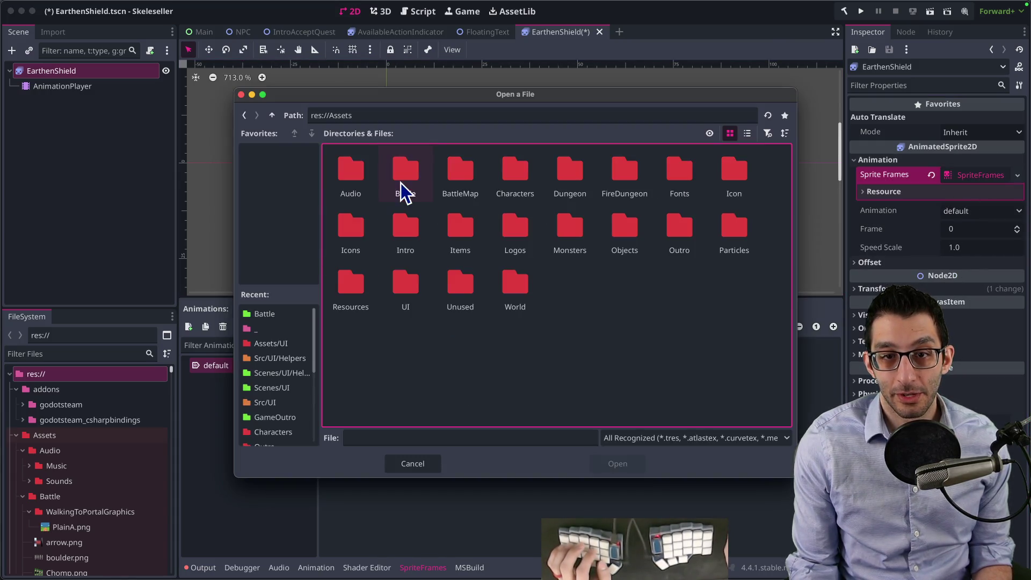
double_click(403, 179)
left_click(592, 186)
double_click(591, 186)
Step: Slice the sheet at 24 px, select all four shield frames and add them
left_click(232, 136)
left_click(232, 136)
left_click(814, 170)
type("24")
key("Tab")
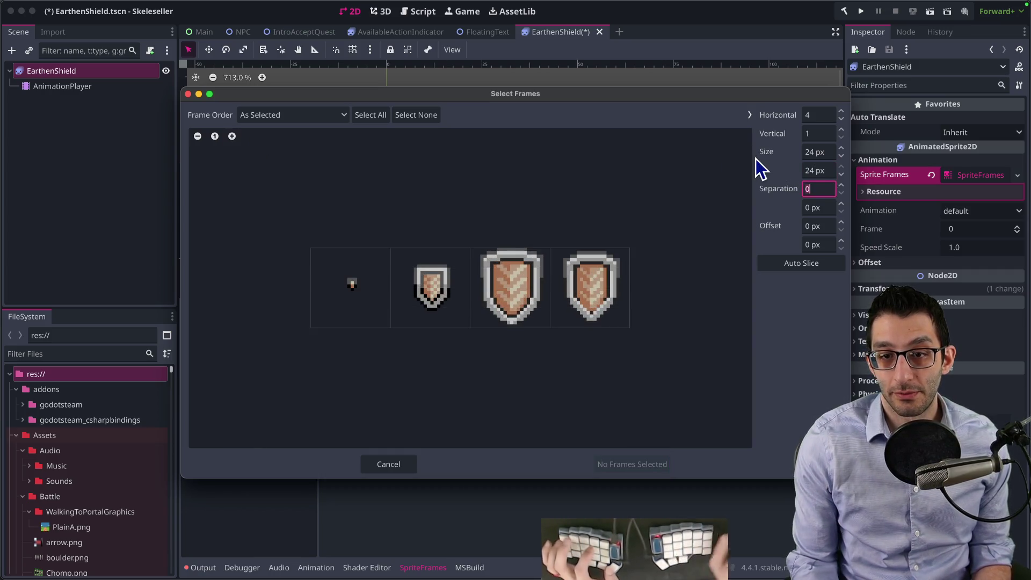
left_click(371, 115)
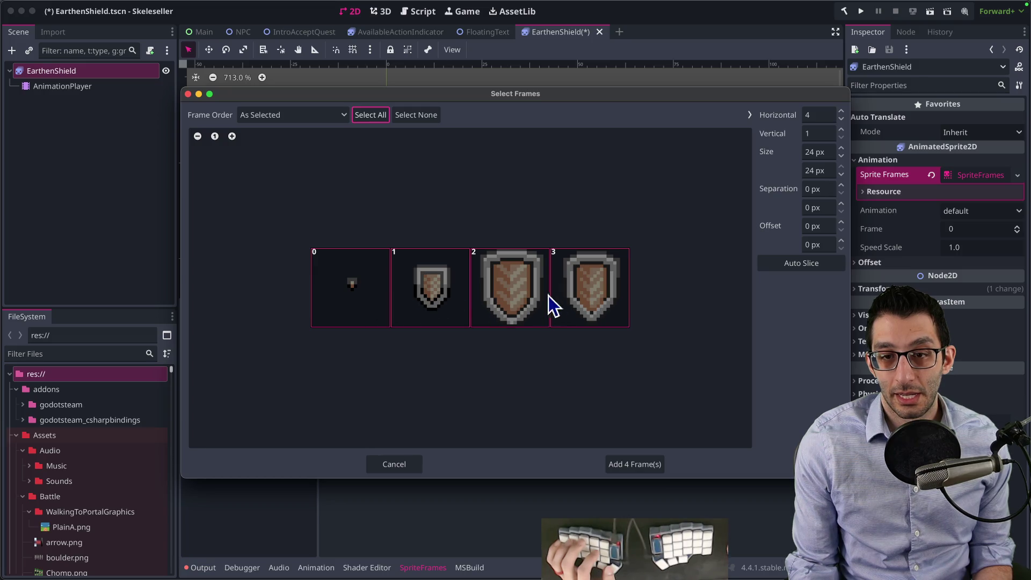
left_click(636, 464)
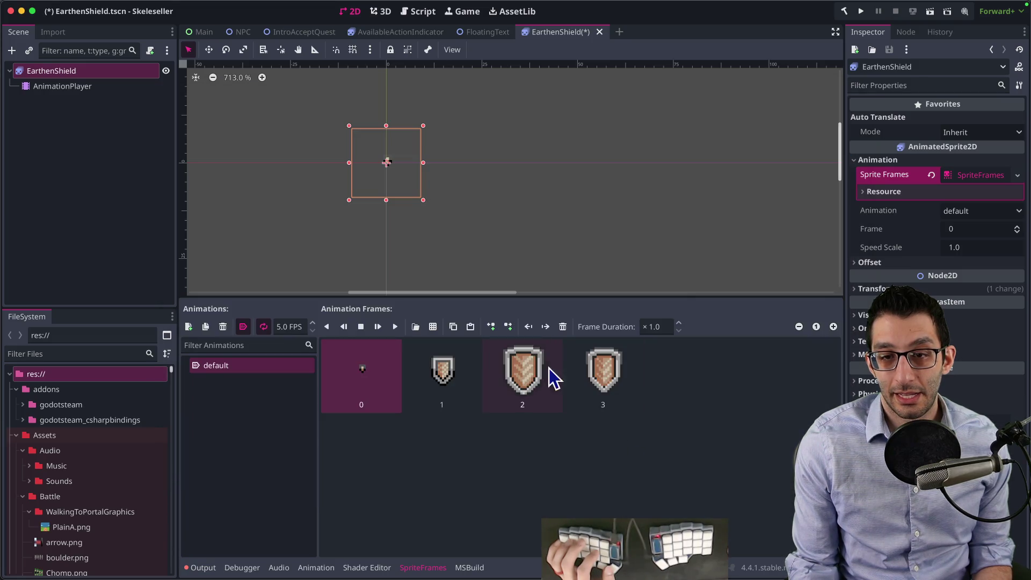
scroll(396, 185, "up", 4)
scroll(440, 233, "up", 4)
scroll(440, 233, "up", 1)
Step: Preview the shield animation a few times, checking individual frames
left_click(396, 330)
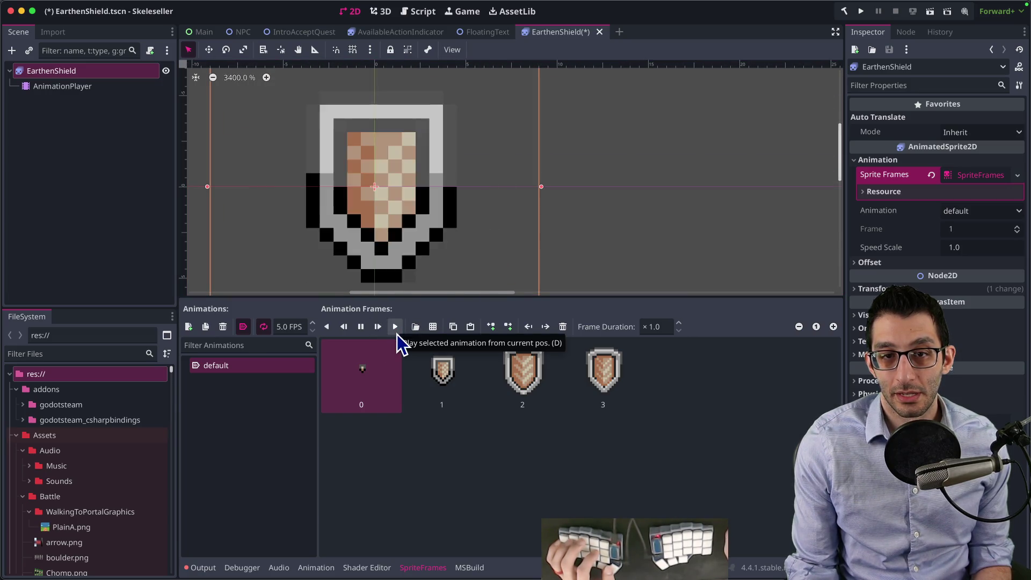
left_click(364, 329)
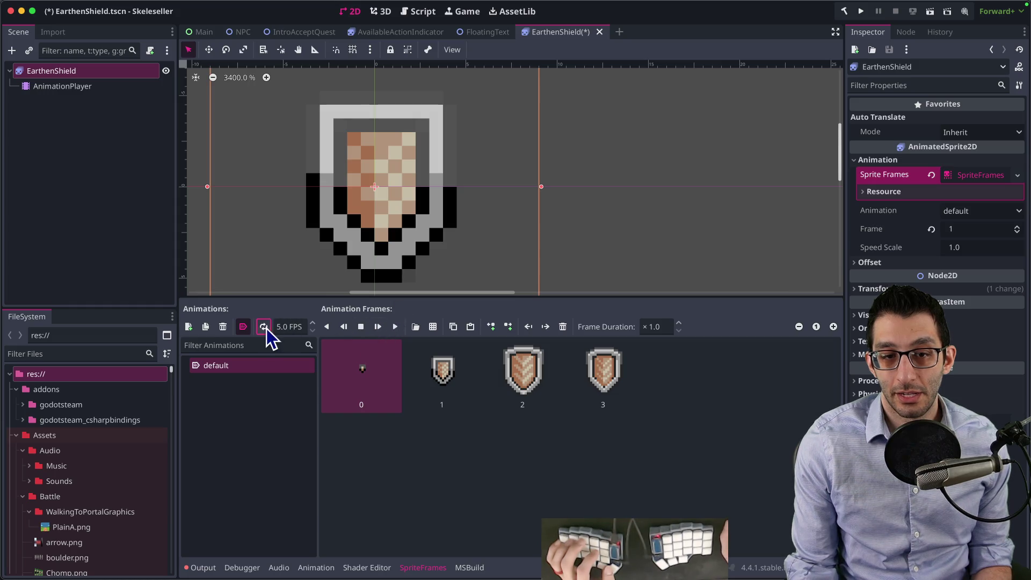
left_click(394, 328)
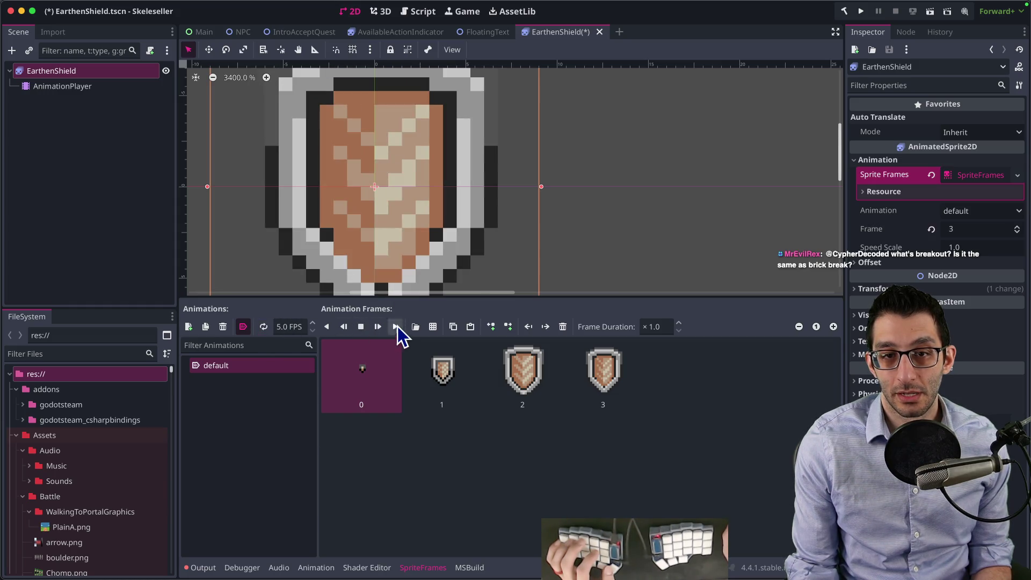
scroll(493, 219, "down", 2)
scroll(493, 219, "down", 1)
left_click(363, 328)
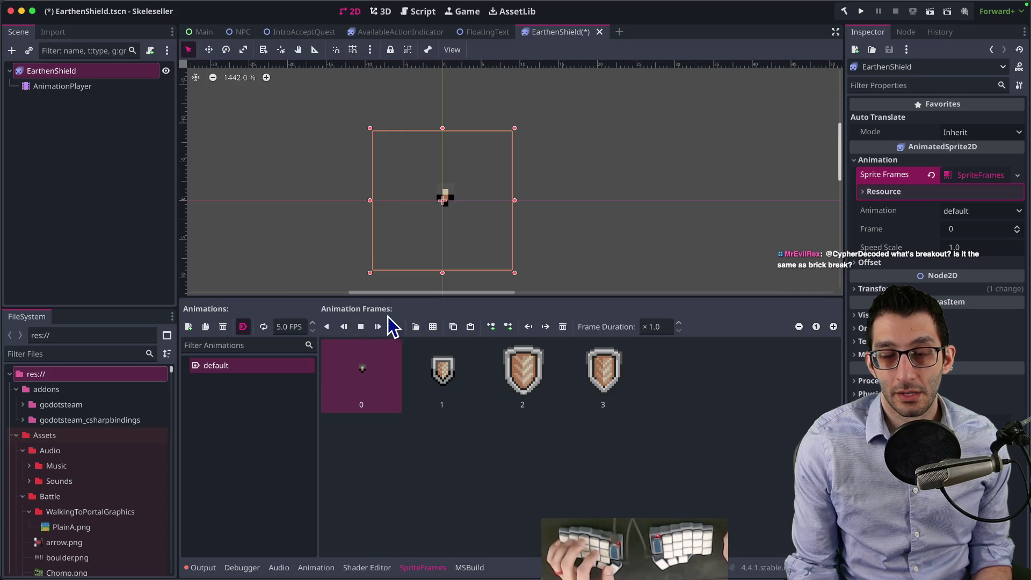
left_click(605, 380)
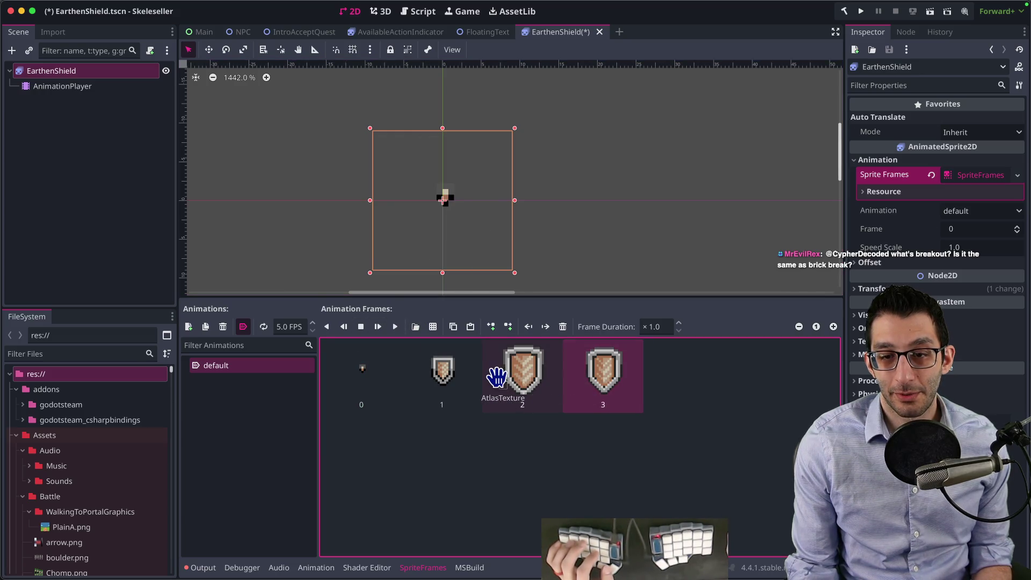
left_click(364, 375)
left_click(394, 327)
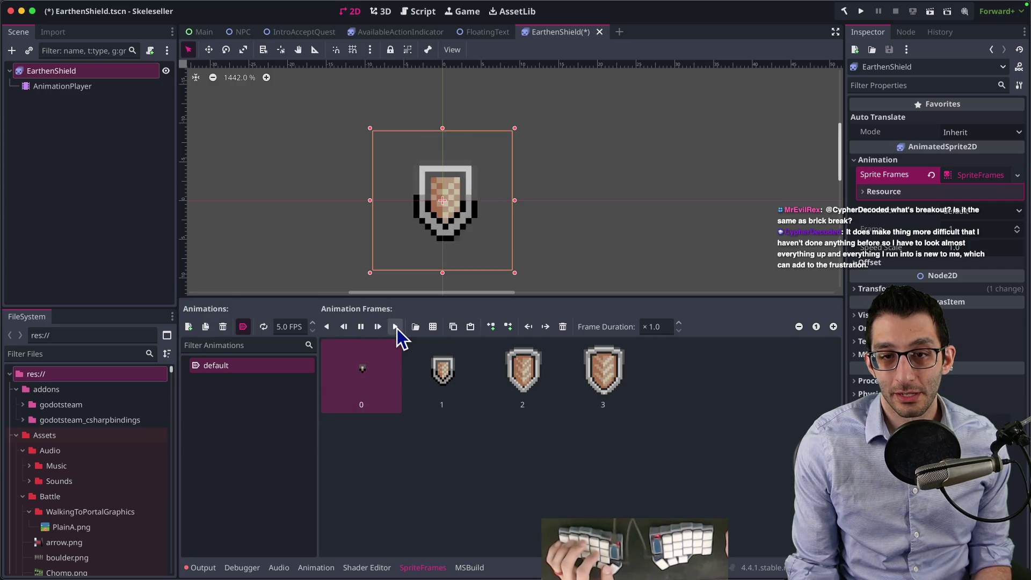
left_click(361, 326)
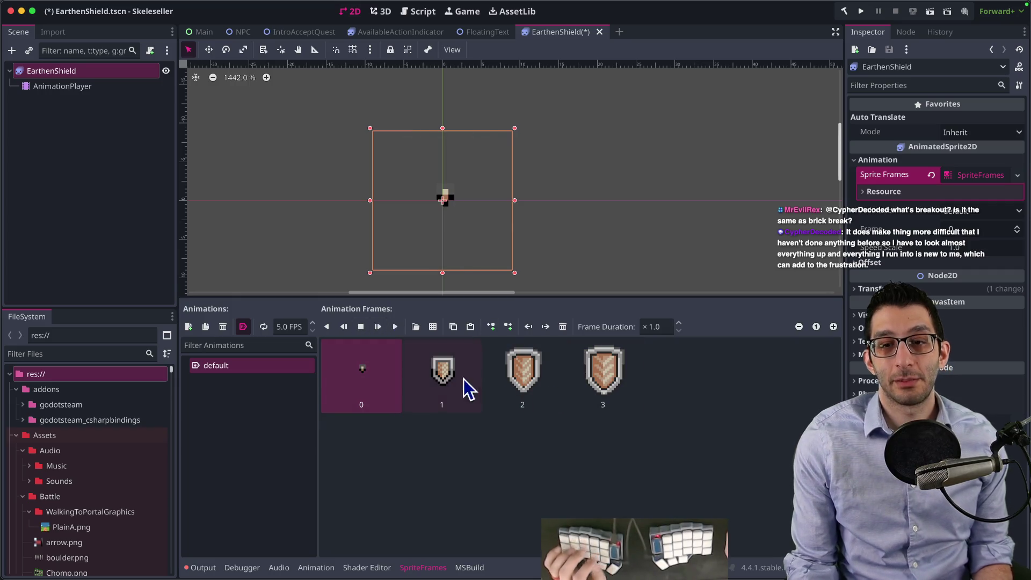
Step: Set the animation speed to 7 FPS and replay to check it
left_click(312, 327)
type("6")
left_click(395, 327)
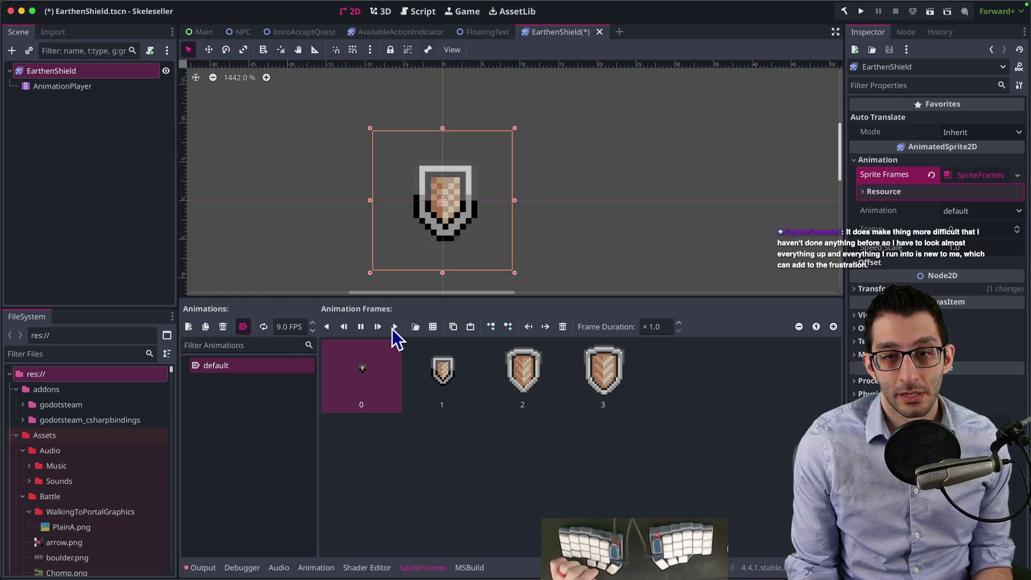
left_click(362, 328)
type("7")
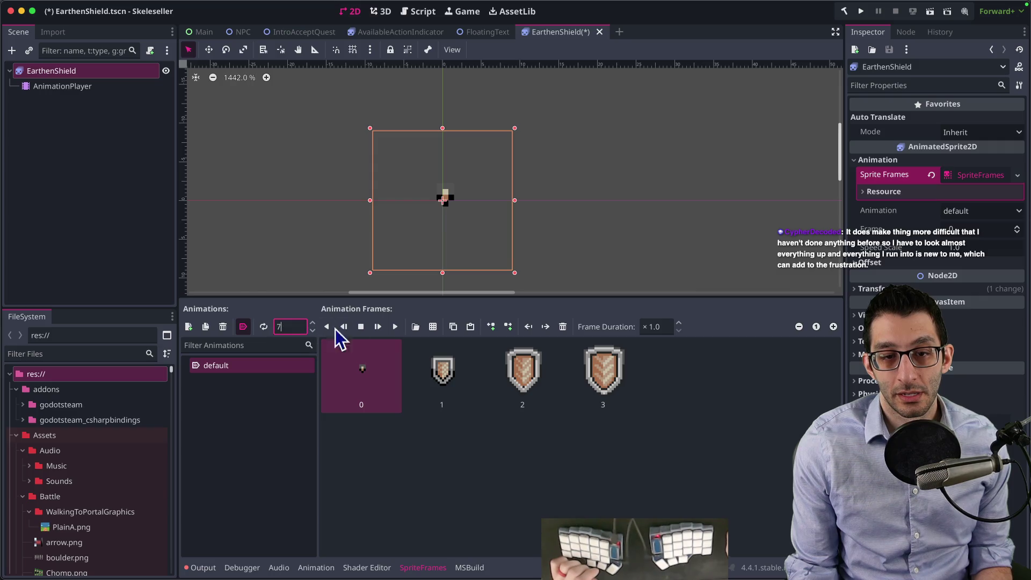
Step: Give frame 2 a ×1.1 duration and frame 3 ×1.2, then stop the preview on frame 0
left_click(520, 382)
left_click(669, 322)
type("1.1")
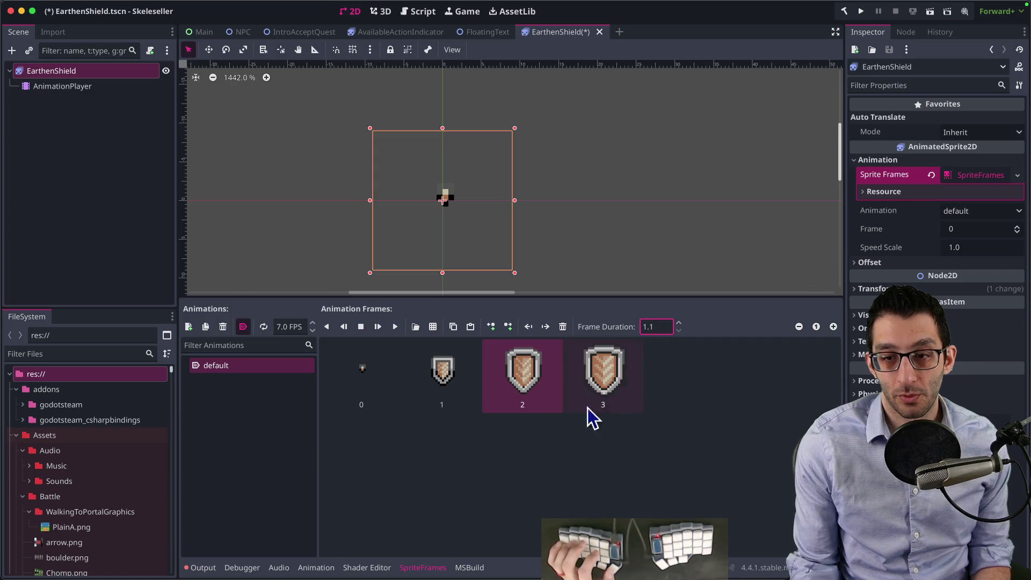
left_click(600, 380)
type("1.2")
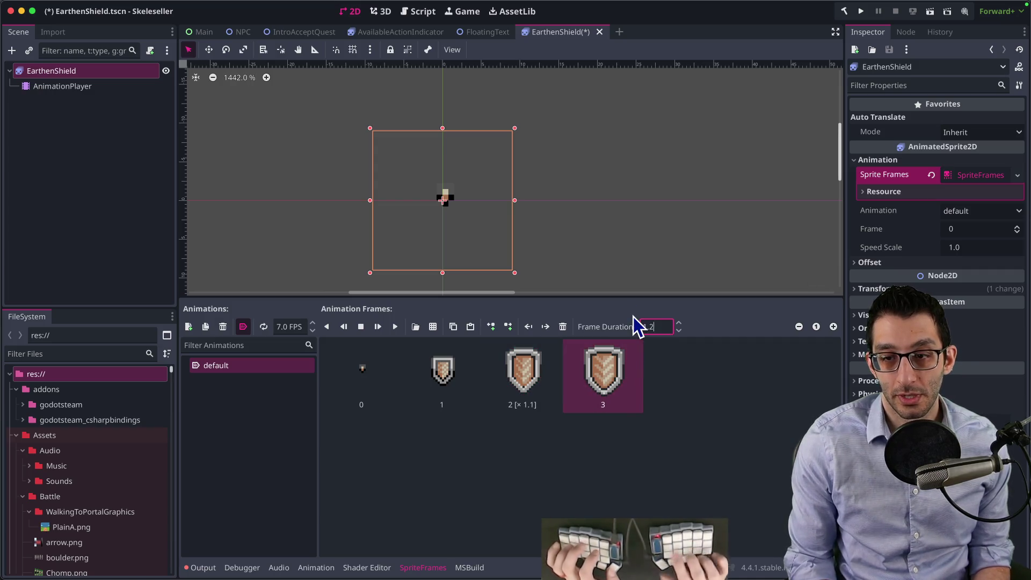
key("Return")
left_click(386, 340)
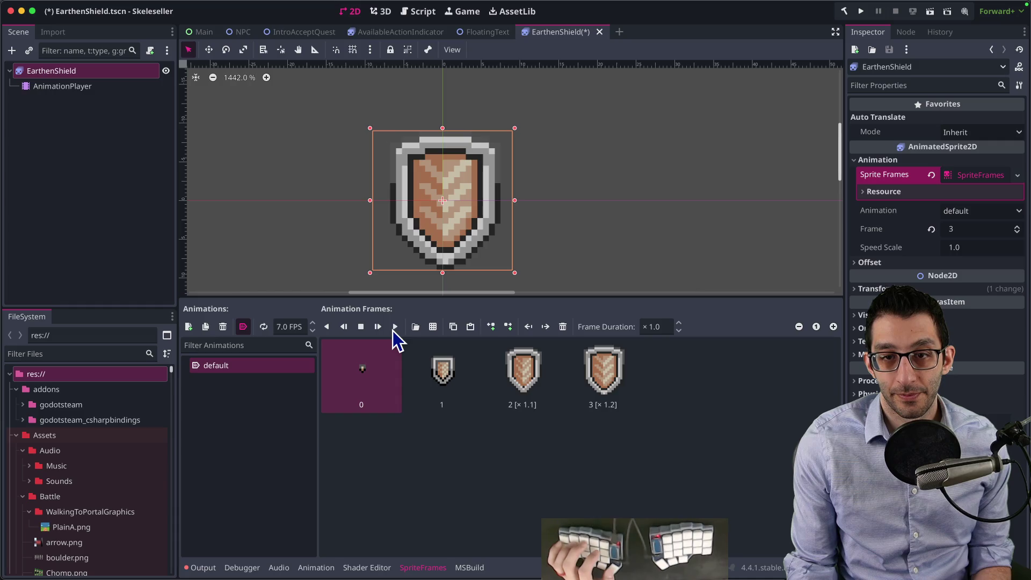
left_click(360, 327)
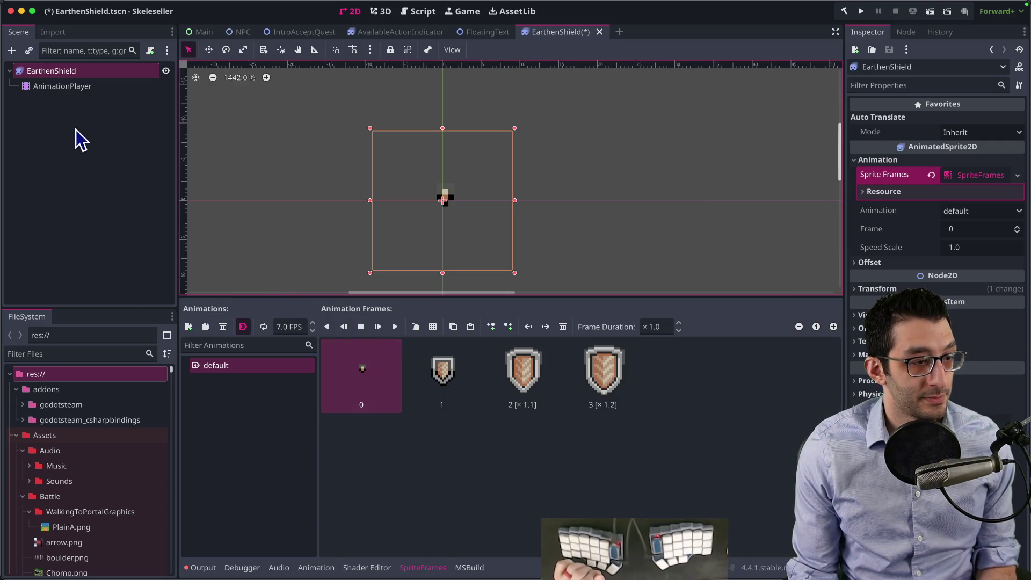
Step: In the AnimationPlayer's default animation, delete the CallCallback key near 0.7 s
left_click(52, 87)
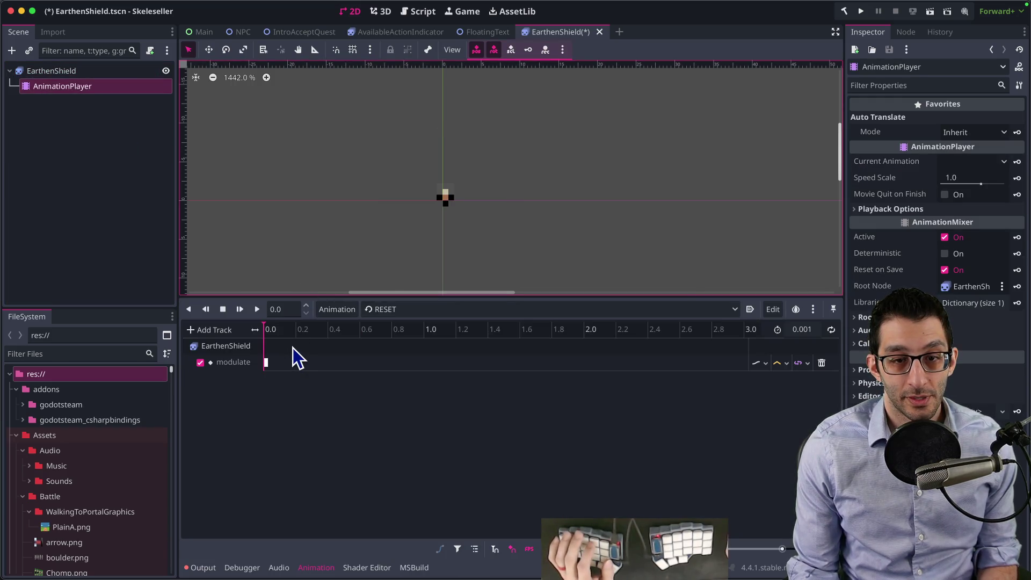
left_click(386, 310)
left_click(405, 338)
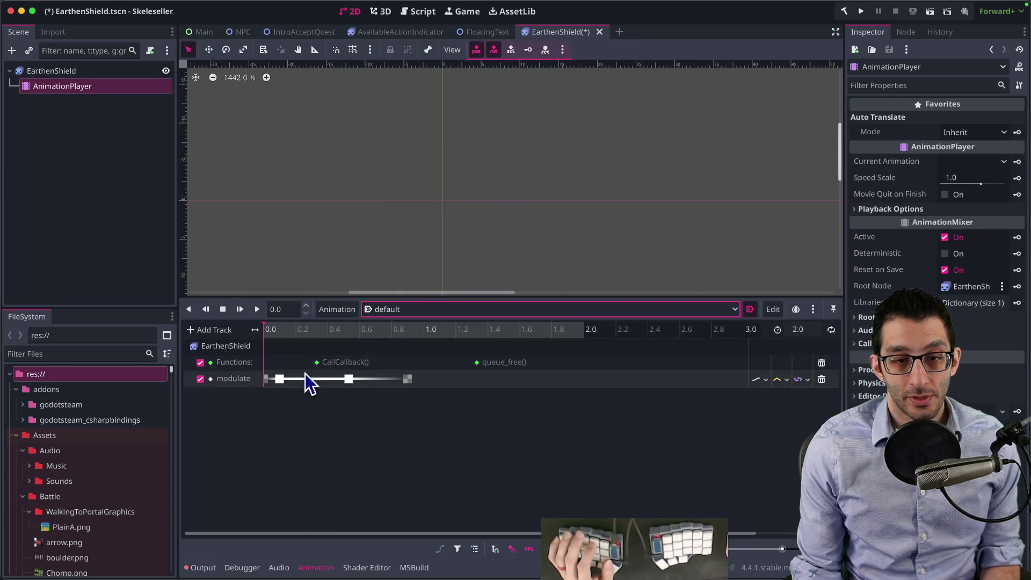
left_click_drag(269, 331, 278, 331)
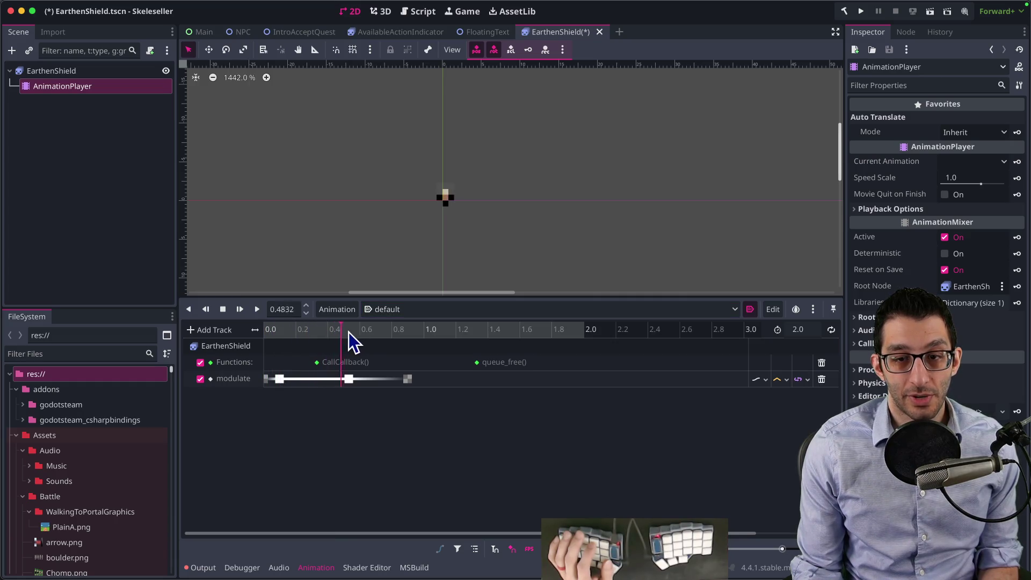
left_click_drag(413, 336, 378, 336)
left_click(318, 362)
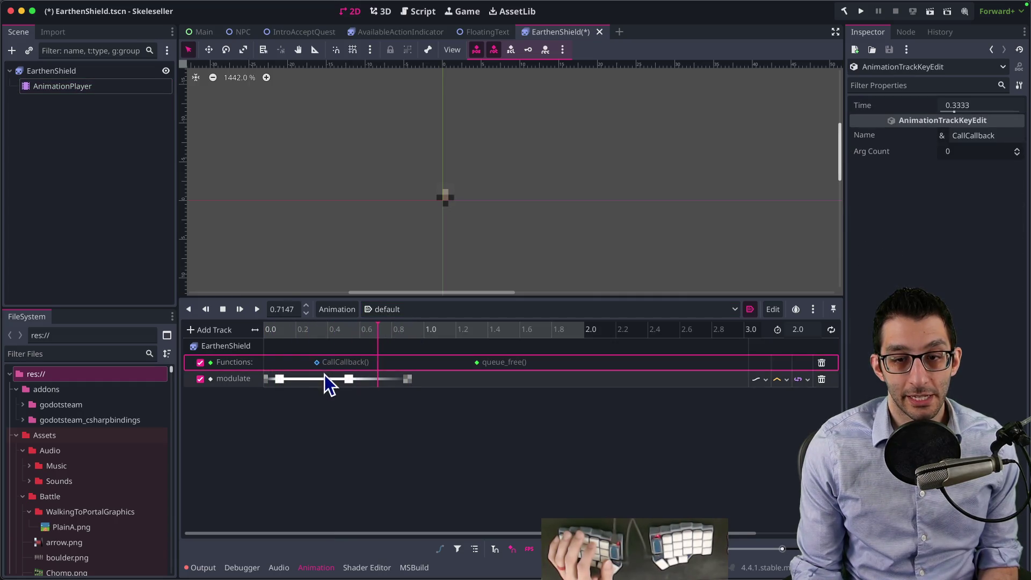
right_click(328, 363)
left_click(336, 440)
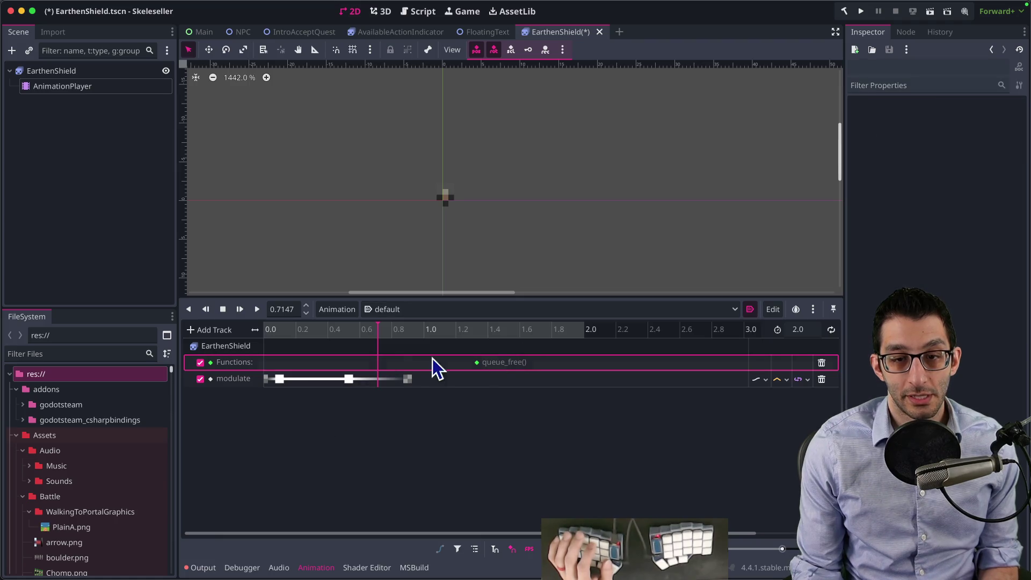
left_click_drag(294, 329, 259, 328)
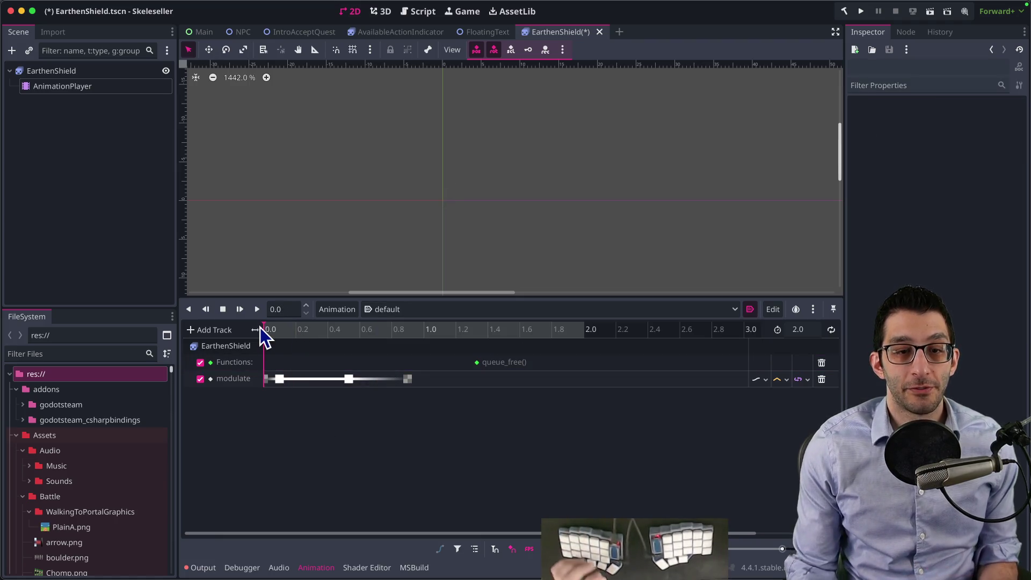
Step: Delete the opening modulate keys and save the EarthenShield scene
left_click(82, 74)
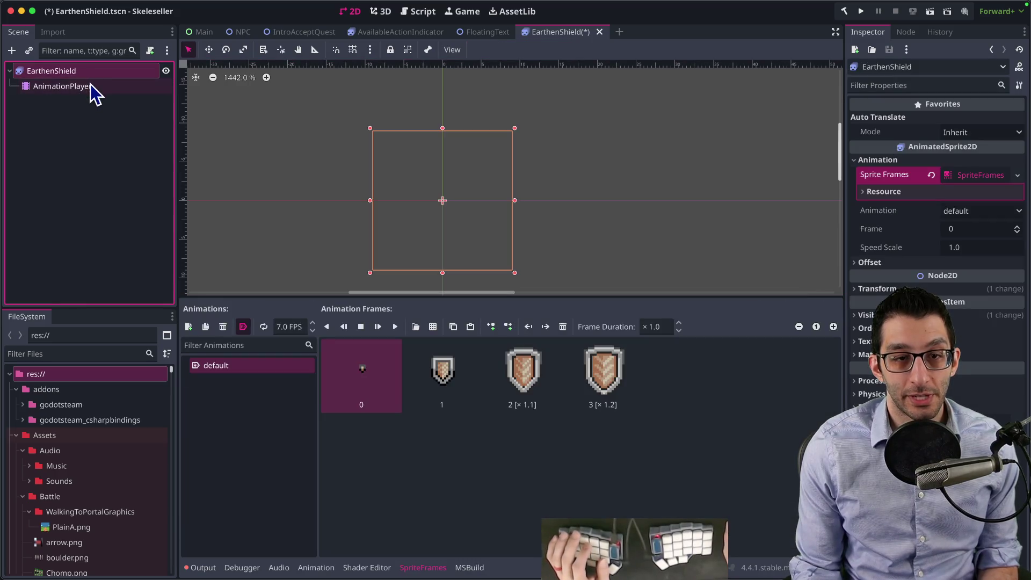
left_click(90, 86)
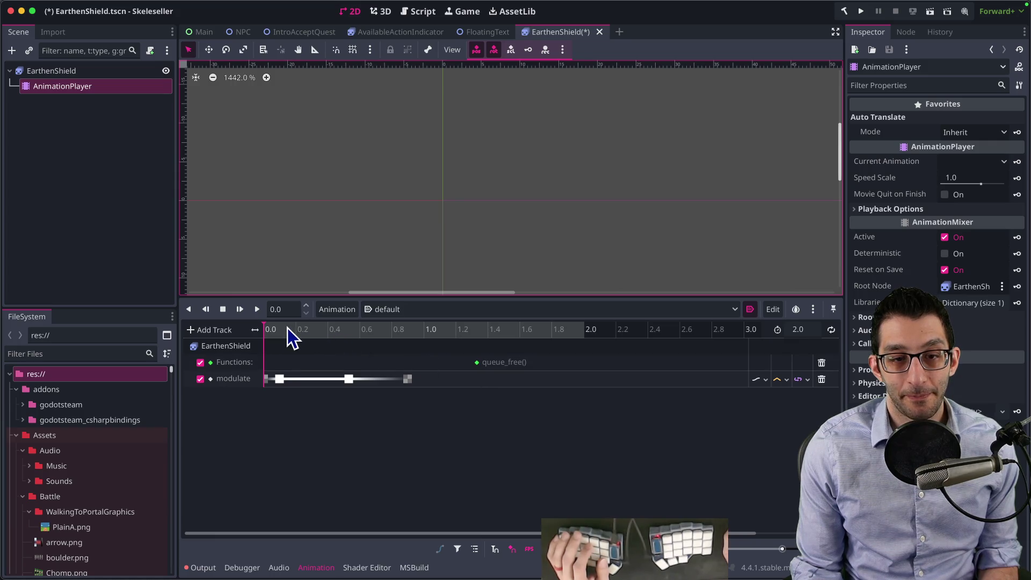
left_click(279, 379)
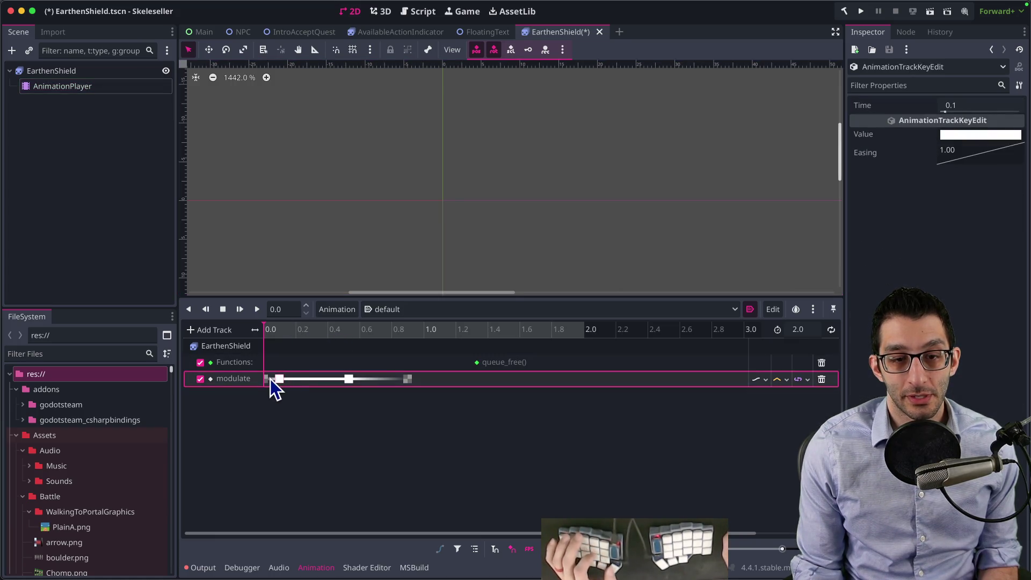
right_click(268, 380)
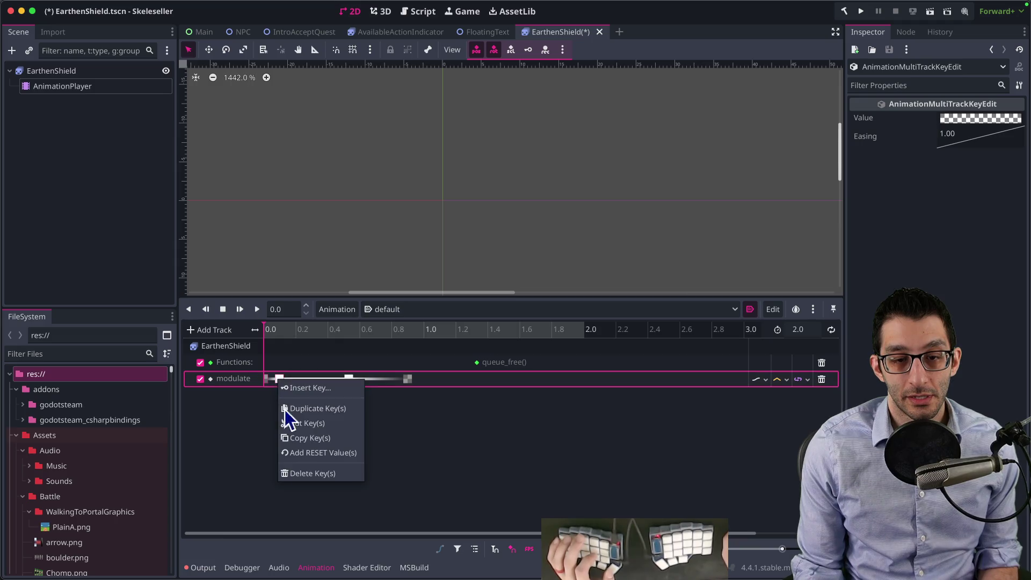
left_click(299, 474)
key("ctrl+s")
left_click(51, 70)
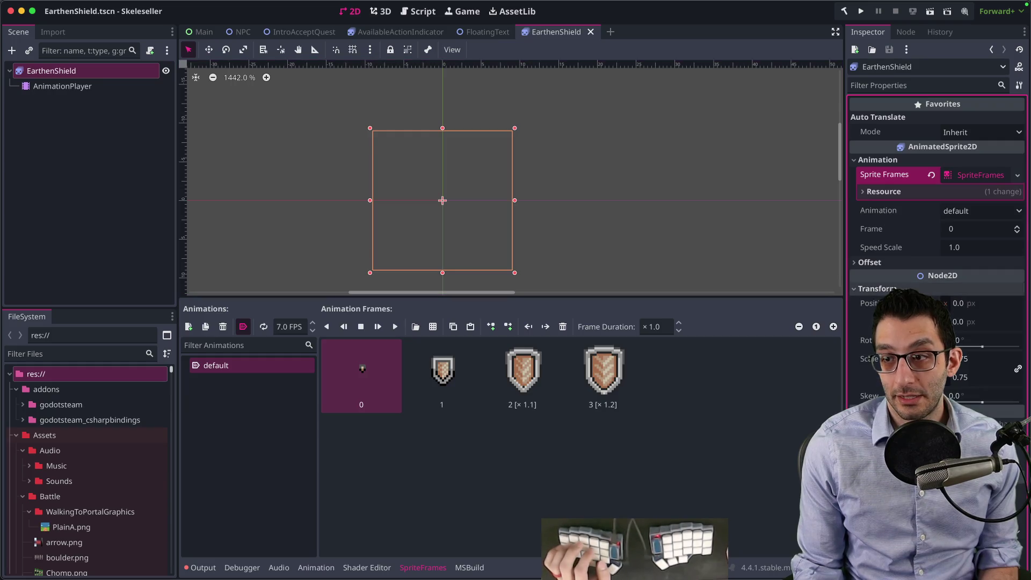
Step: Set the shield's horizontal scale to 5 and test-run the scene
left_click(974, 361)
type("5")
key("Return")
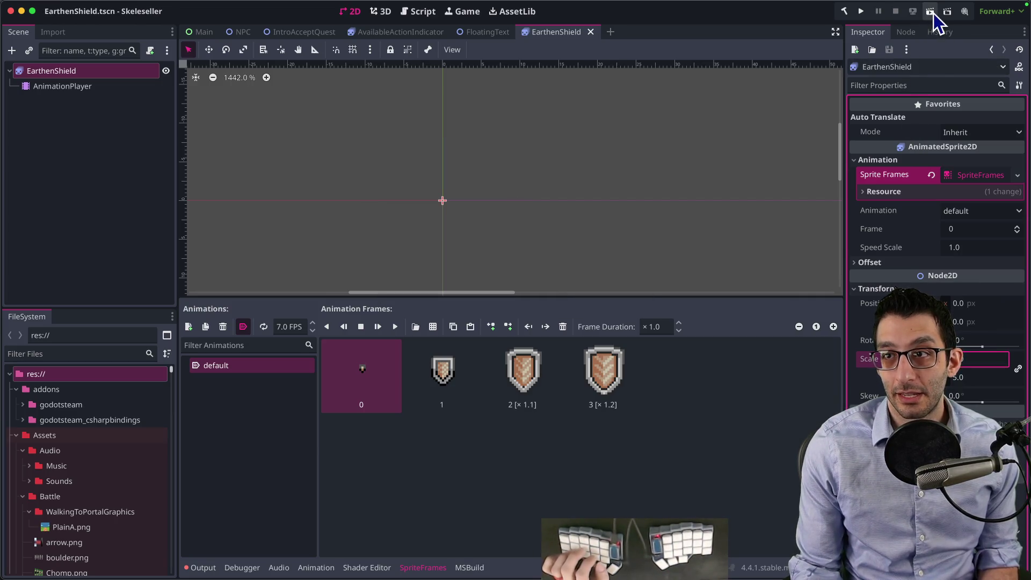
left_click(930, 12)
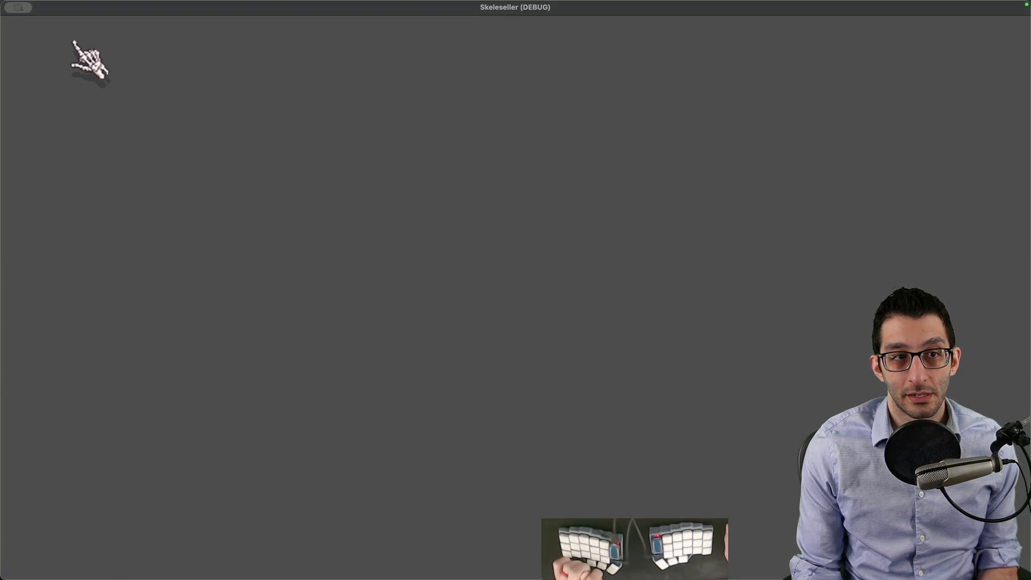
key("super+q")
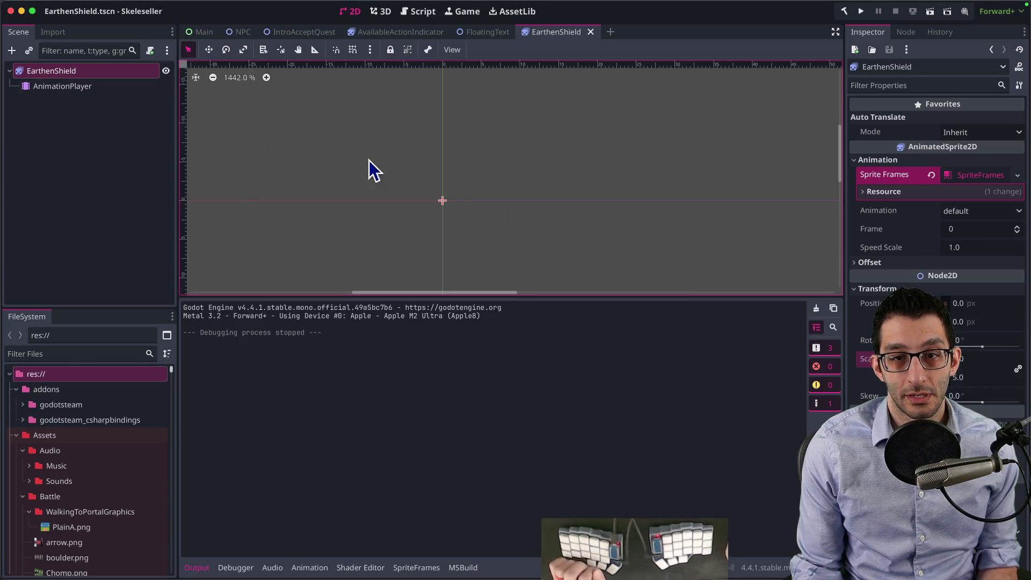
scroll(428, 202, "down", 15)
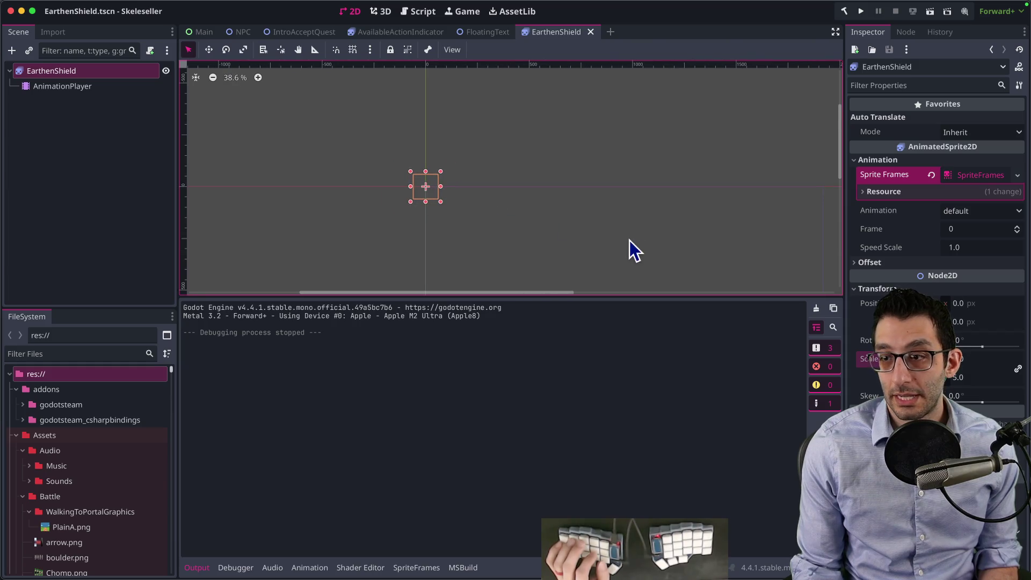
Step: Move the sprite into view, enlarge its vertical scale and rerun the scene twice
left_click_drag(588, 226, 796, 352)
scroll(681, 191, "down", 2)
key("Return")
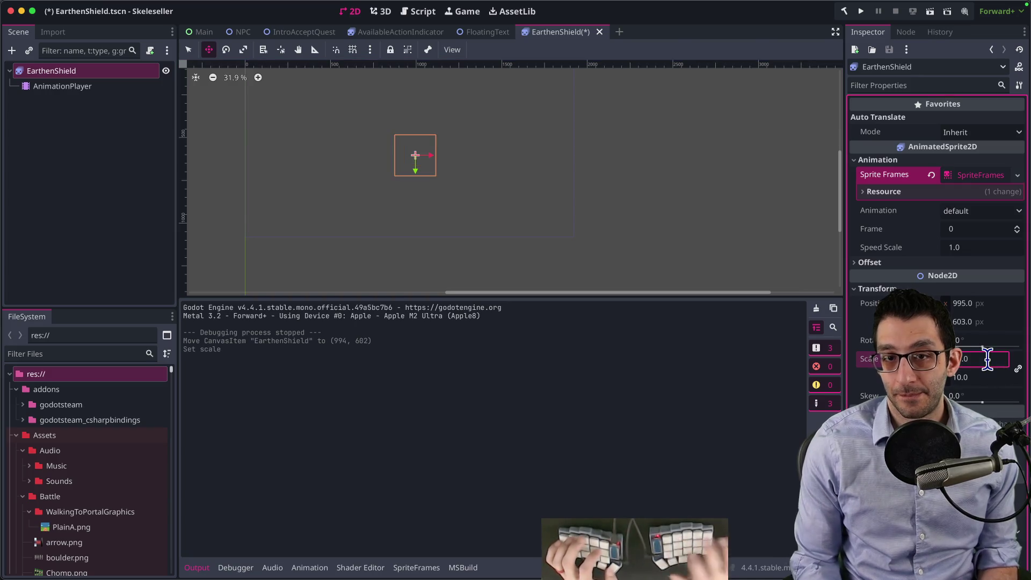
left_click(929, 17)
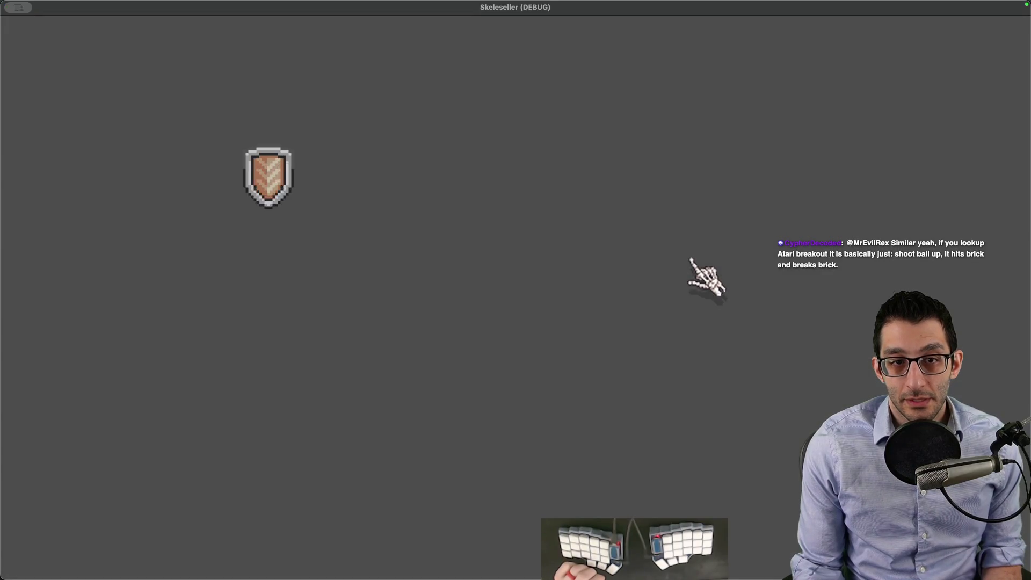
key("super+q")
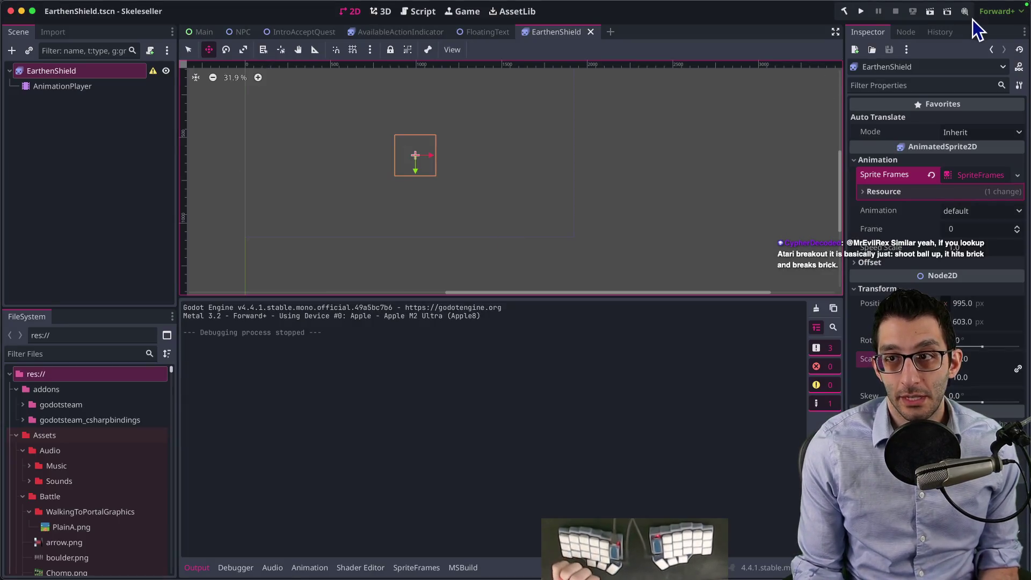
left_click(931, 21)
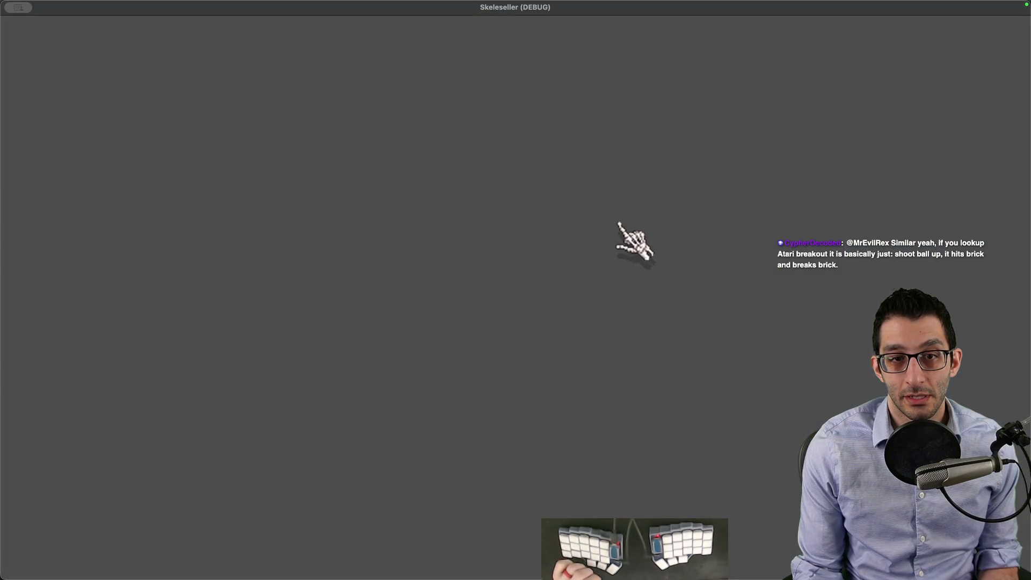
key("super+q")
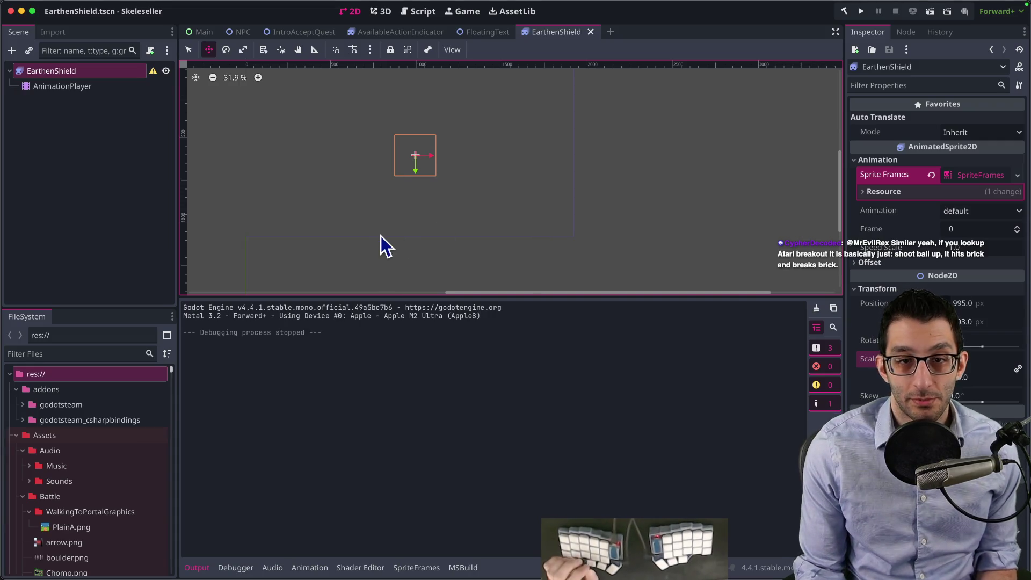
Step: Undo the position and scale changes, save the scene and switch to the code editor's file search
key("super+z")
key("super+z")
key("super+z")
key("super+s")
scroll(435, 218, "up", 5)
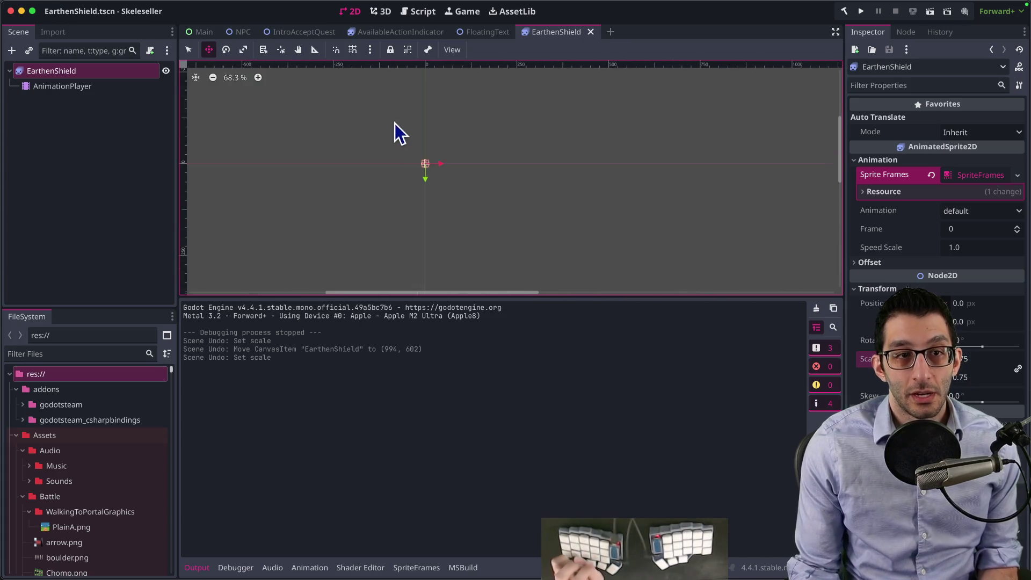
key("super+Tab")
key("super+p")
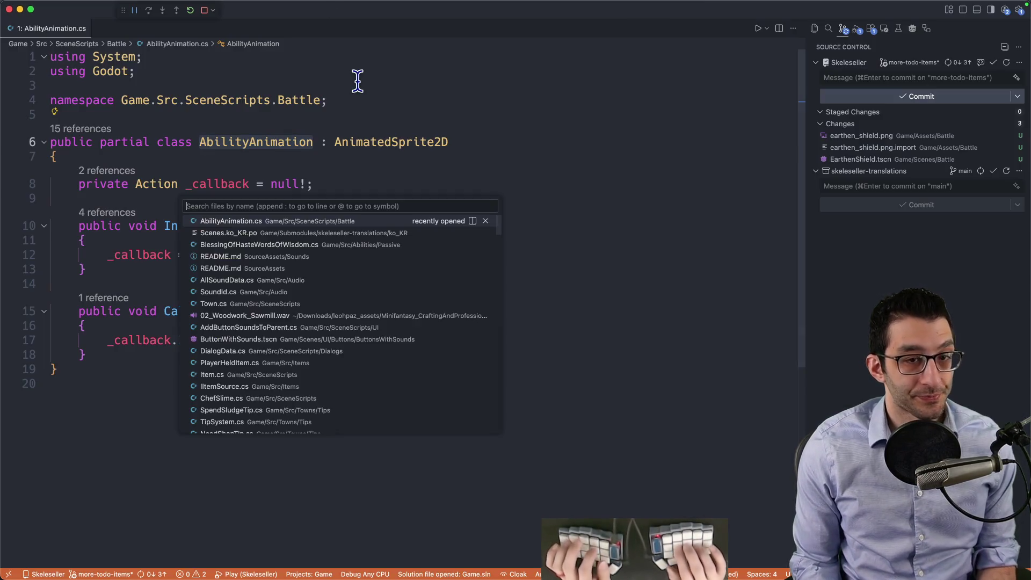
type("bite")
Step: Open ZombieBite.cs and select the Chomp-spawning lines to copy
key("Return")
scroll(334, 230, "down", 5)
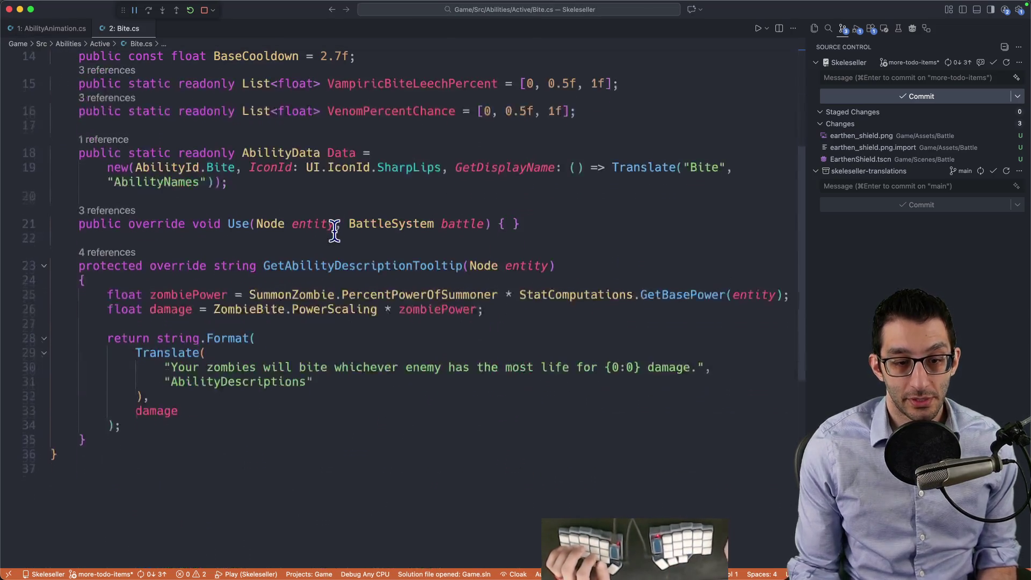
scroll(334, 229, "up", 5)
type("%ch")
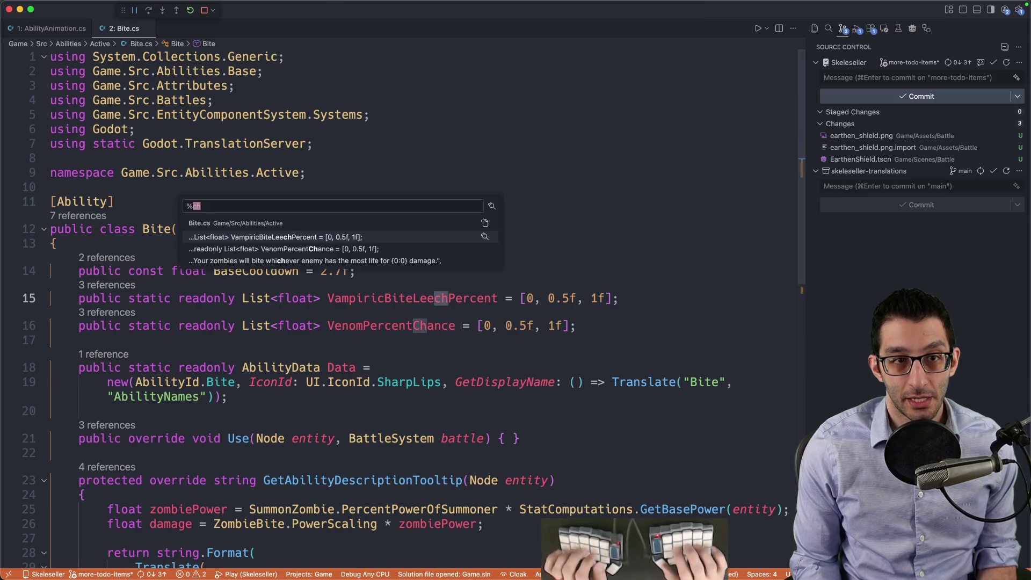
type("omp")
key("Down")
key("Down")
key("Down")
key("Down")
key("Down")
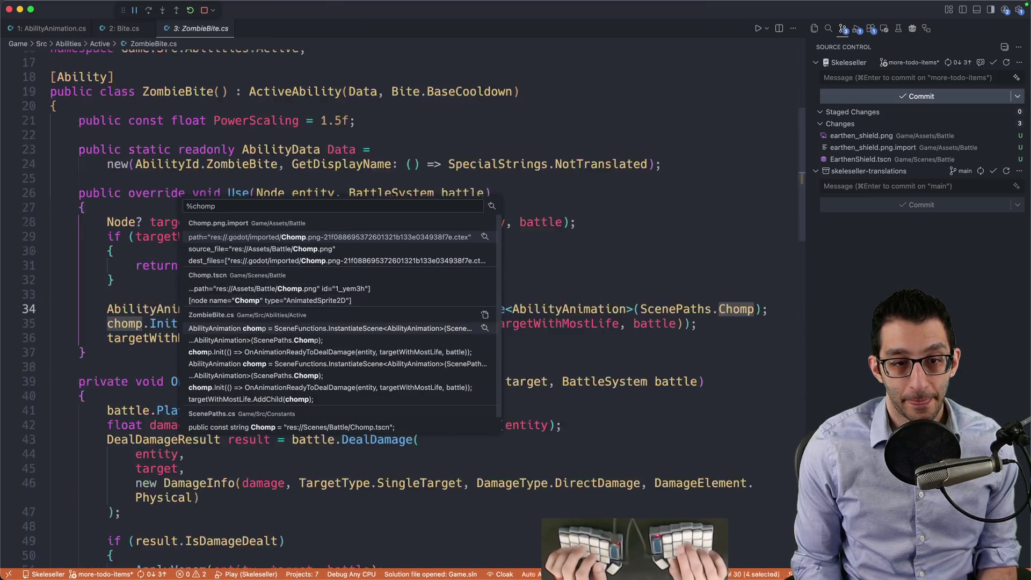
key("Return")
scroll(309, 267, "down", 2)
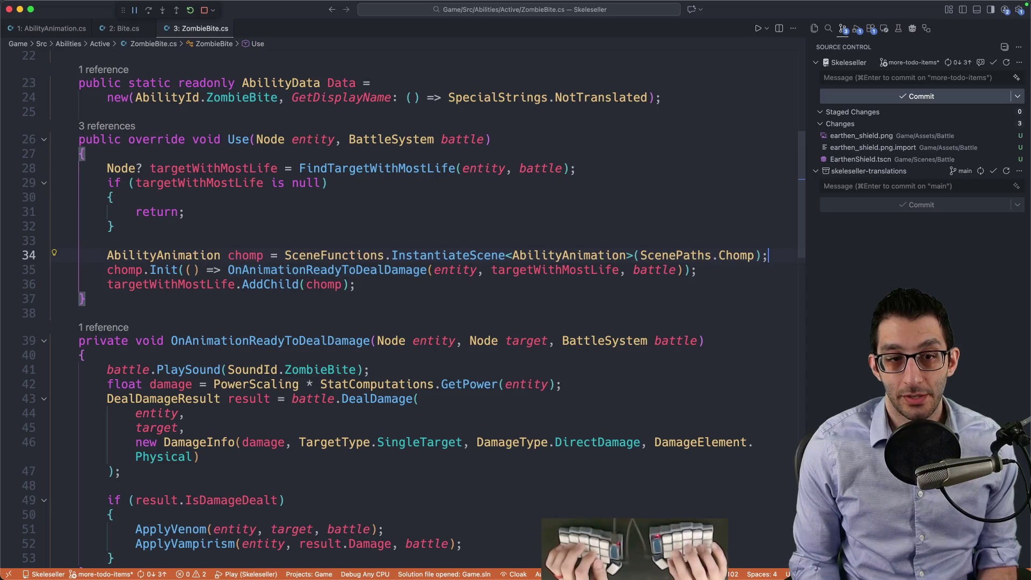
key("Down")
key("End")
key("shift+Home")
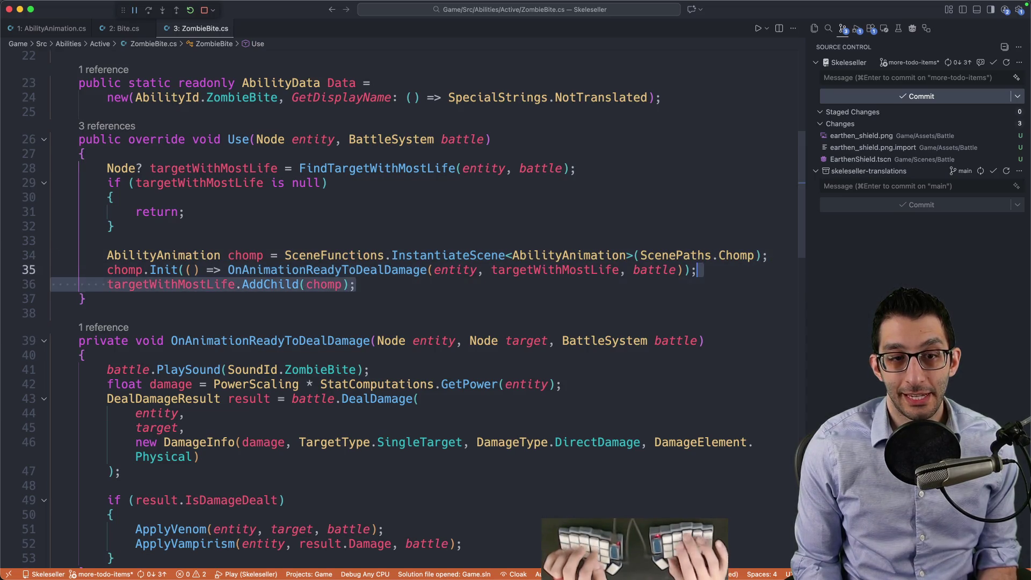
key("shift+Up")
key("shift+Up")
key("shift+Up")
key("super+c")
Step: Quick Open EarthenShieldBuff.cs, mark the Translate line and bring the running game forward
key("cmd+p")
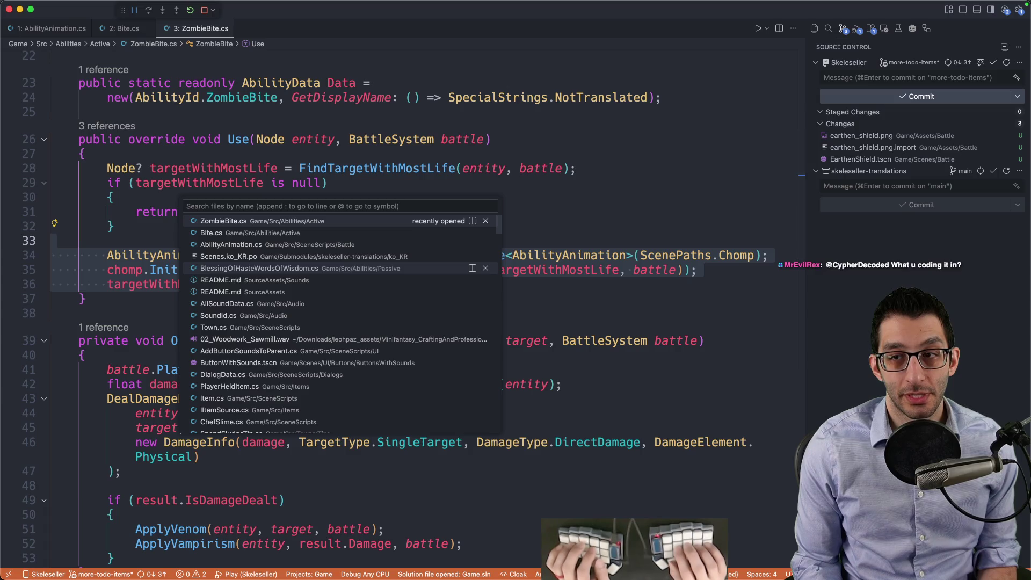
type("golem")
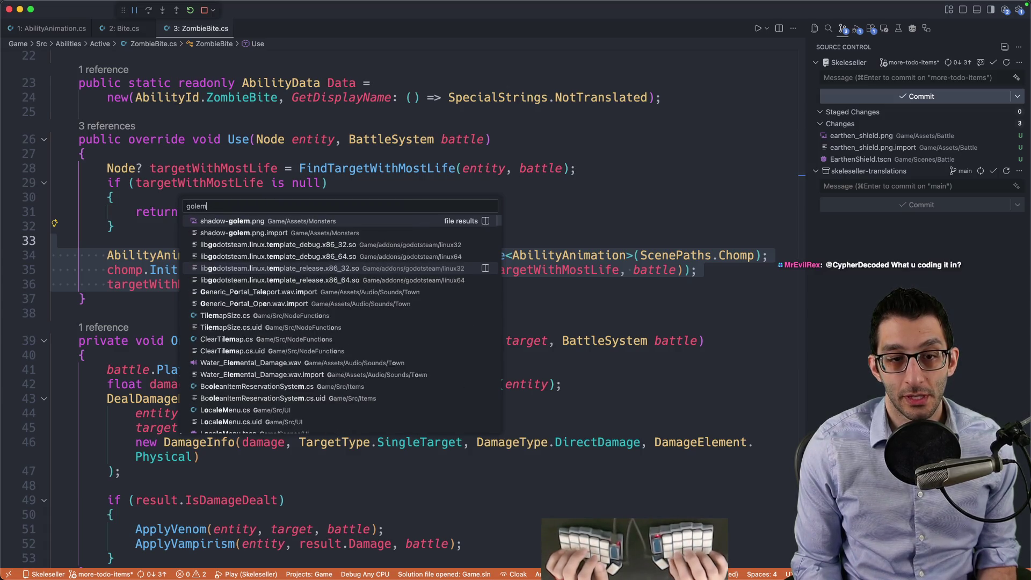
key("BackSpace")
key("BackSpace")
key("BackSpace")
type("earthhenshiel")
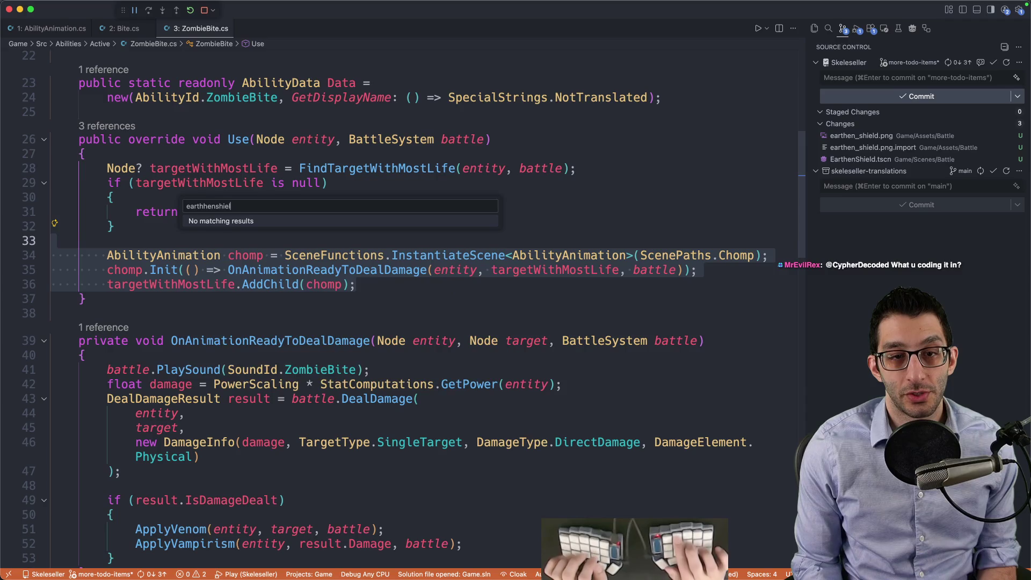
key("BackSpace")
key("BackSpace")
key("BackSpace")
type("ensh")
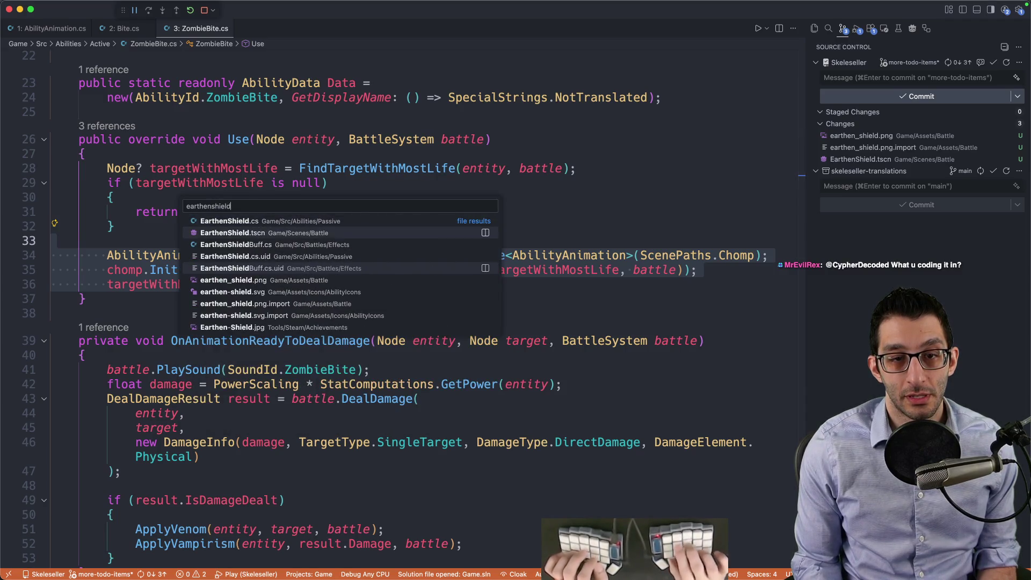
key("Return")
scroll(307, 290, "down", 5)
scroll(306, 290, "down", 1)
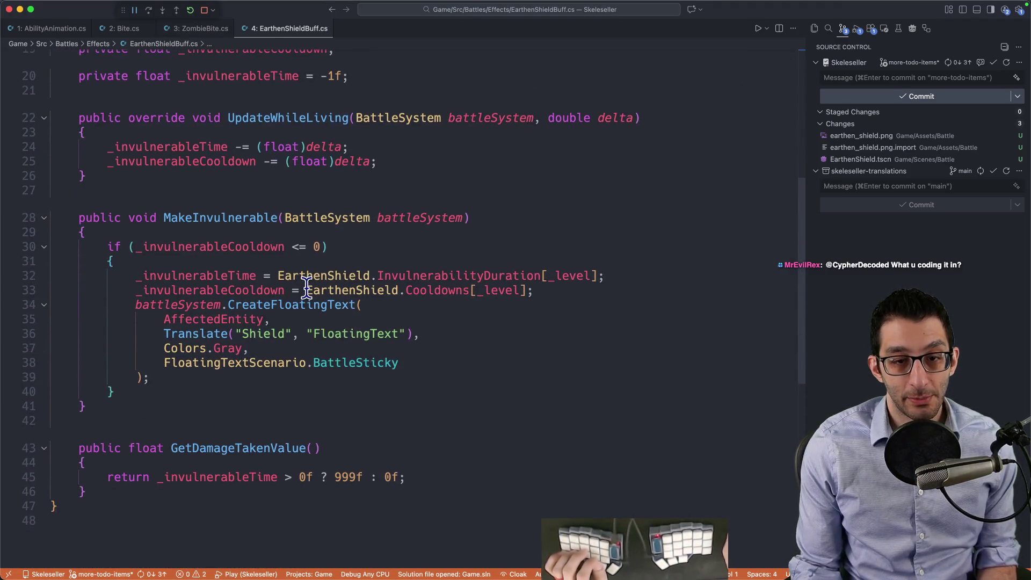
left_click_drag(217, 333, 459, 338)
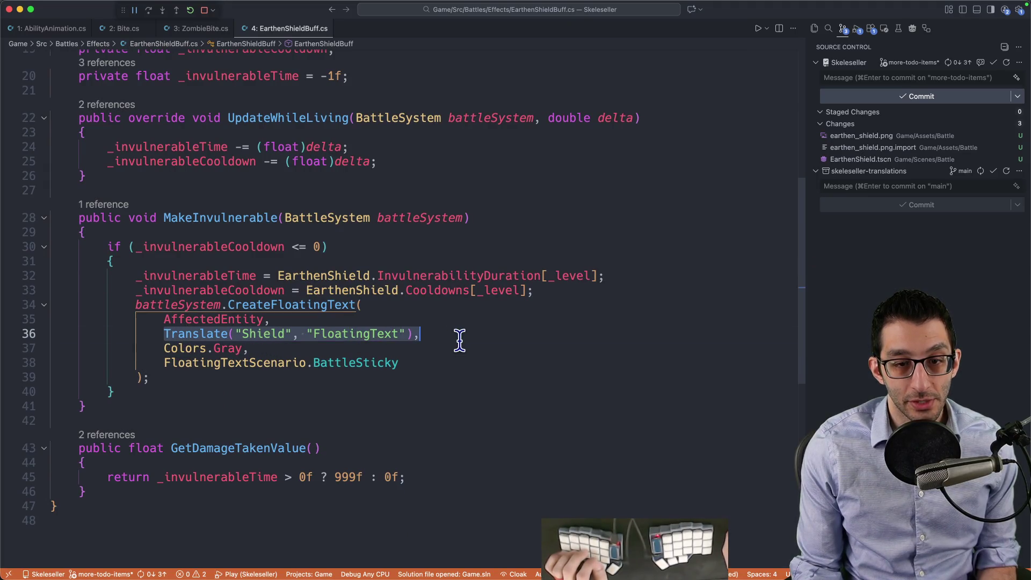
left_click(598, 551)
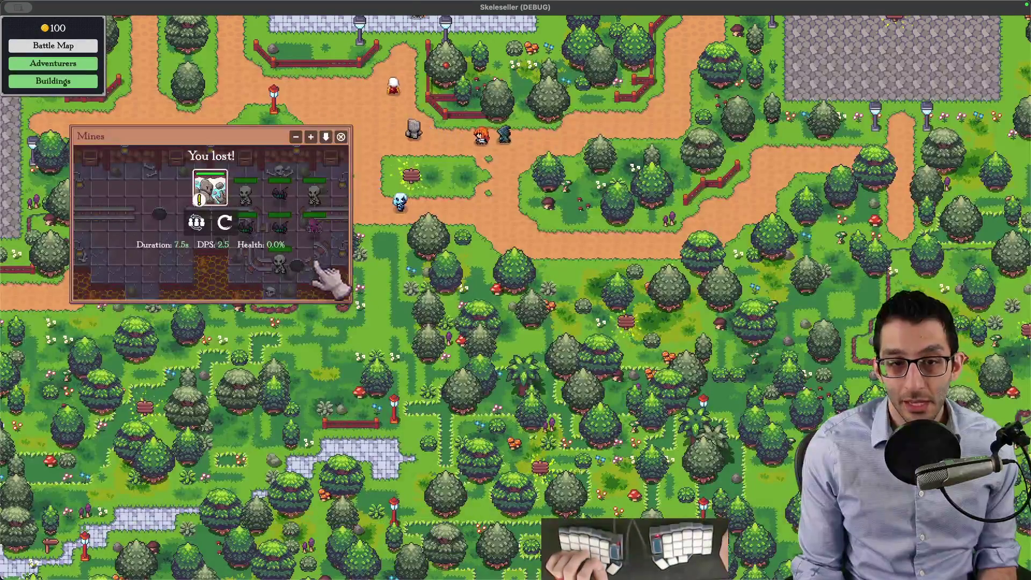
Step: Retry the lost Mines battle, check the stone adventurer, then return to the code editor
left_click(225, 223)
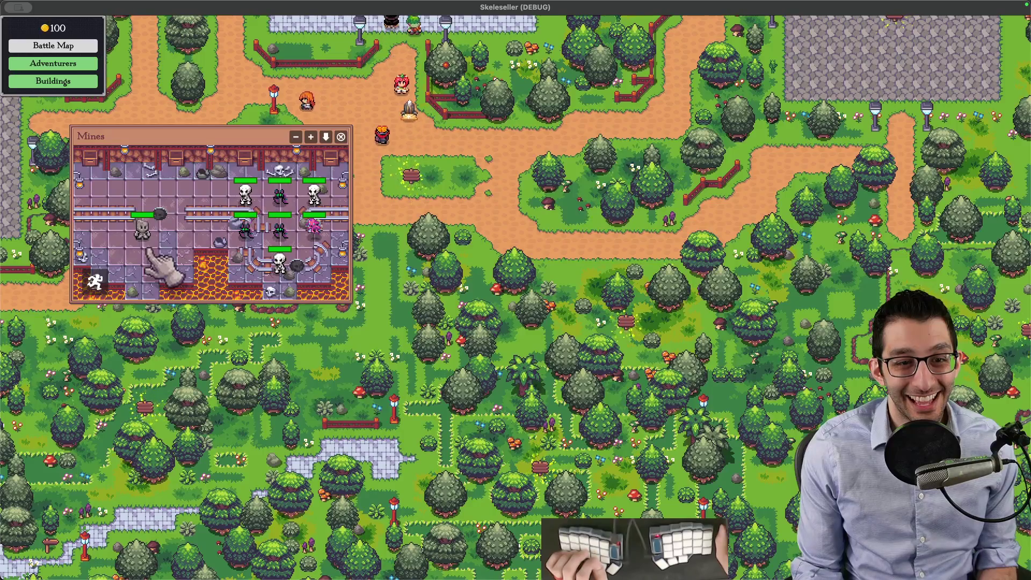
left_click(155, 211)
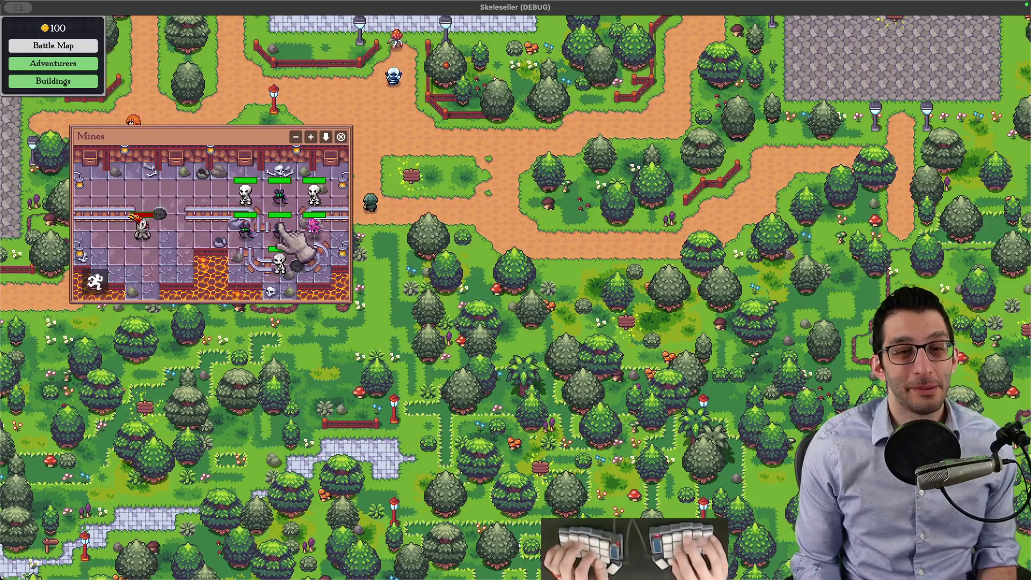
key("super+Tab")
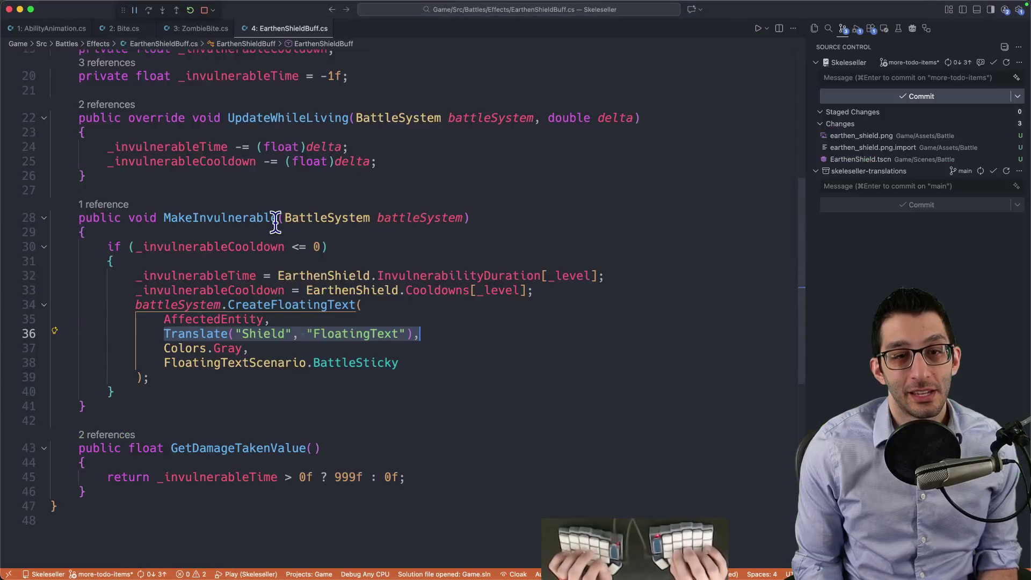
Step: Paste the Chomp-spawning code into MakeInvulnerable, fix indentation and save
key("Up")
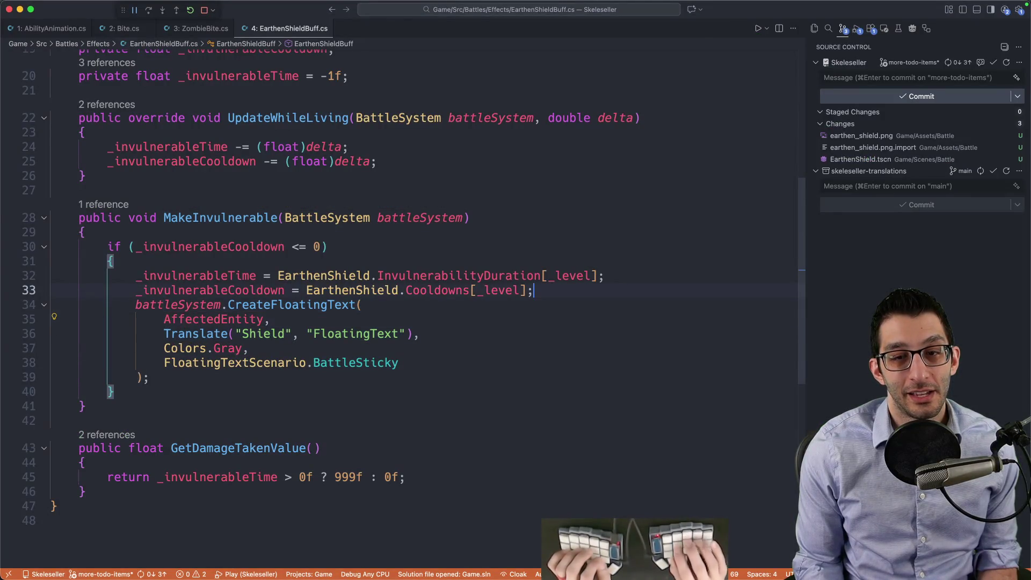
key("Return")
key("Return")
key("super+v")
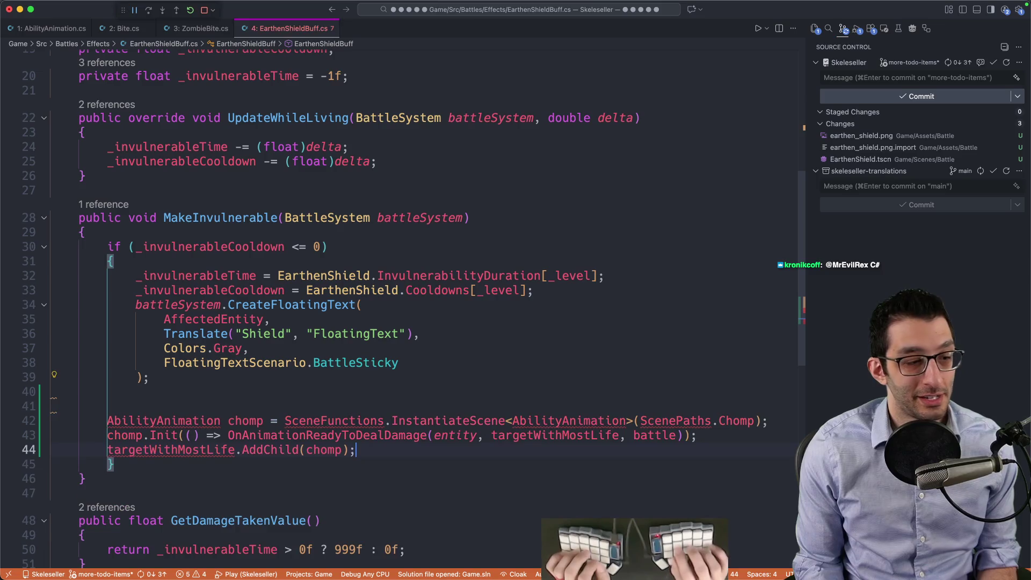
scroll(297, 219, "down", 3)
left_click(199, 313)
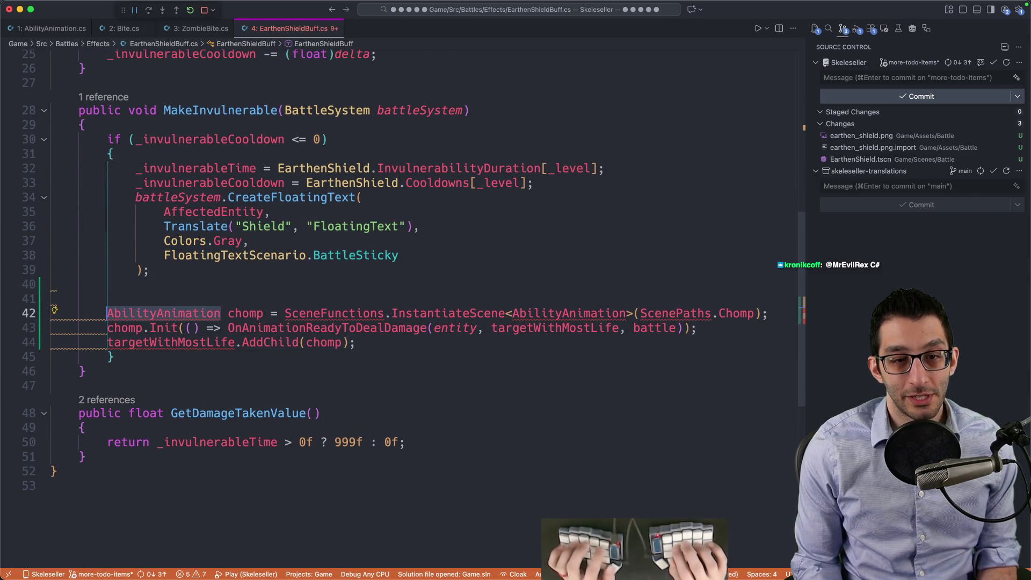
key("super+s")
key("super+Tab")
key("ctrl+Up")
left_click(345, 243)
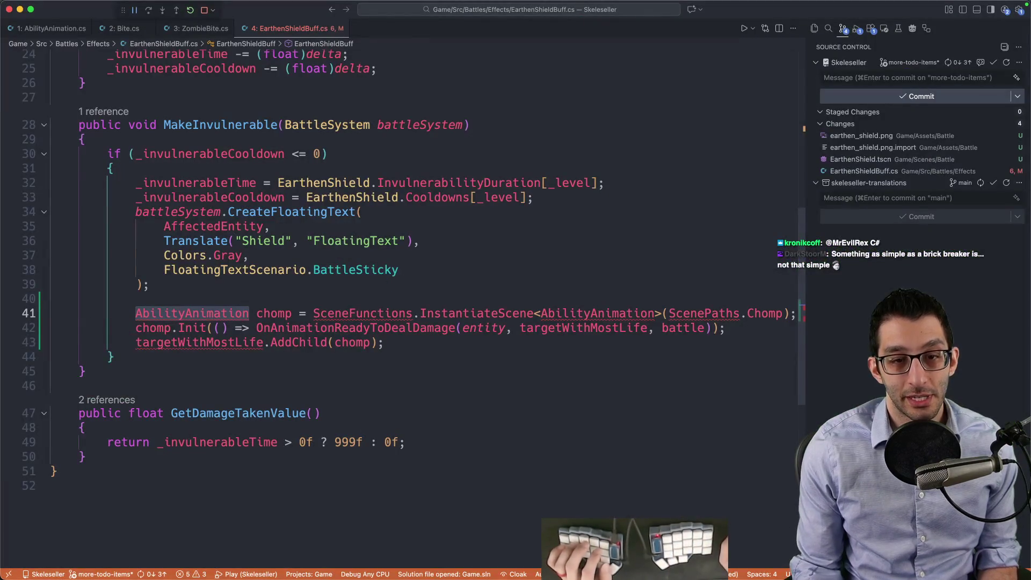
left_click(496, 551)
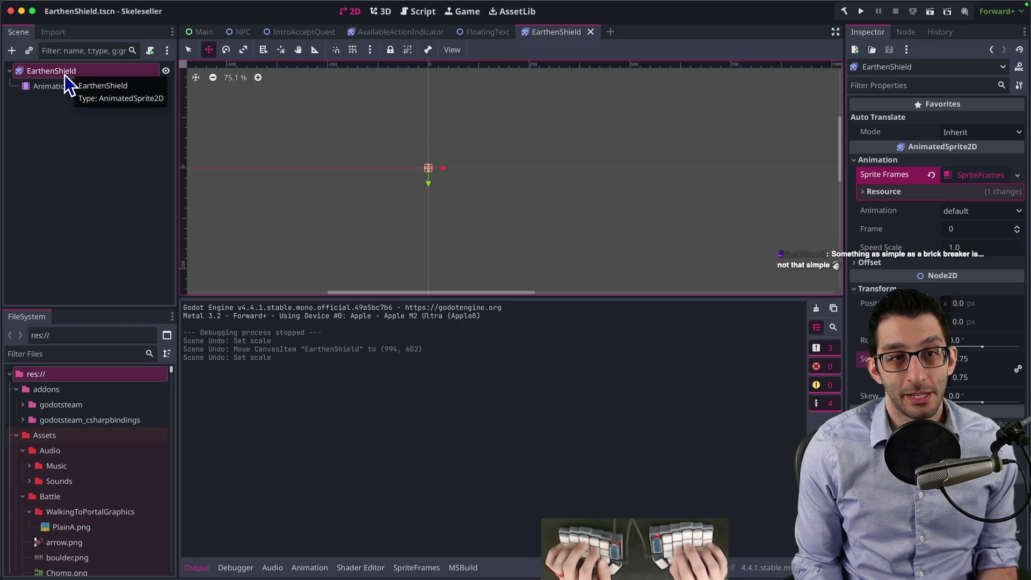
Step: Retype the variable as Node2D graphic with a Node2D generic, then jump to the Chomp path definition
key("super+Tab")
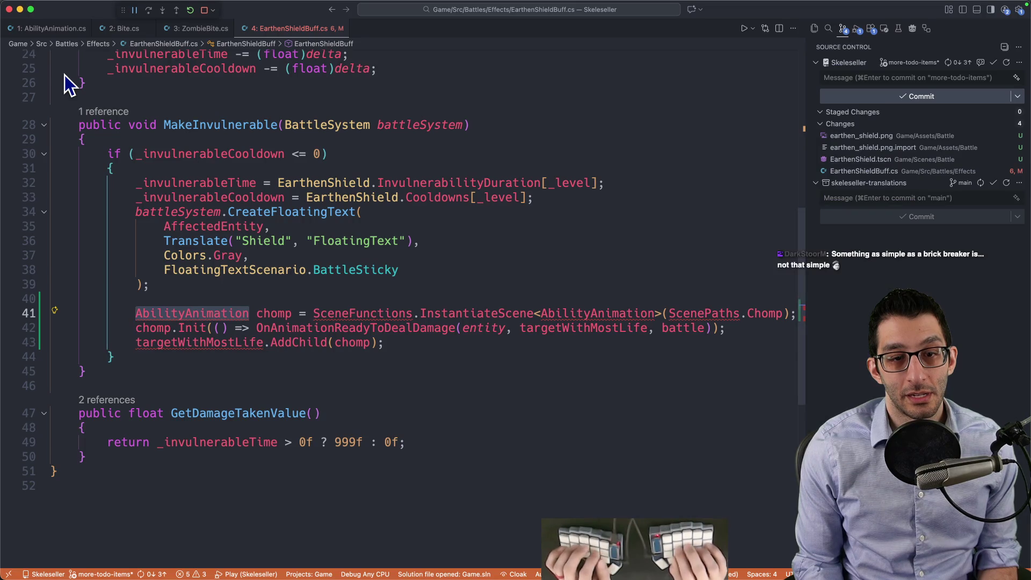
type("Node22D")
key("super+s")
type("earth")
key("BackSpace")
key("BackSpace")
key("BackSpace")
type("grabhic")
key("BackSpace")
key("BackSpace")
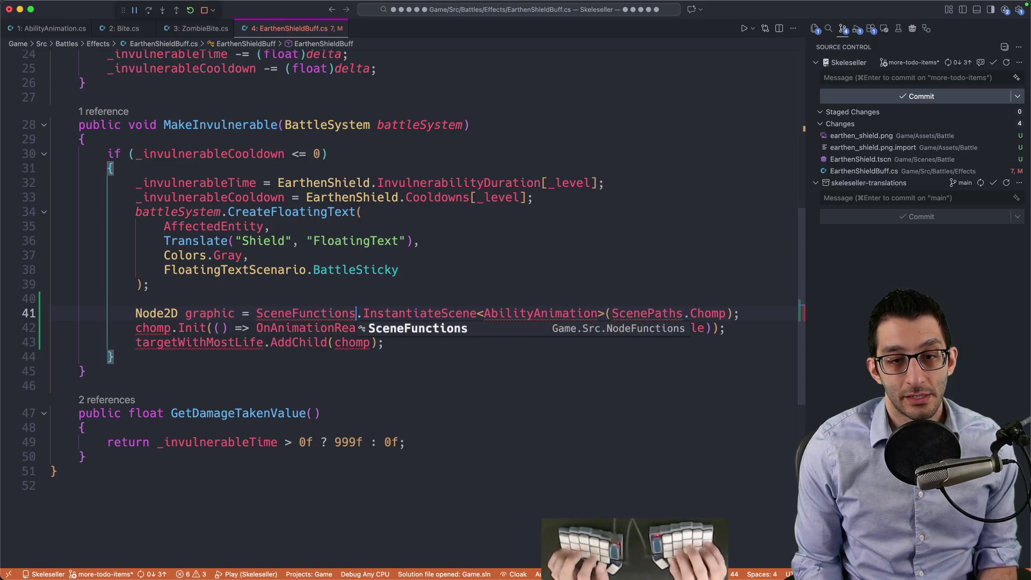
key("alt+shift+Right")
key("BackSpace")
type("Node")
key("BackSpace")
key("BackSpace")
key("BackSpace")
type("No")
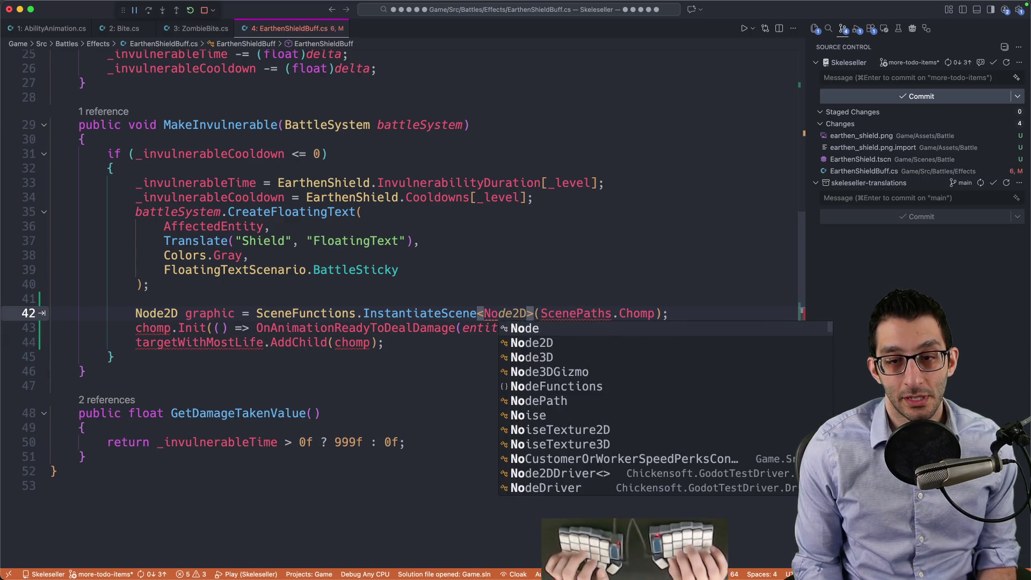
key("Tab")
key("Left")
key("Left")
key("Left")
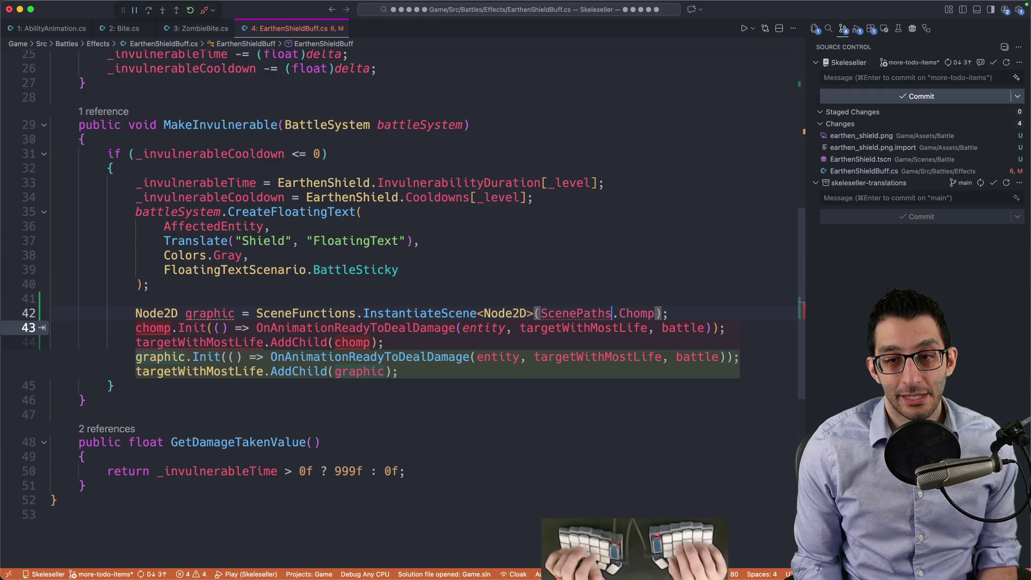
key("super+b")
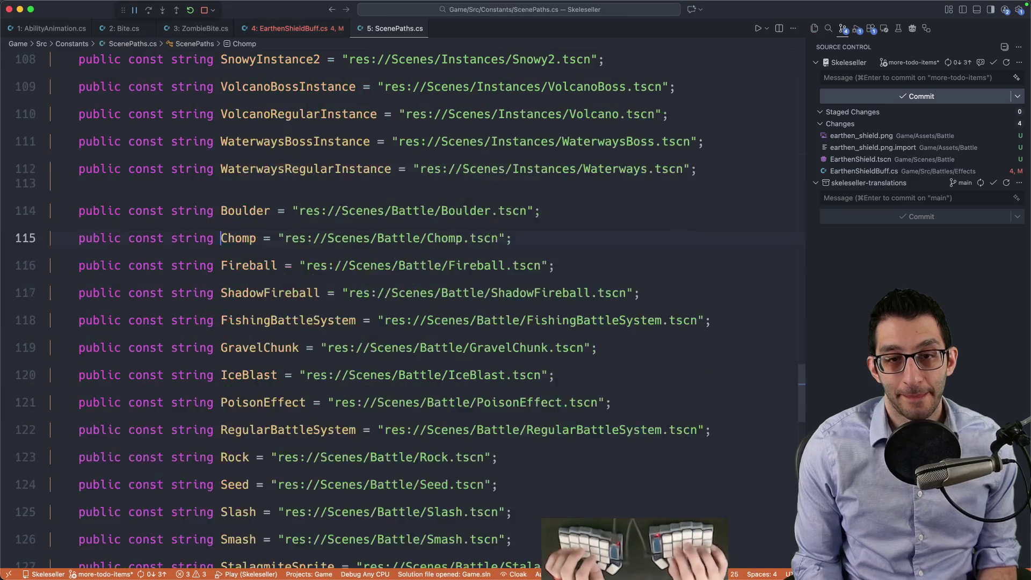
Step: Paste the path edited to EarthenShield.tscn, drop the Init line and use AffectedEntity.AddChild(graphic)
key("alt+Up")
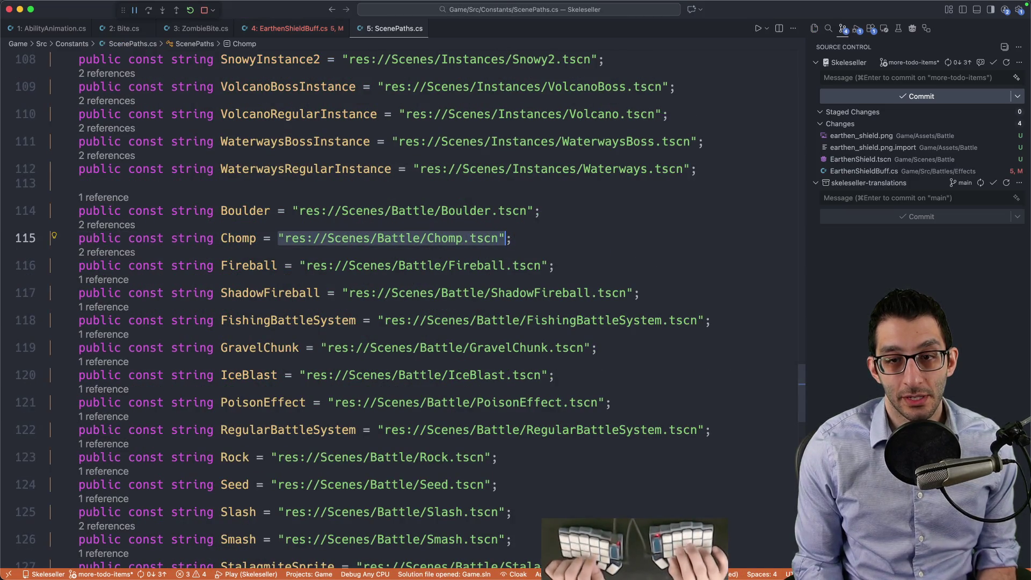
key("super+bracketleft")
key("super+z")
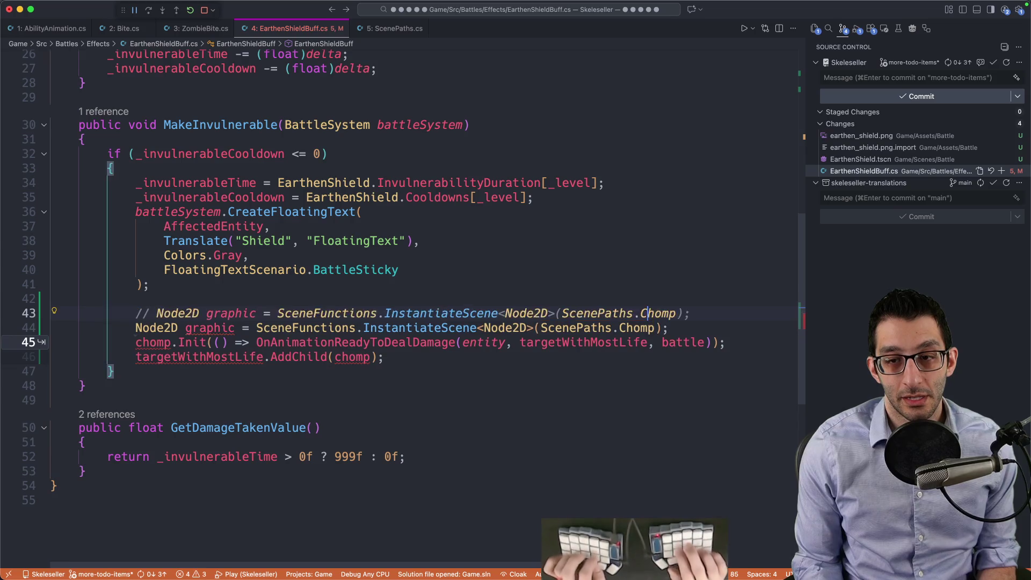
type("\"res://Scenes/Battle/Chomp.tscn\"")
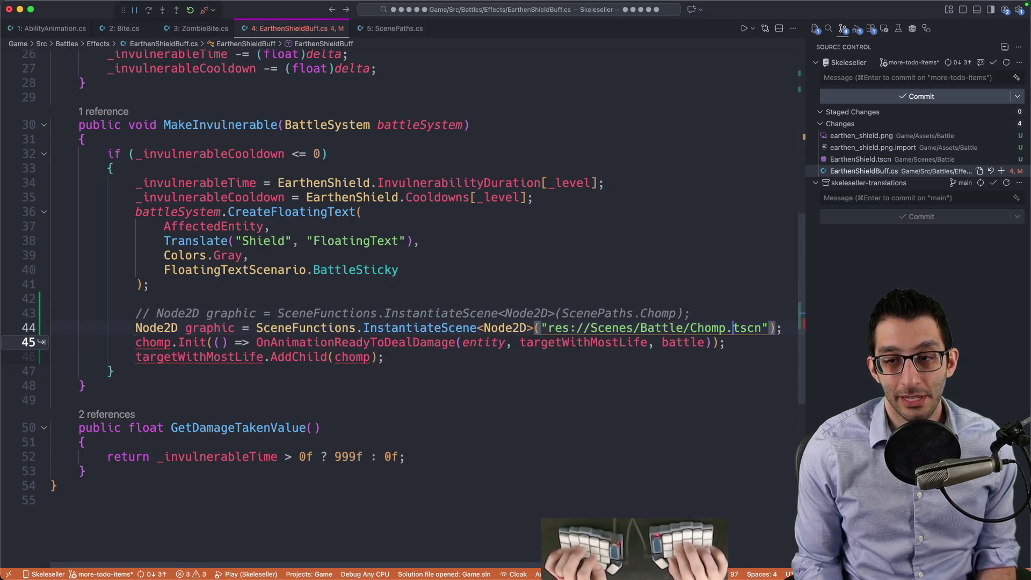
type("henShield")
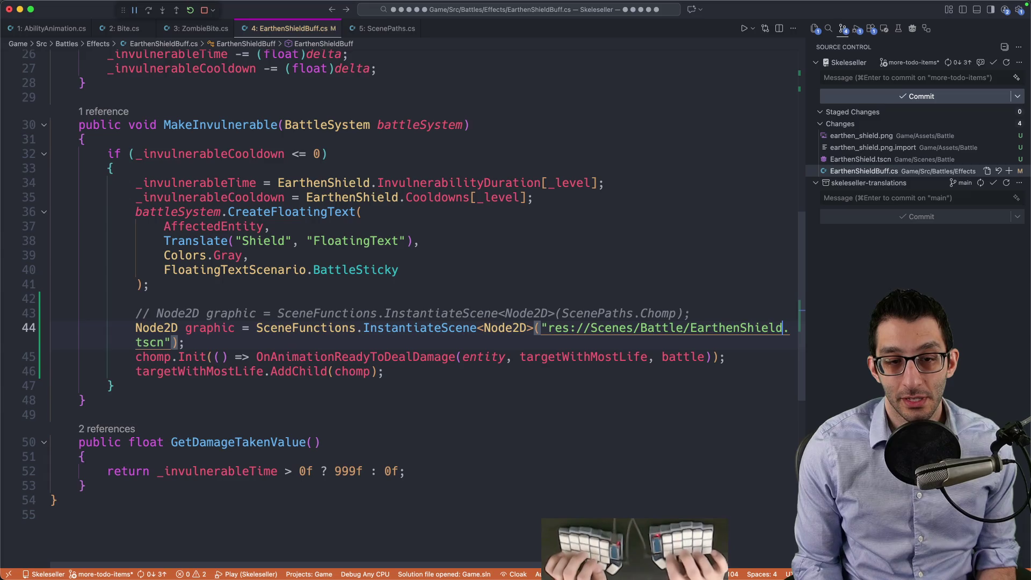
key("super+BackSpace")
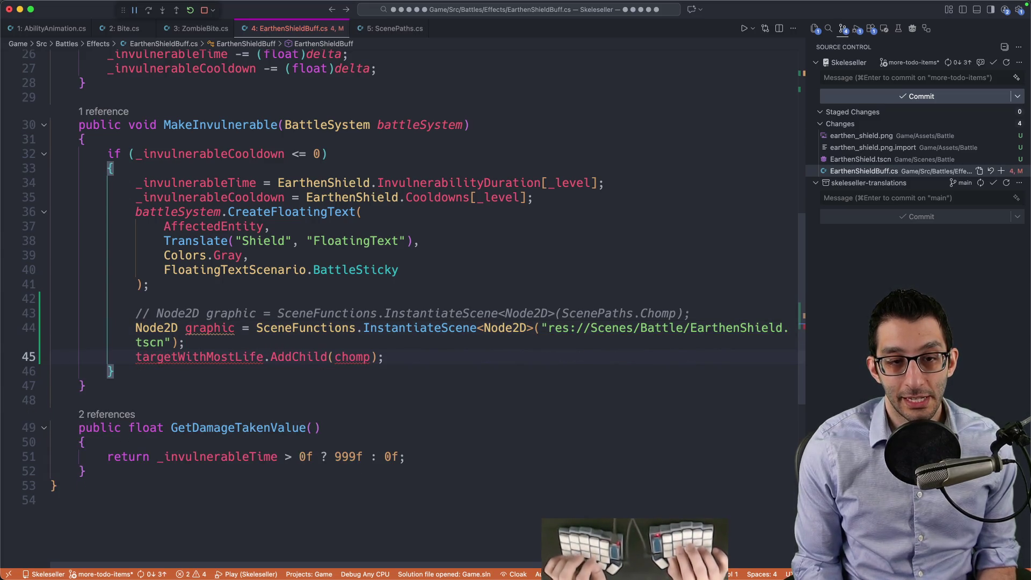
key("alt+shift+Right")
type("Affec")
key("Return")
key("Return")
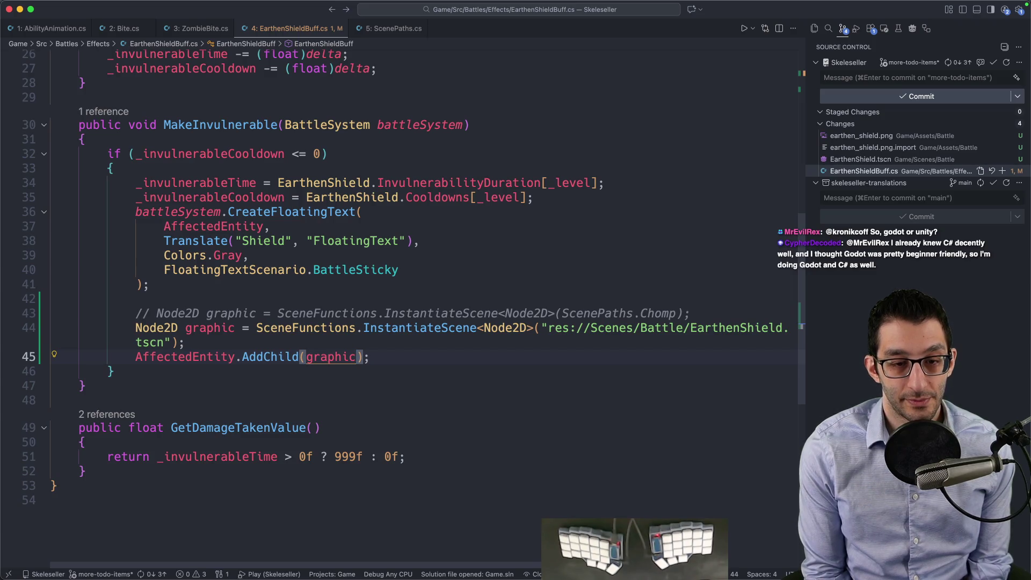
Step: Launch the debug build, continue the saved town and open the battle map from the cheats
key("F5")
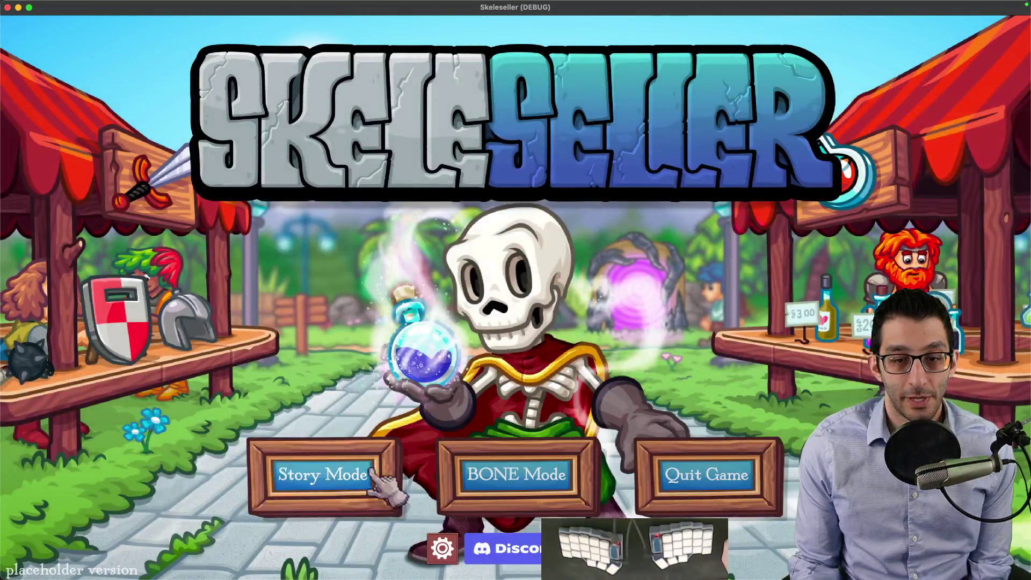
left_click(366, 476)
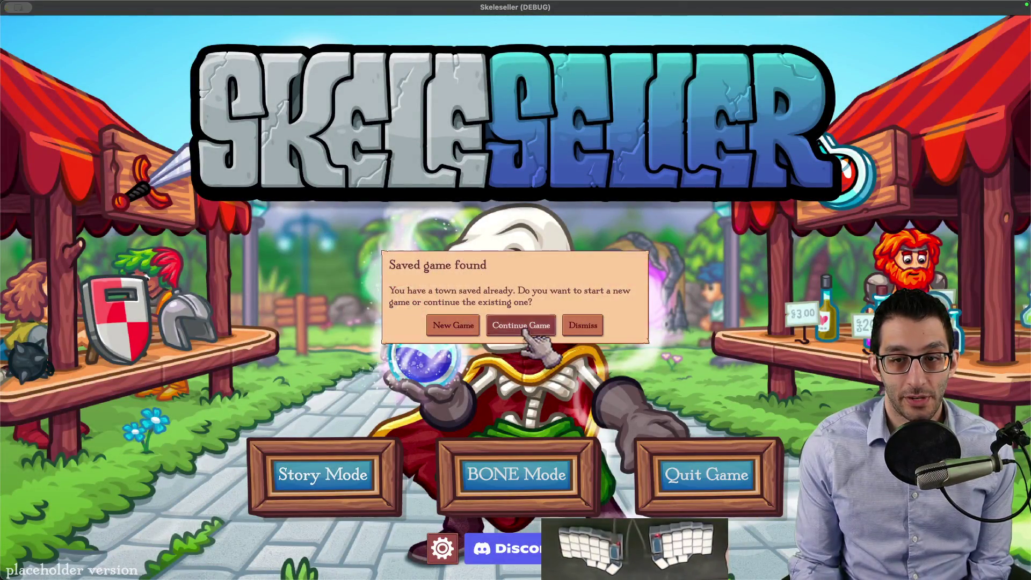
left_click(525, 331)
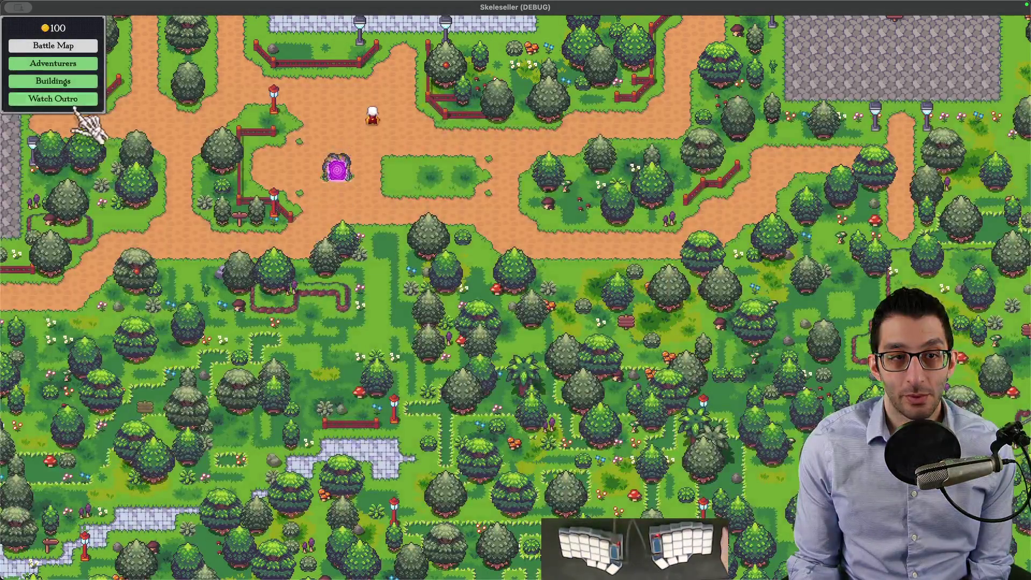
left_click(84, 99)
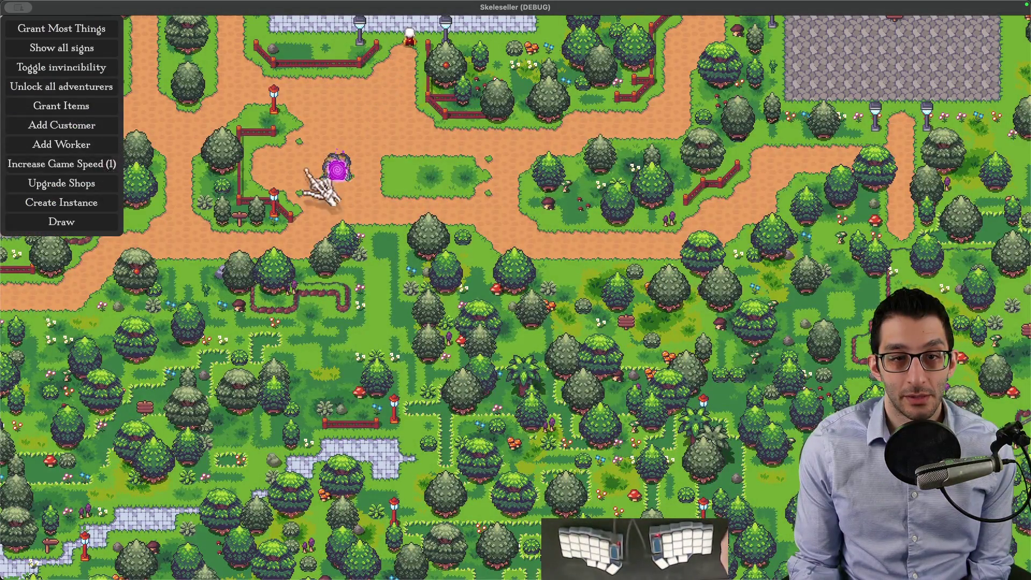
left_click(310, 176)
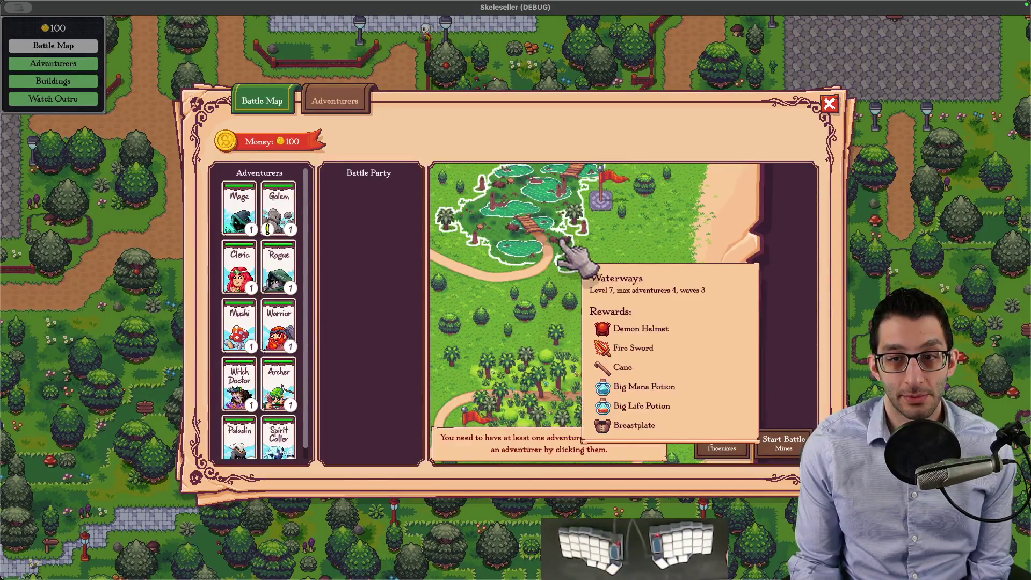
scroll(567, 256, "down", 3)
scroll(644, 323, "down", 3)
Step: Add the Golem, start the Mines battle enlarged, then switch to a new browser tab
left_click(277, 209)
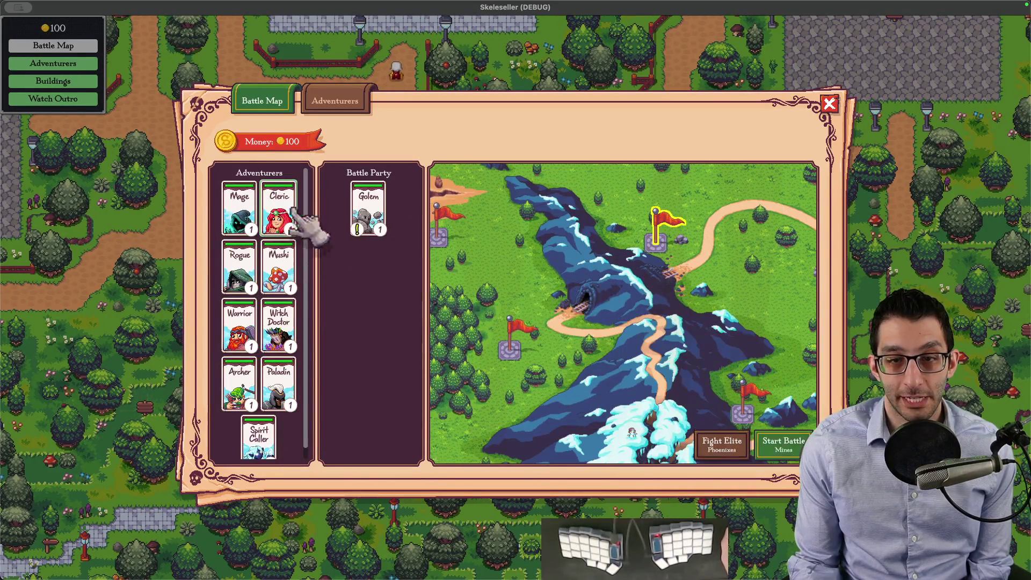
left_click(783, 443)
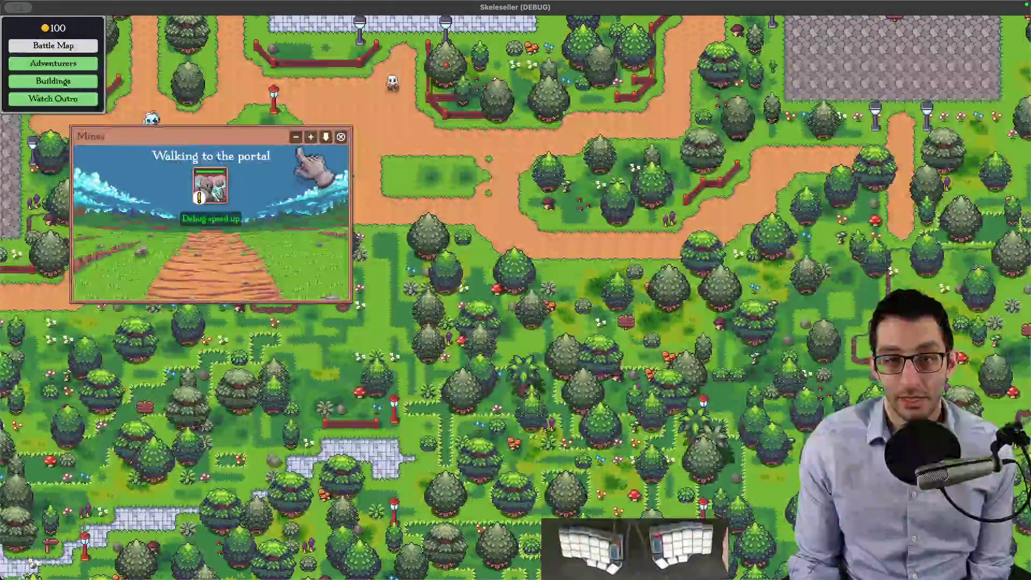
left_click(311, 137)
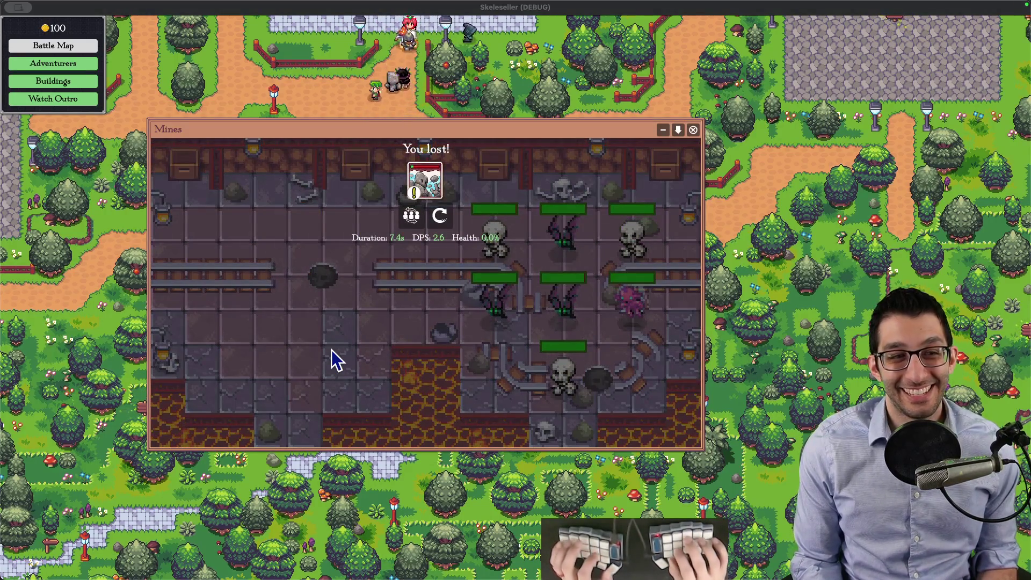
key("super+Tab")
key("super+t")
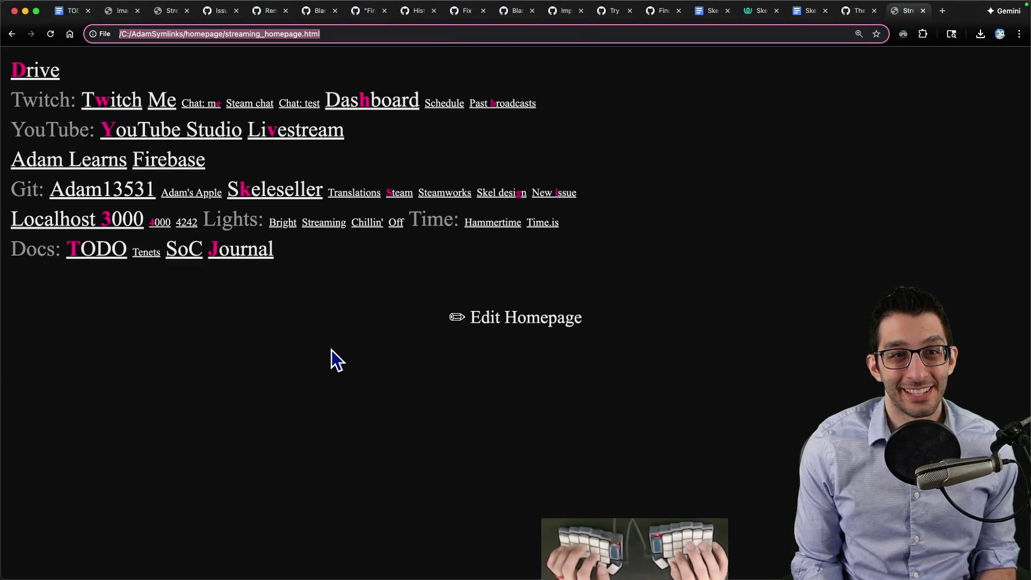
Step: Open the channel's live stream full screen and pause it on the shielded Golem
key("v")
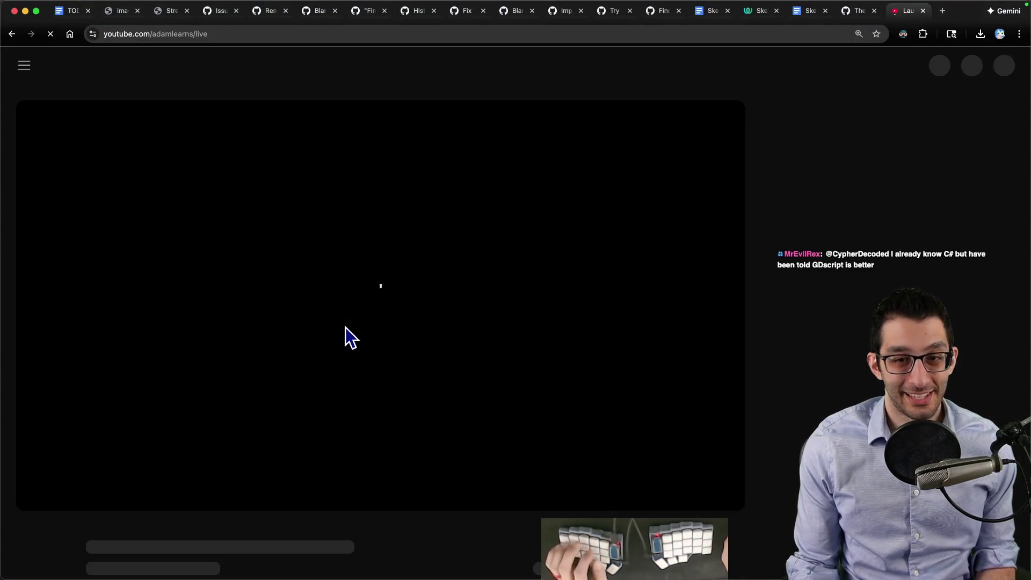
key("k")
key("f")
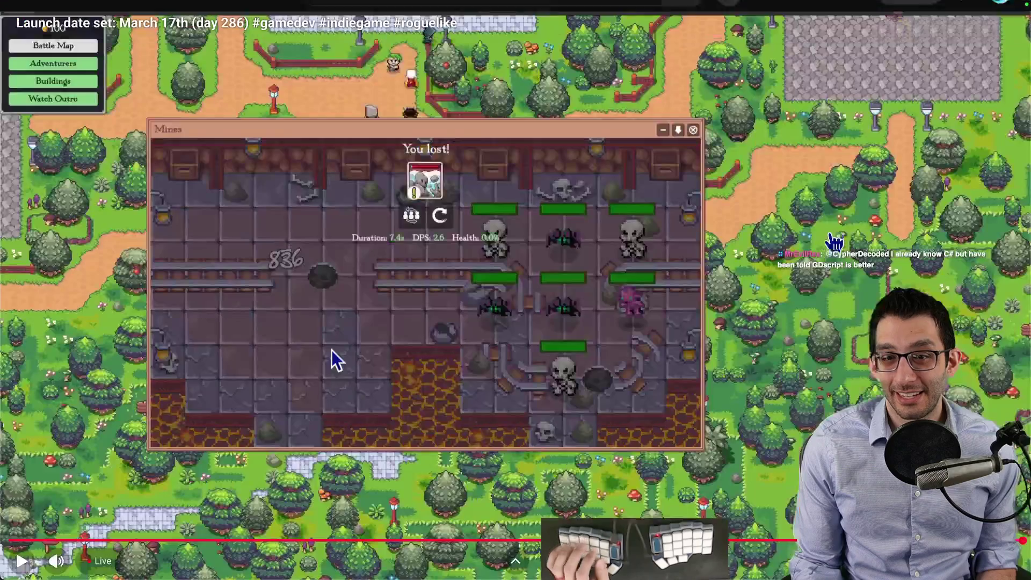
key("k")
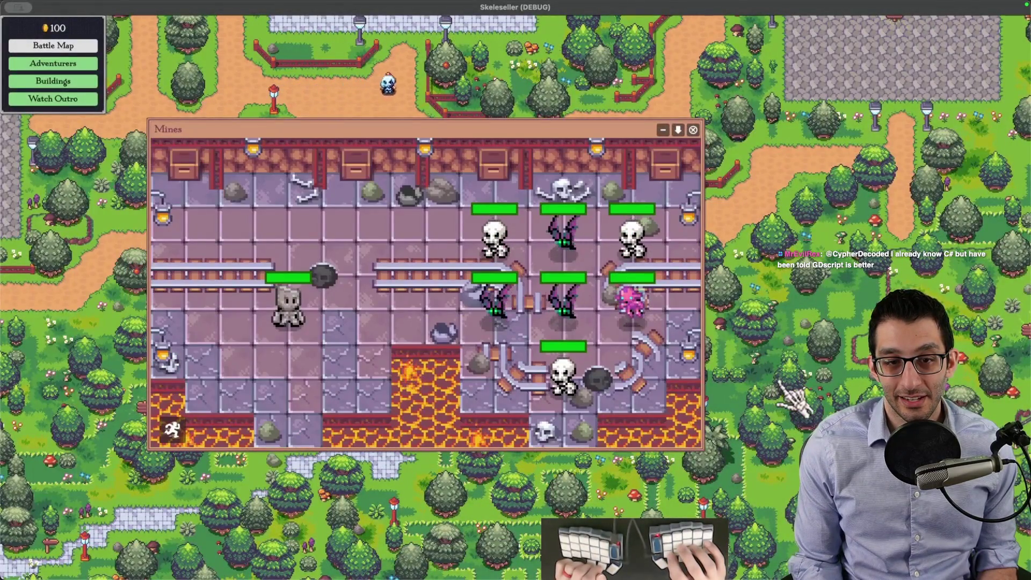
key("k")
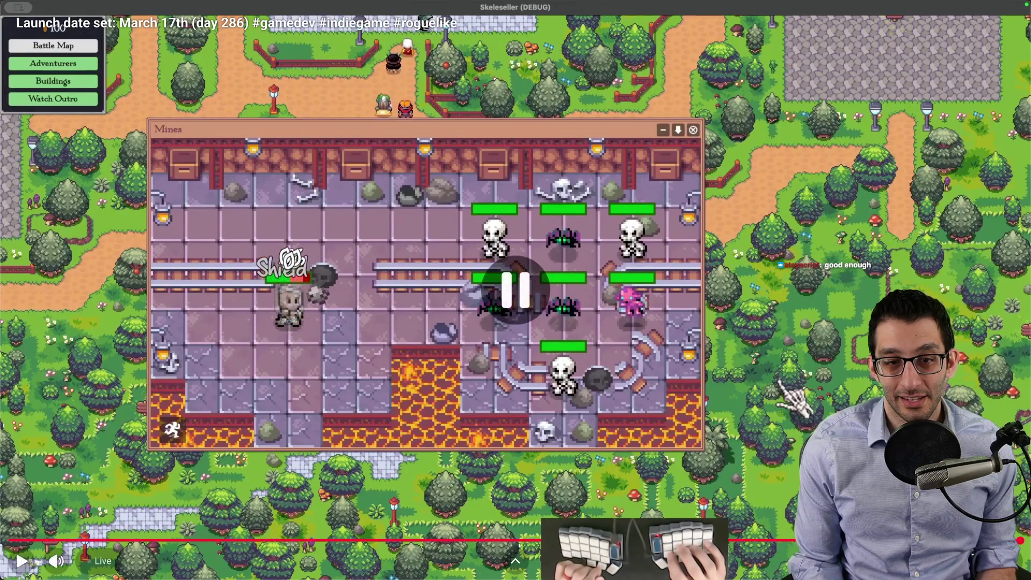
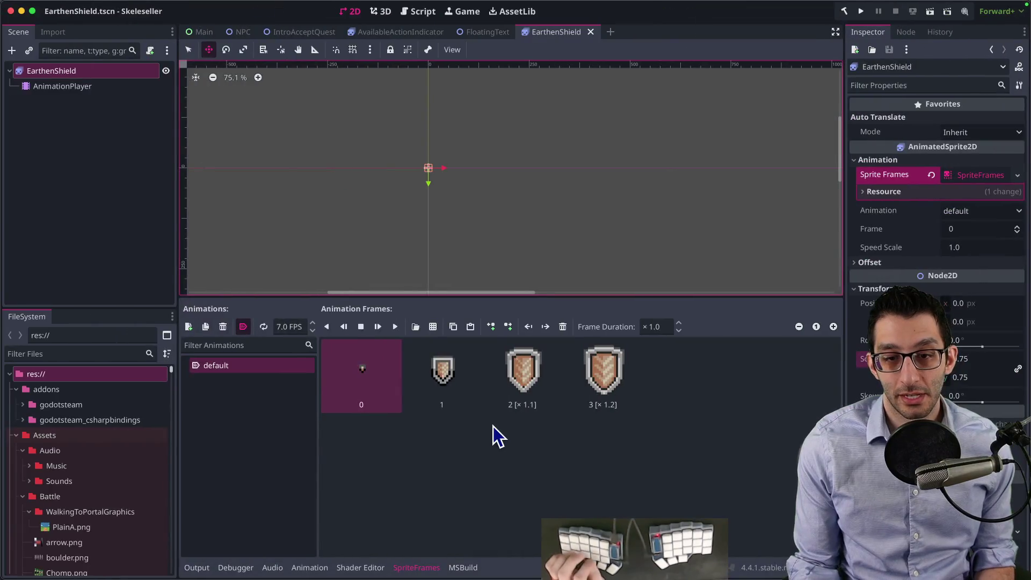
Step: Drag both EarthenShield modulate fade keyframes slightly later in the timeline and save the scene
left_click(76, 93)
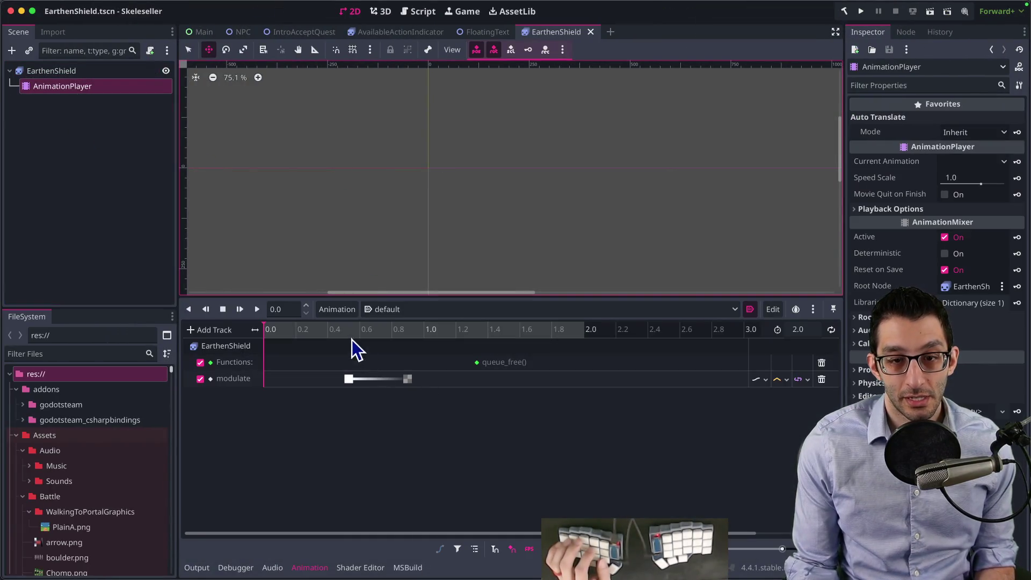
left_click(349, 379)
left_click(349, 379, "shift")
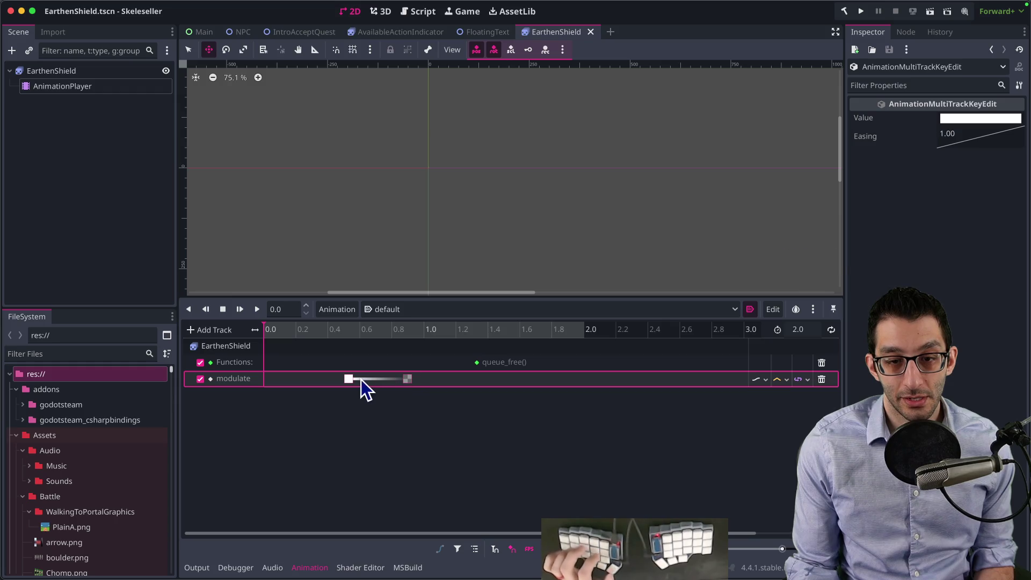
left_click_drag(348, 379, 370, 380)
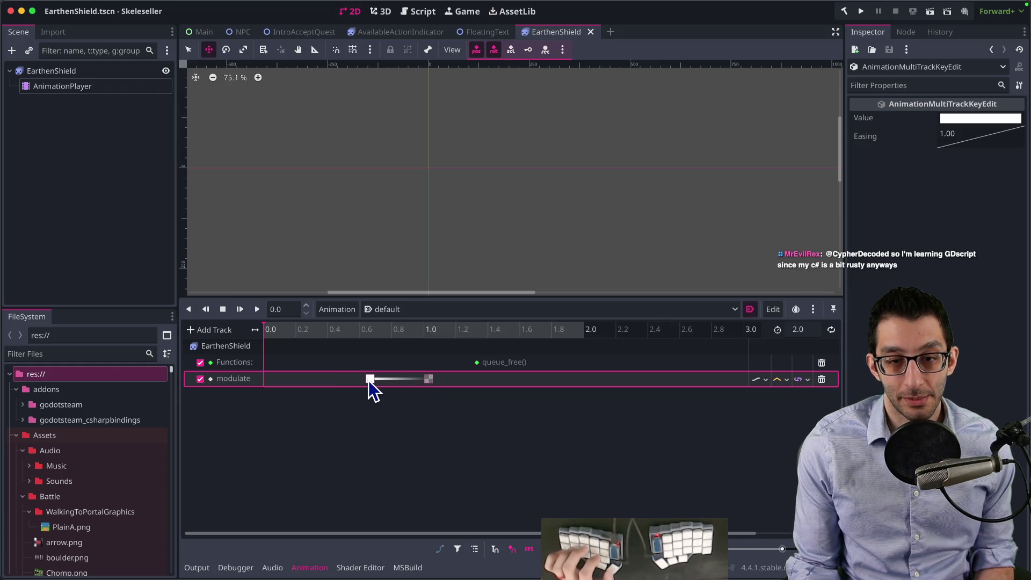
key("ctrl+s")
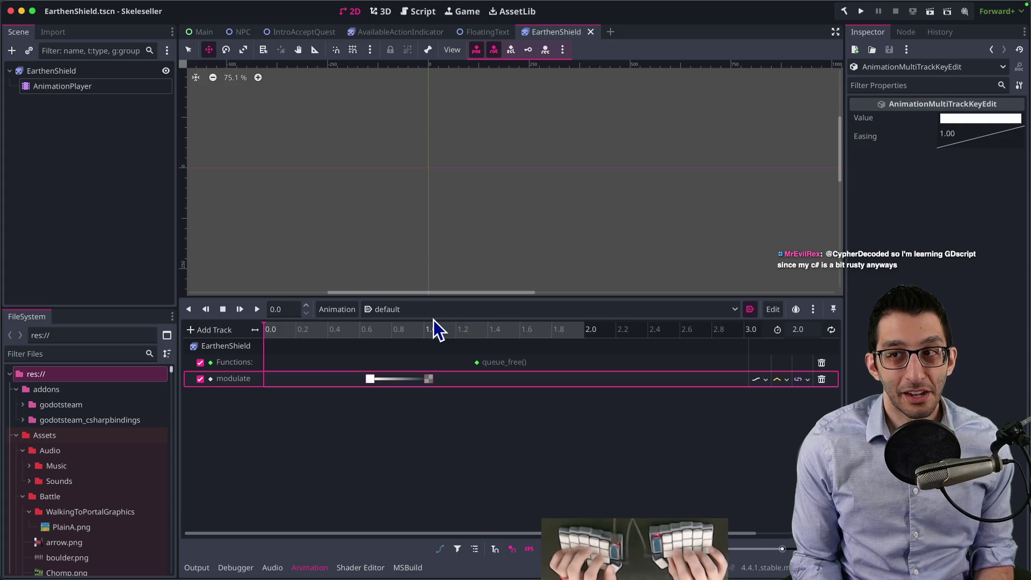
key("super+Tab")
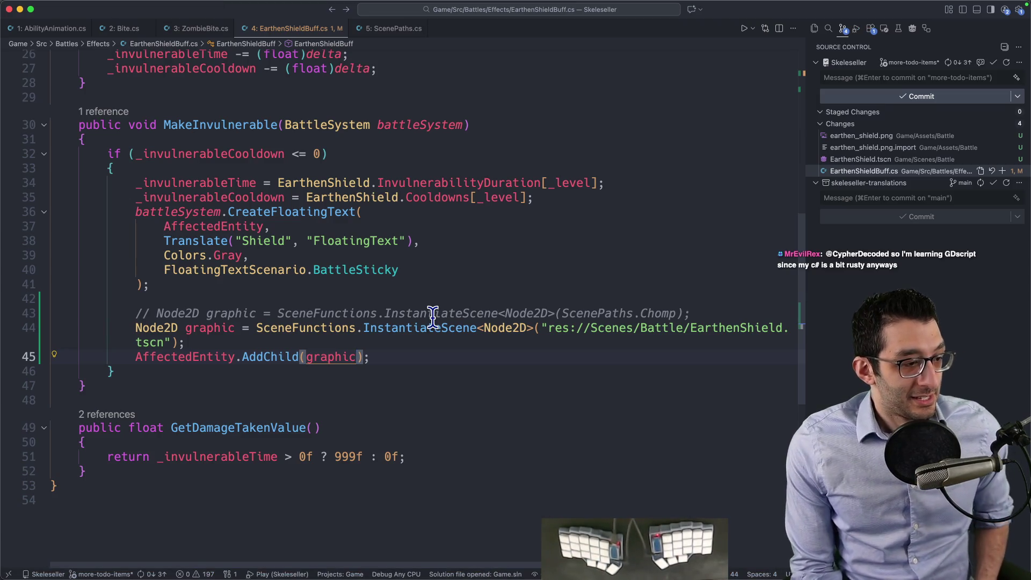
Step: Launch the game, continue the save and start a Mines battle with the Golem in the party
key("ctrl+r")
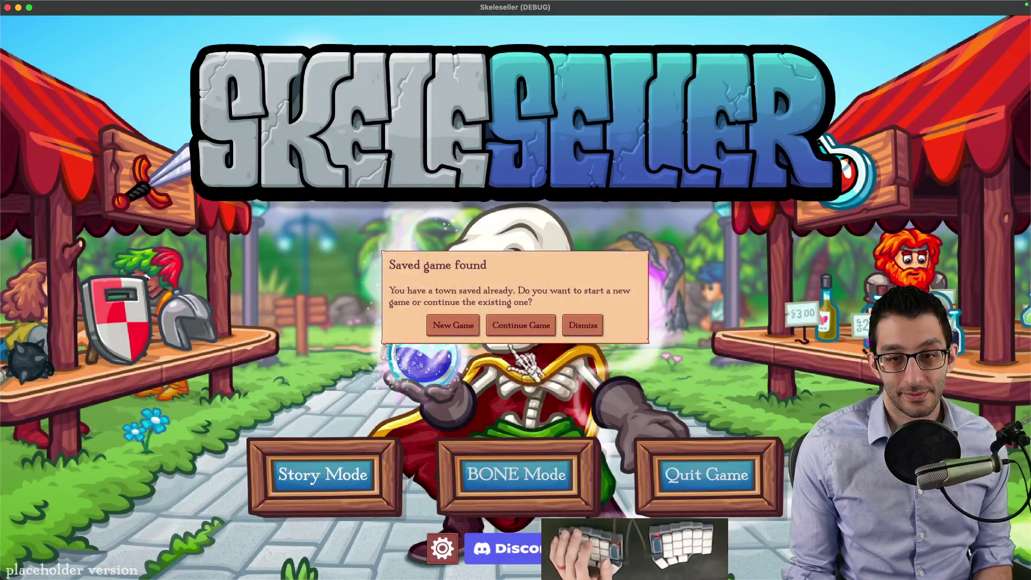
left_click(521, 326)
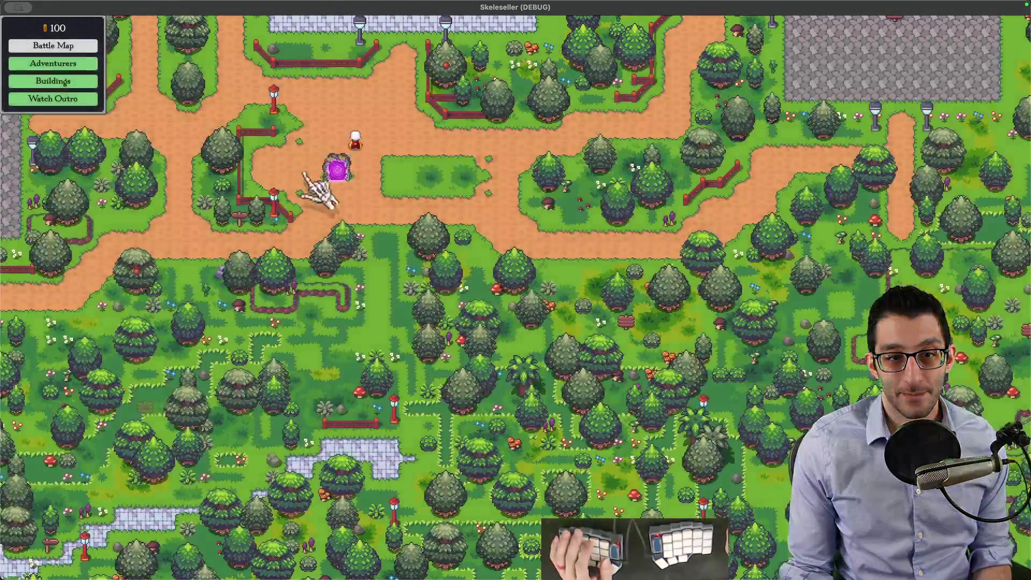
left_click(335, 174)
left_click(279, 439)
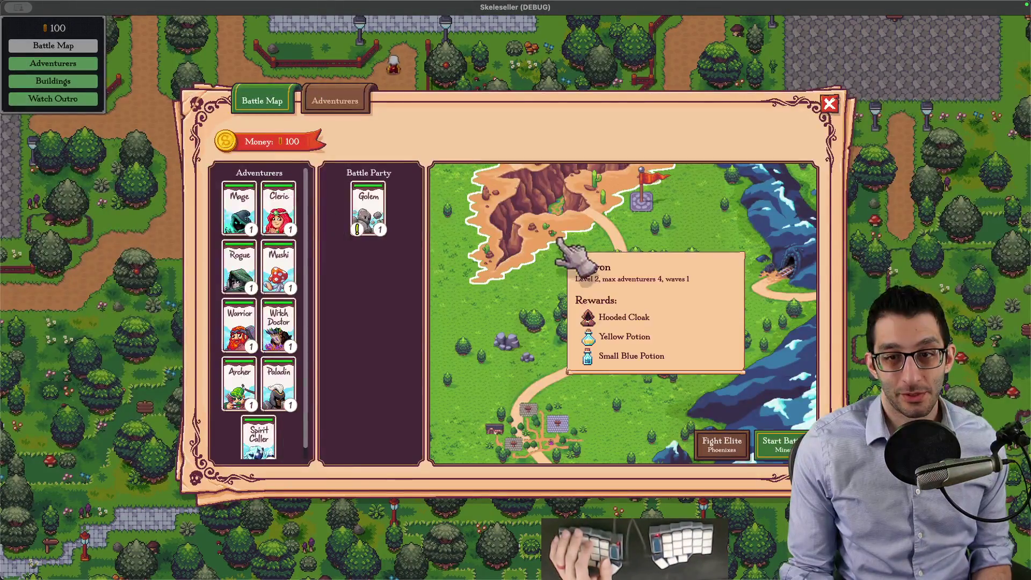
left_click(782, 442)
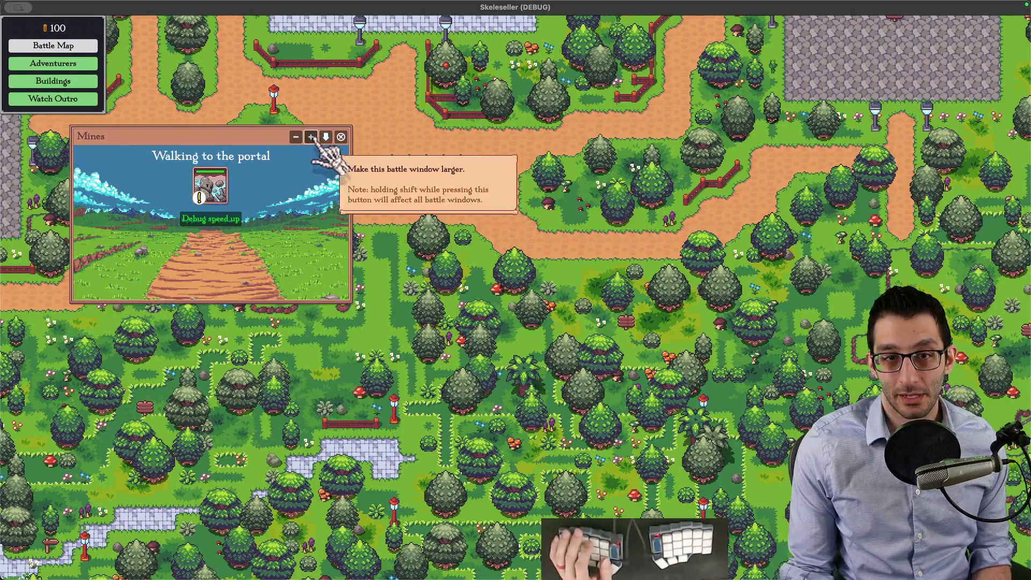
Step: Enlarge the battle window, speed up the walk, then return to the EarthenShield scene in Godot
left_click(330, 137)
left_click(344, 222)
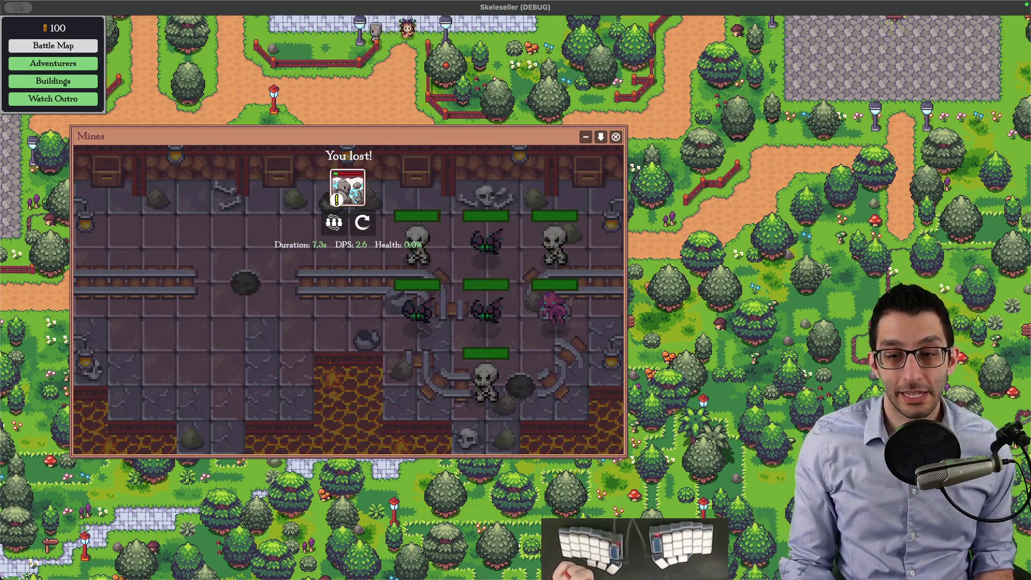
left_click(655, 548)
left_click(98, 90)
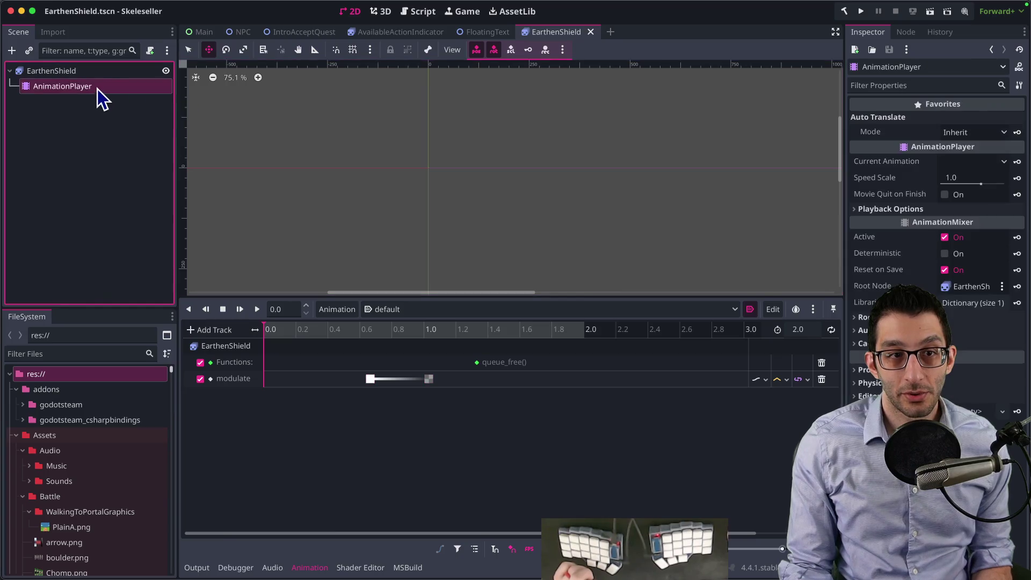
Step: Set the EarthenShield root's horizontal scale to 0.95 in the Inspector
key("Up")
left_click(976, 359)
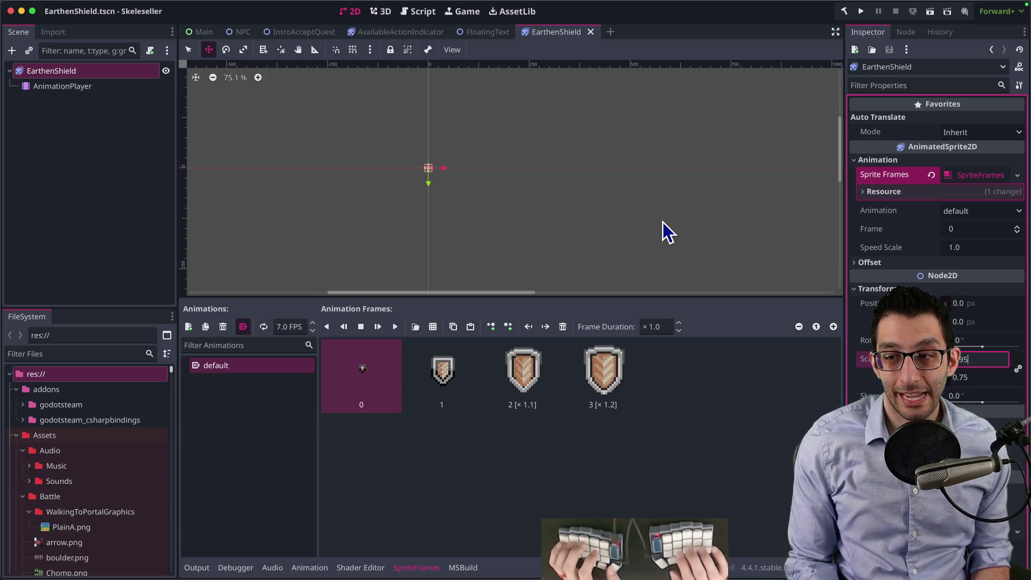
key("Tab")
key("super+Tab")
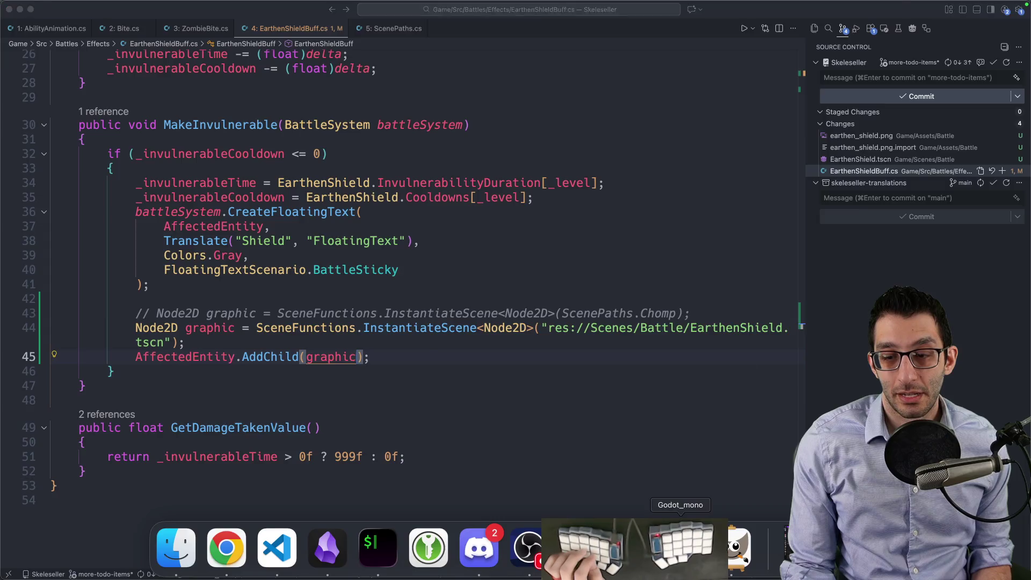
Step: Rerun the project from Godot, choose Story Mode and continue the saved game
left_click(690, 548)
left_click(861, 11)
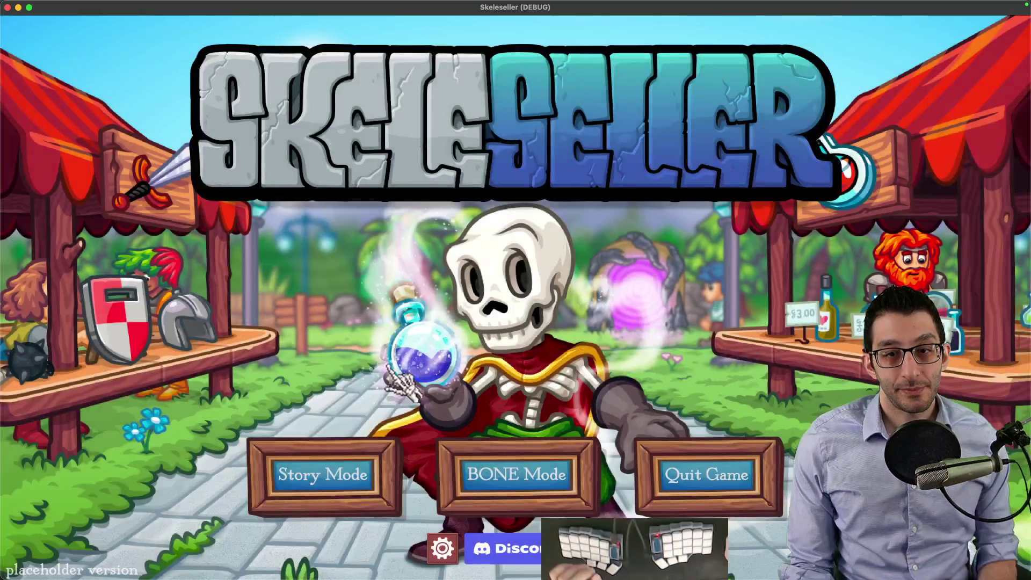
left_click(338, 474)
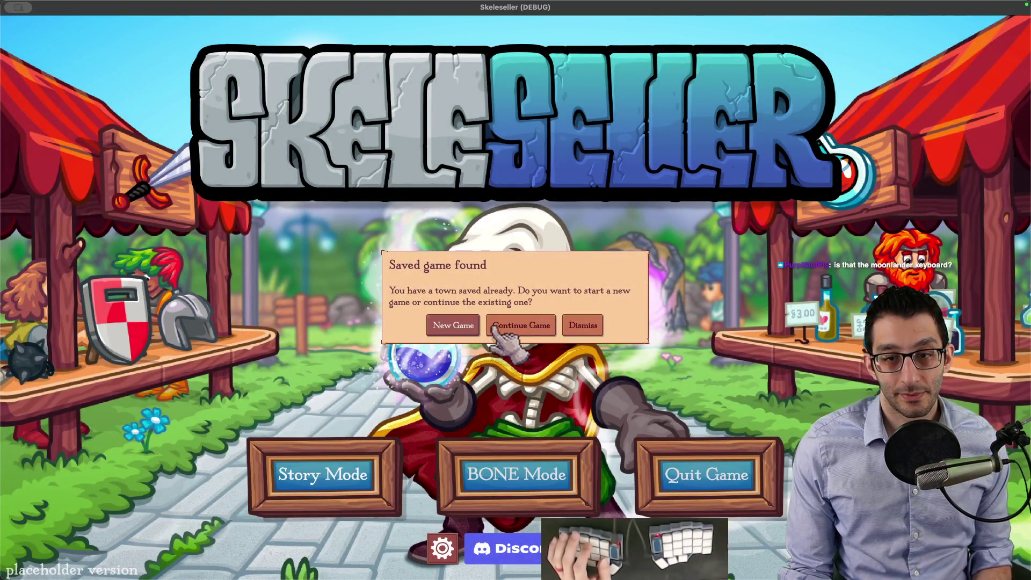
left_click(494, 324)
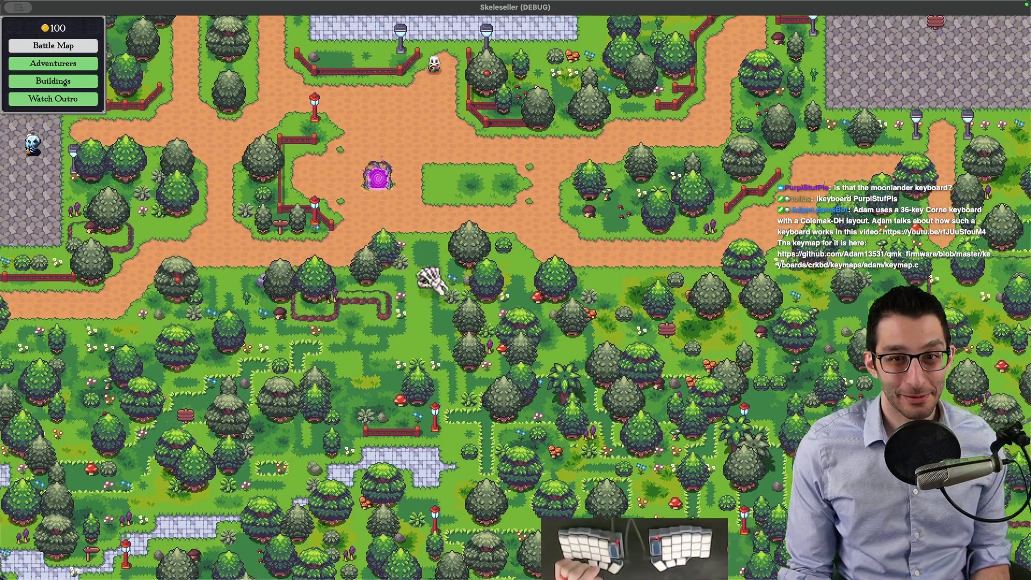
Step: Start a Mines battle with the Golem, speed up the walk to the portal, then pause
left_click(381, 183)
left_click(278, 208)
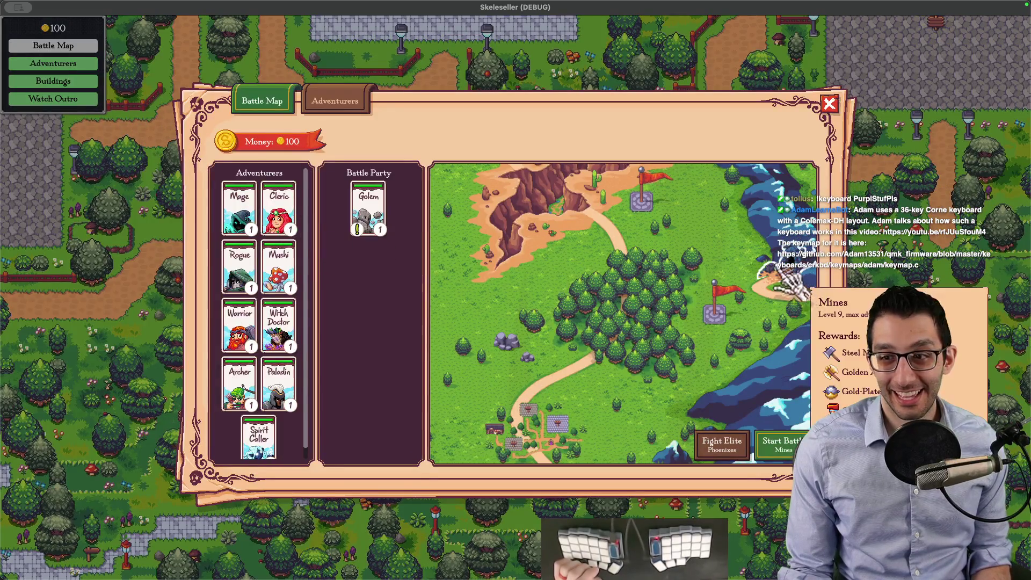
left_click(782, 442)
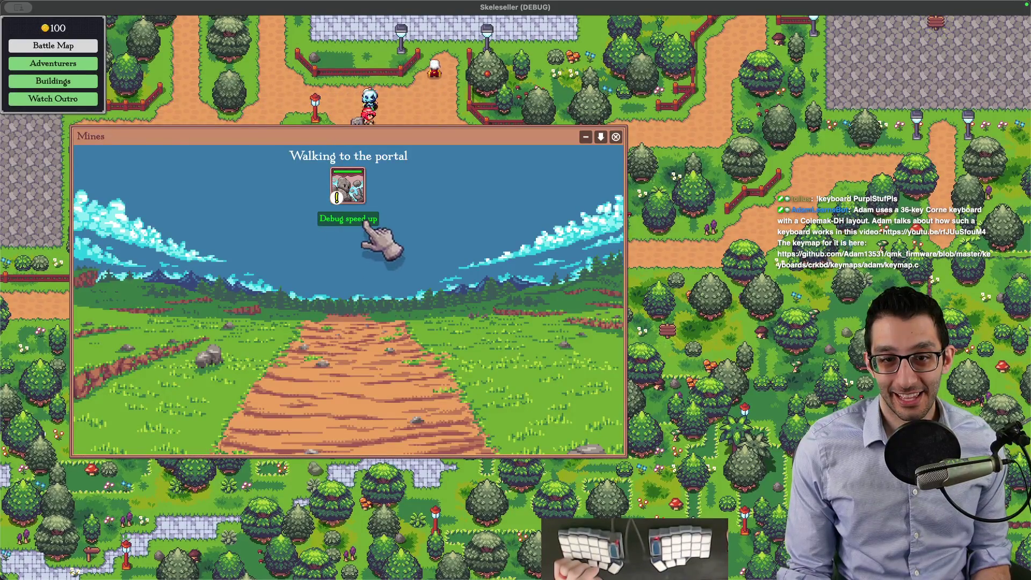
left_click(348, 220)
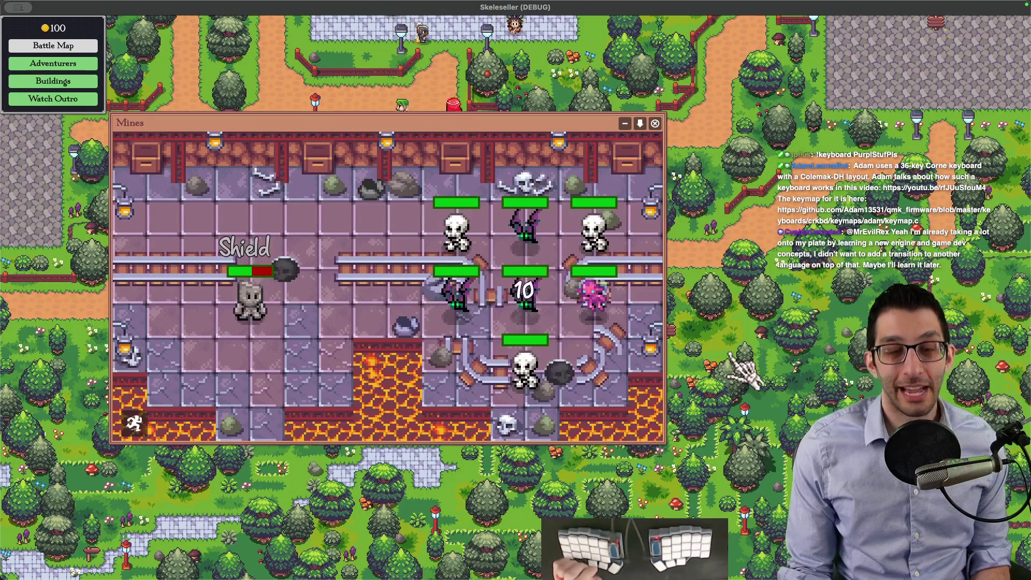
key("Escape")
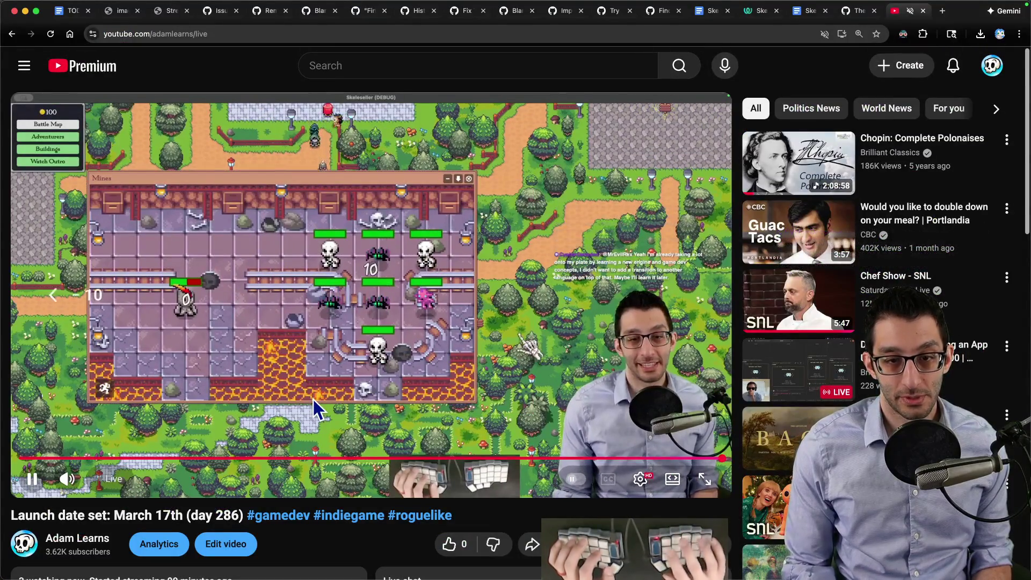
Step: Watch the stream full screen, seek to the Mines battle moment and pause
key("f")
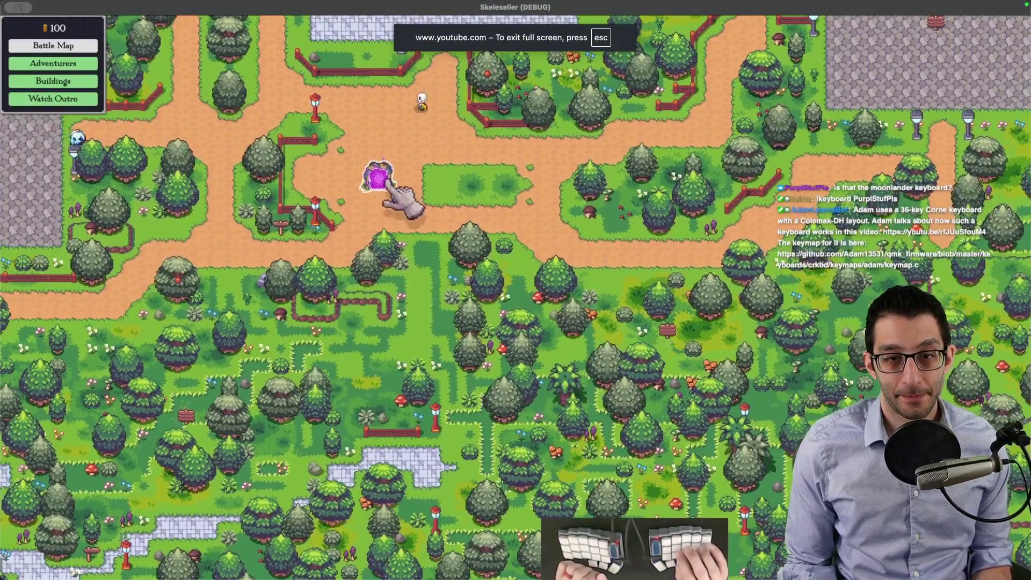
key("Right")
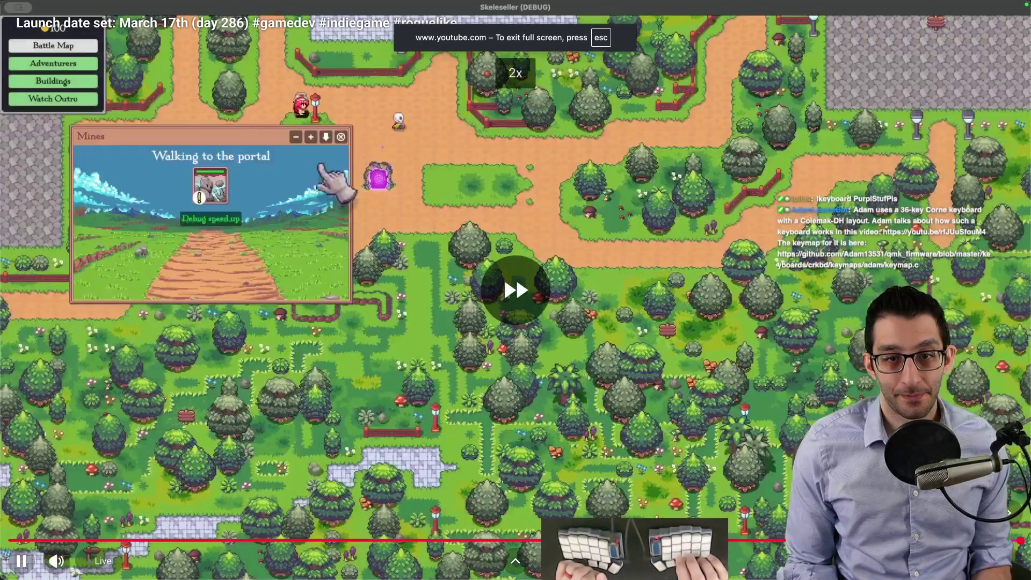
key("Left")
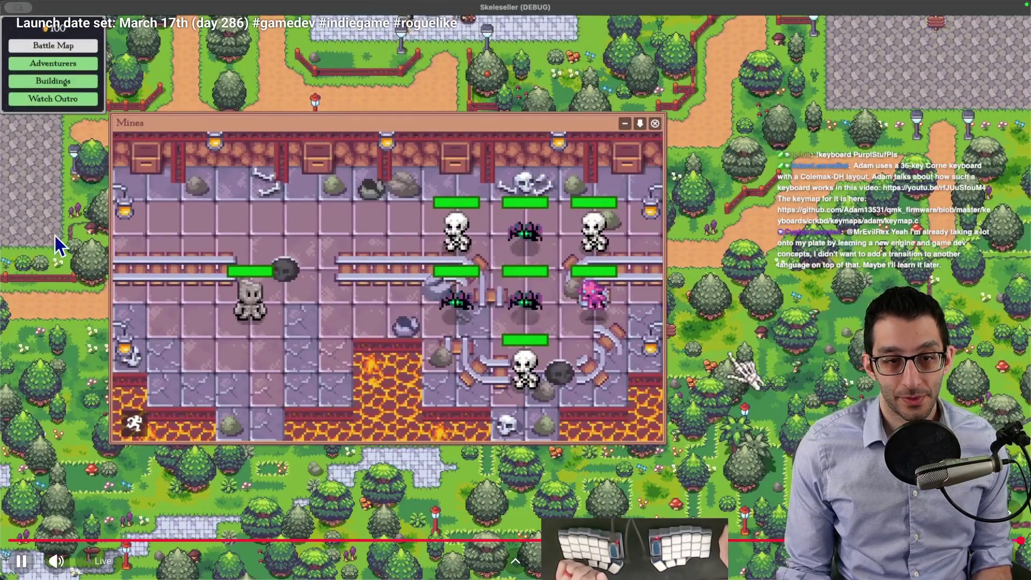
key("space")
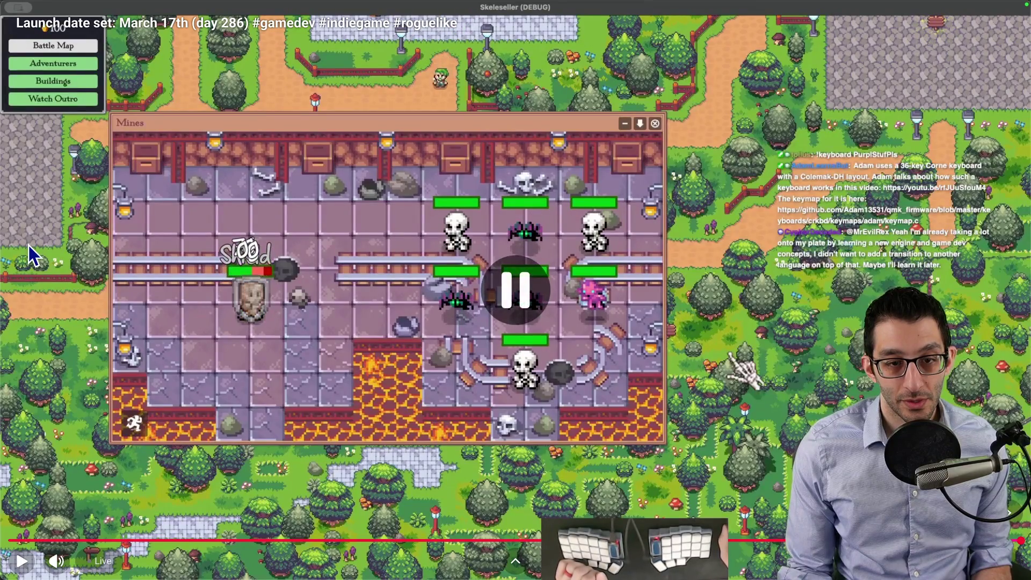
Step: Step the video forward four frames to inspect the shield, then resume playback
key("period")
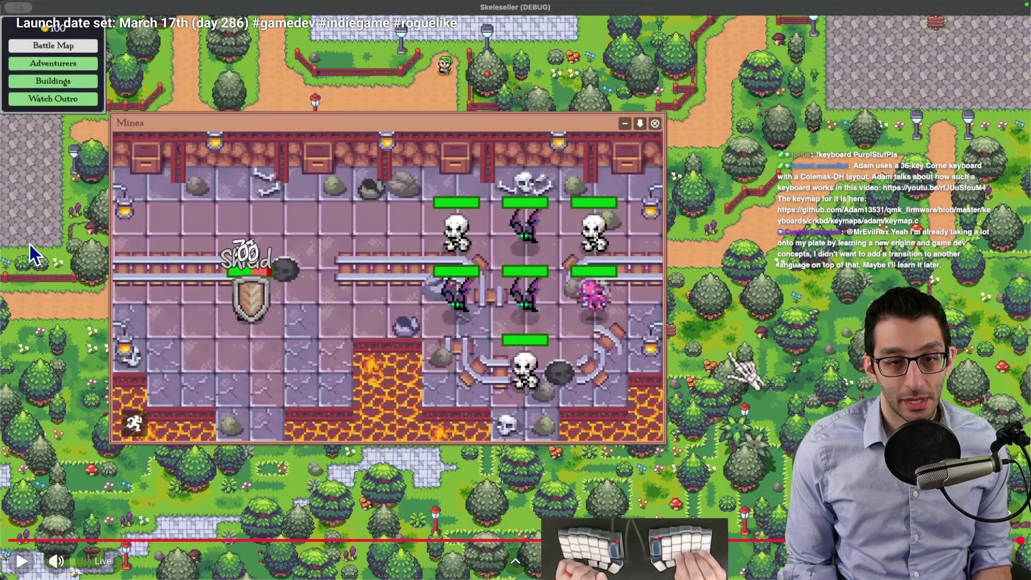
key("period")
key("period")
key("period")
key("period")
key("period")
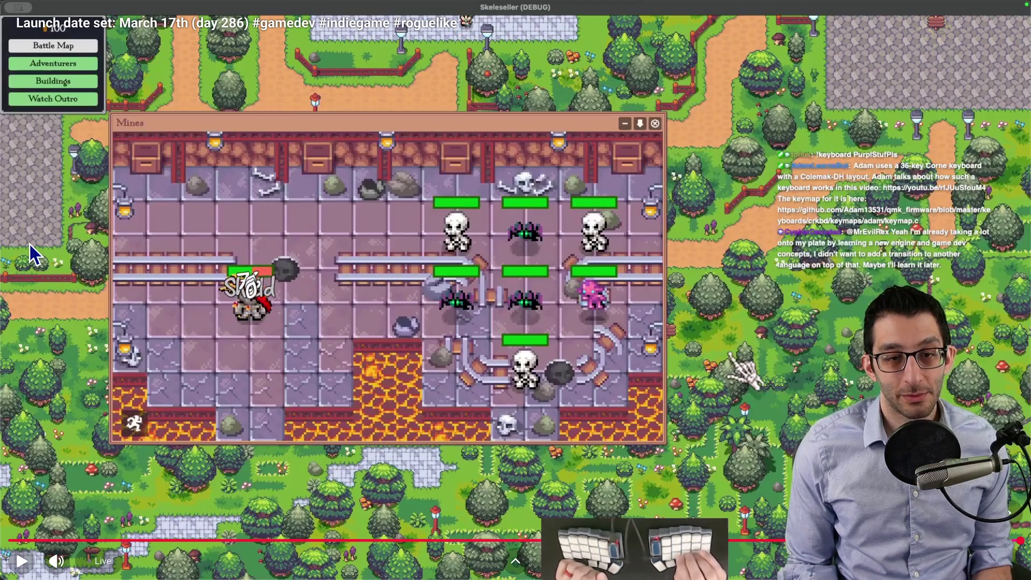
key("period")
key("period")
key("period")
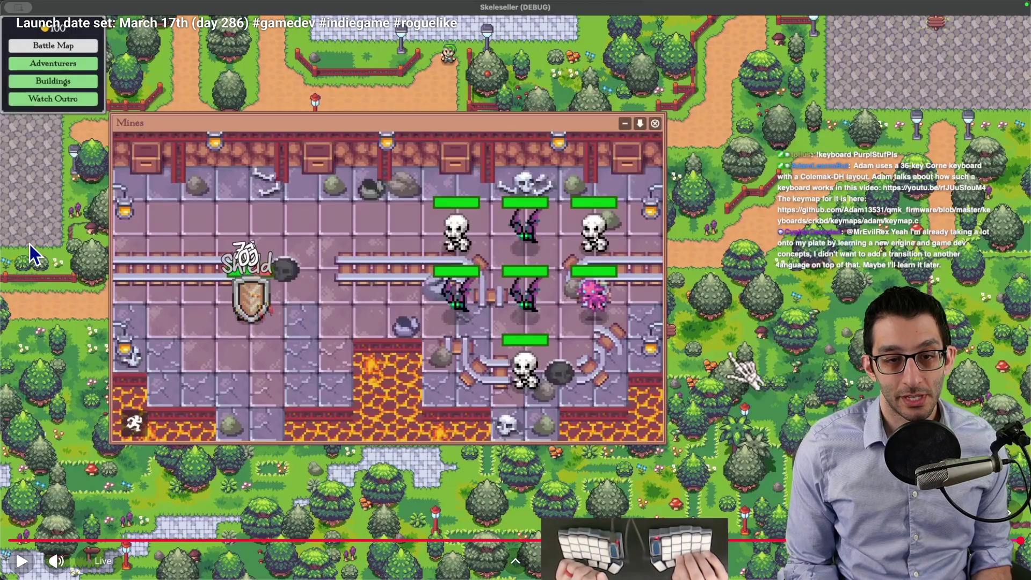
key("period")
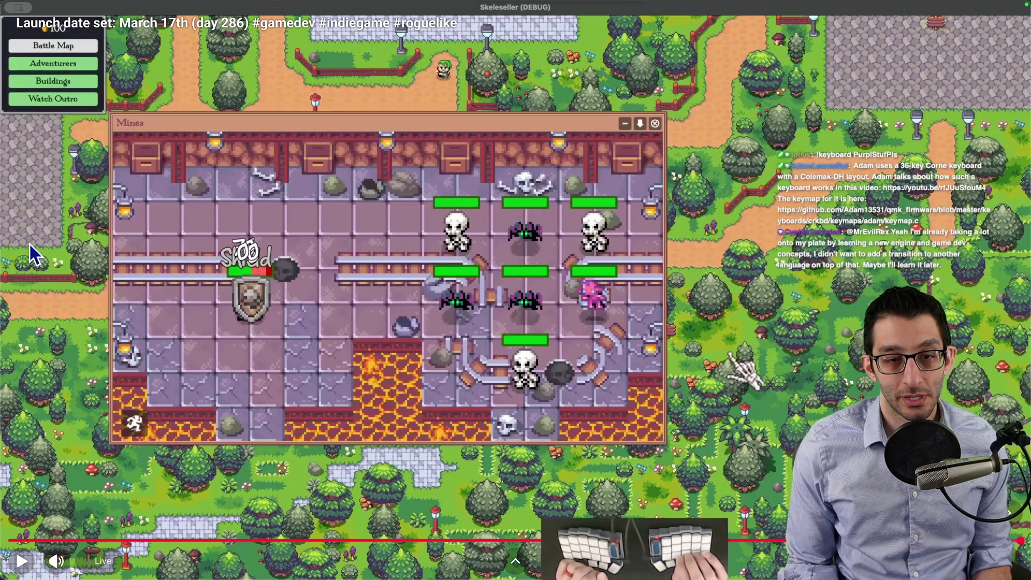
key("space")
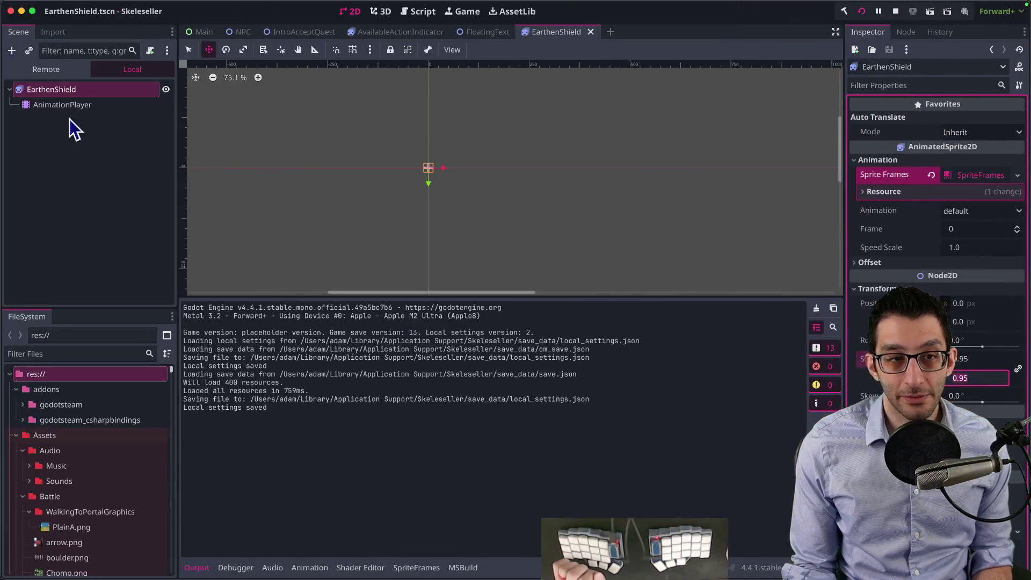
left_click(55, 104)
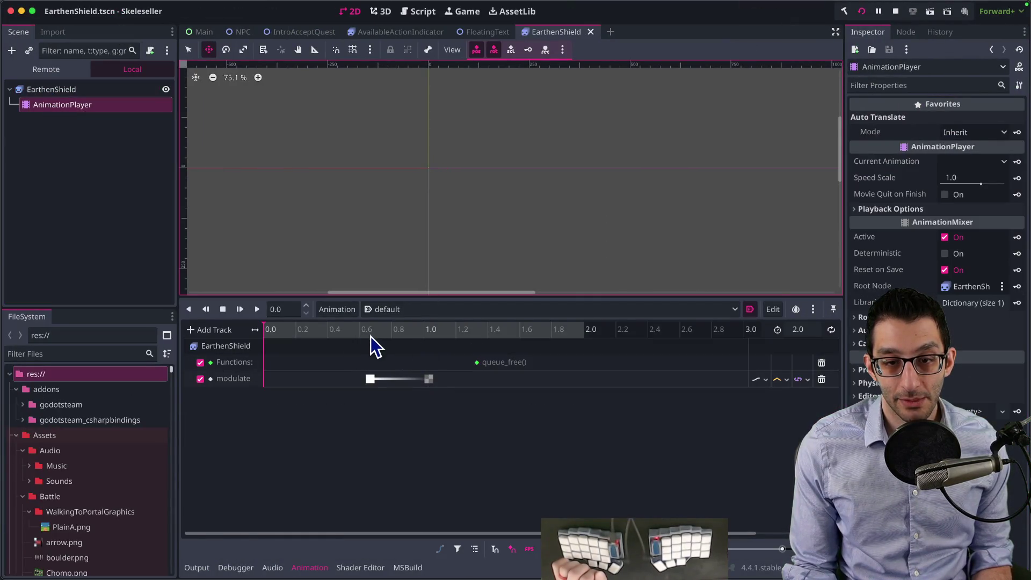
Step: Move the ending modulate fade keyframe to about 1.23 s and save EarthenShield.tscn
left_click(430, 380)
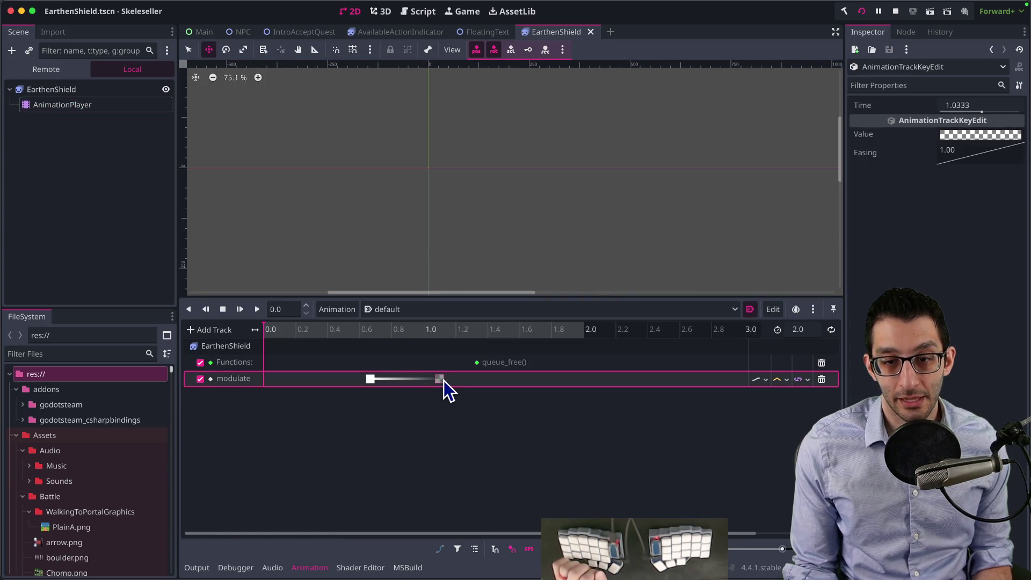
left_click_drag(449, 381, 457, 380)
left_click(437, 378)
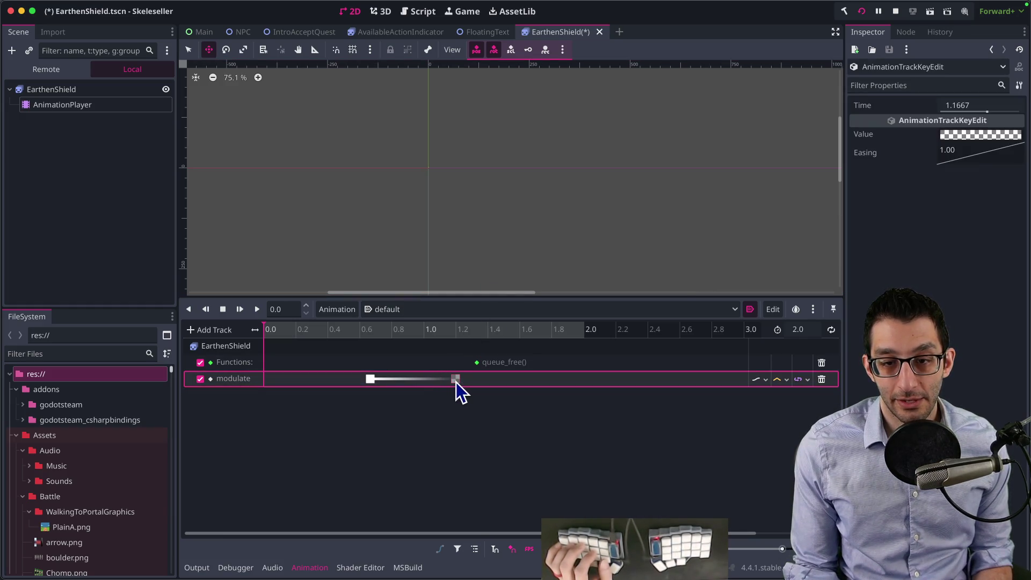
key("ctrl+s")
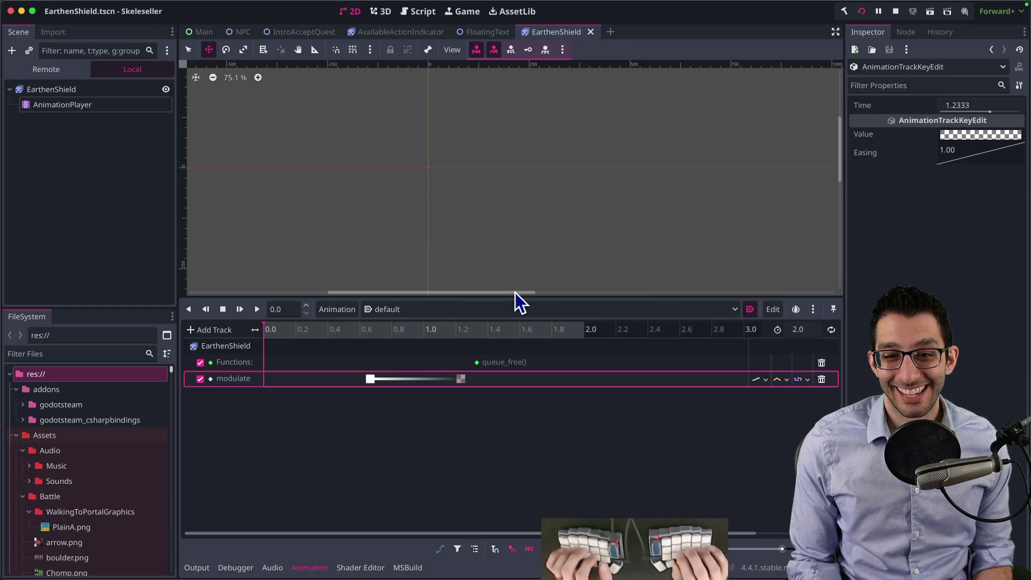
left_click(515, 293)
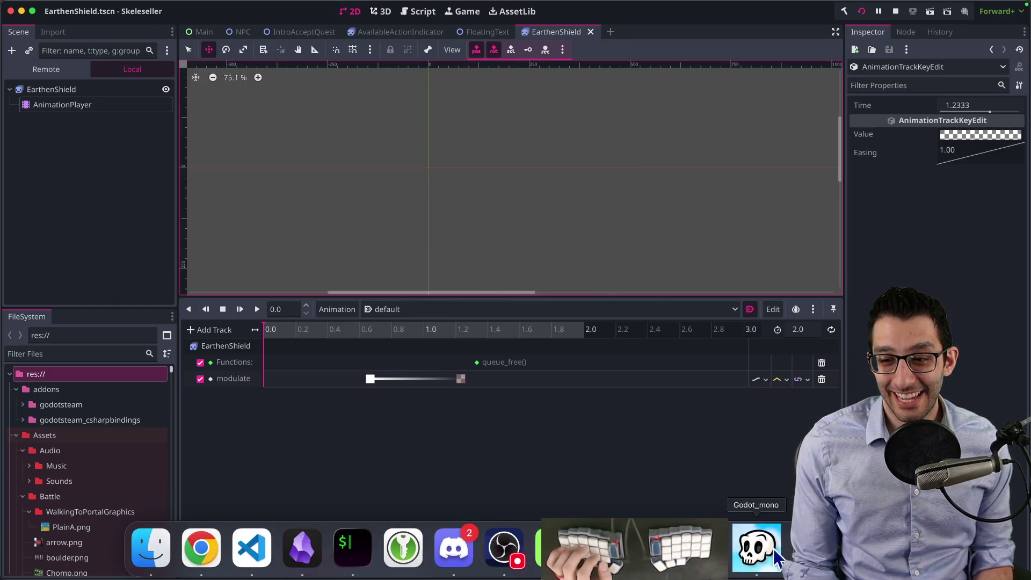
Step: In the running game, toggle debug speed-up and reset it, then quit via the pause menu
left_click(759, 548)
key("Escape")
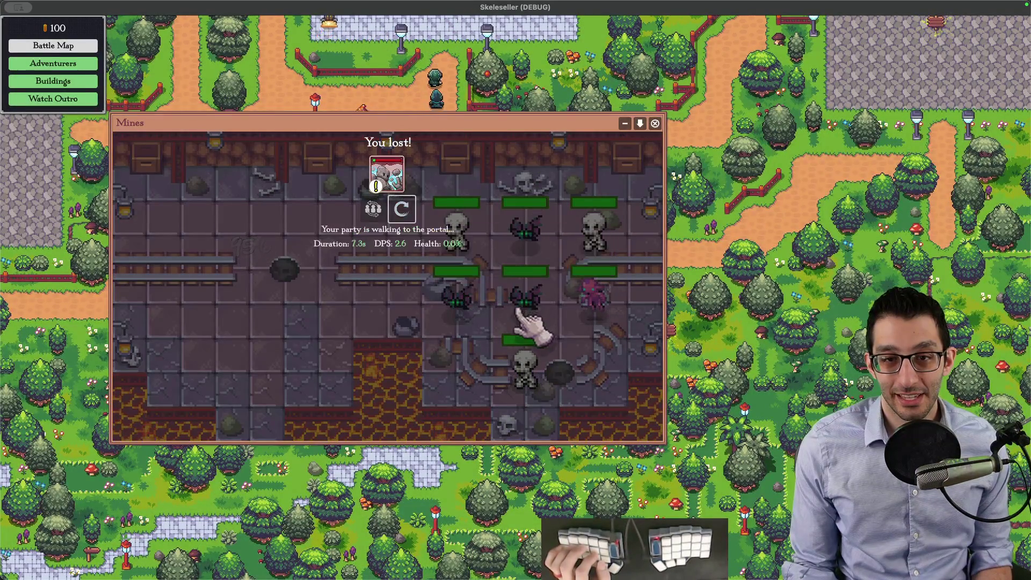
key("F1")
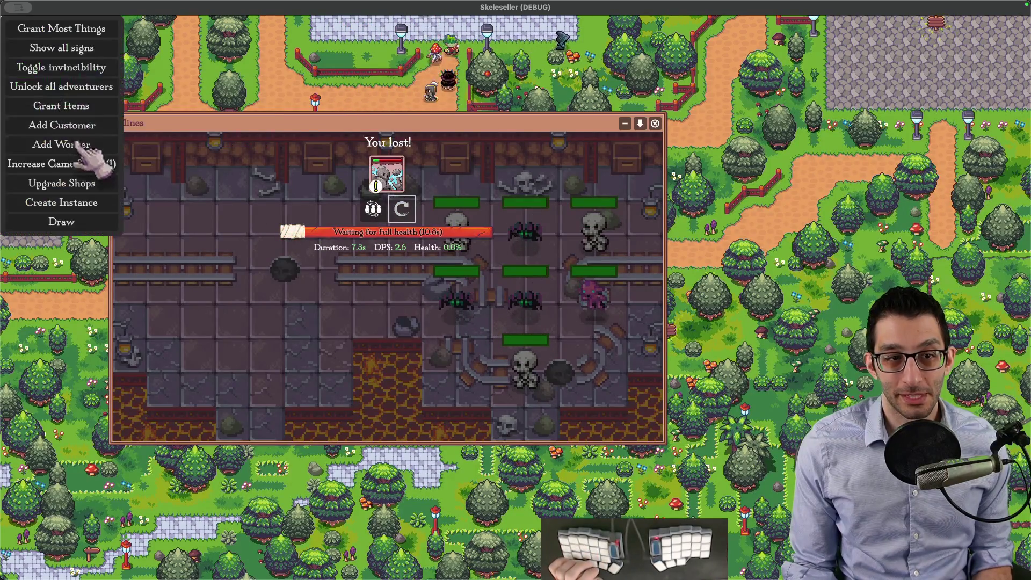
left_click(87, 165)
left_click(87, 166)
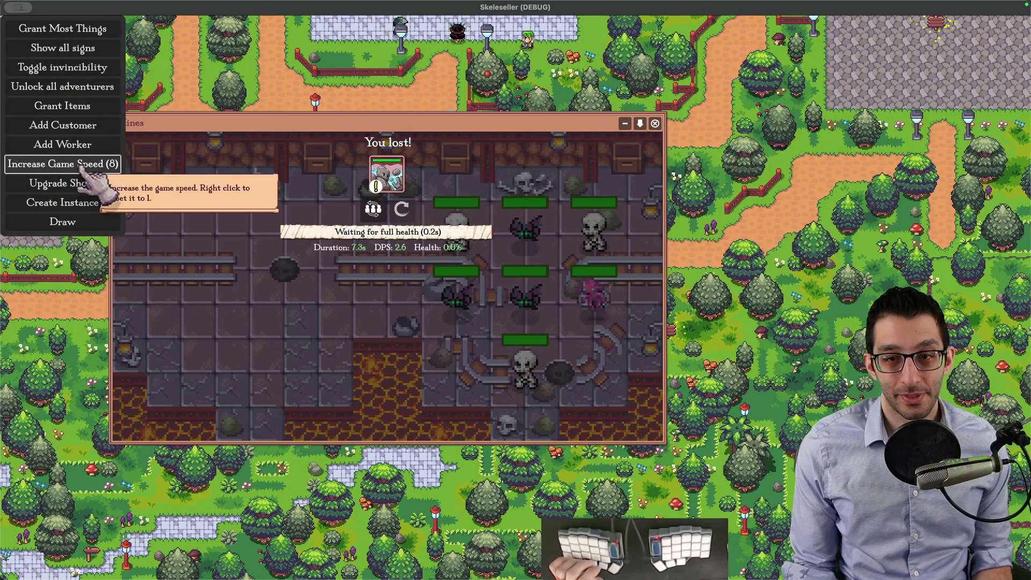
right_click(89, 173)
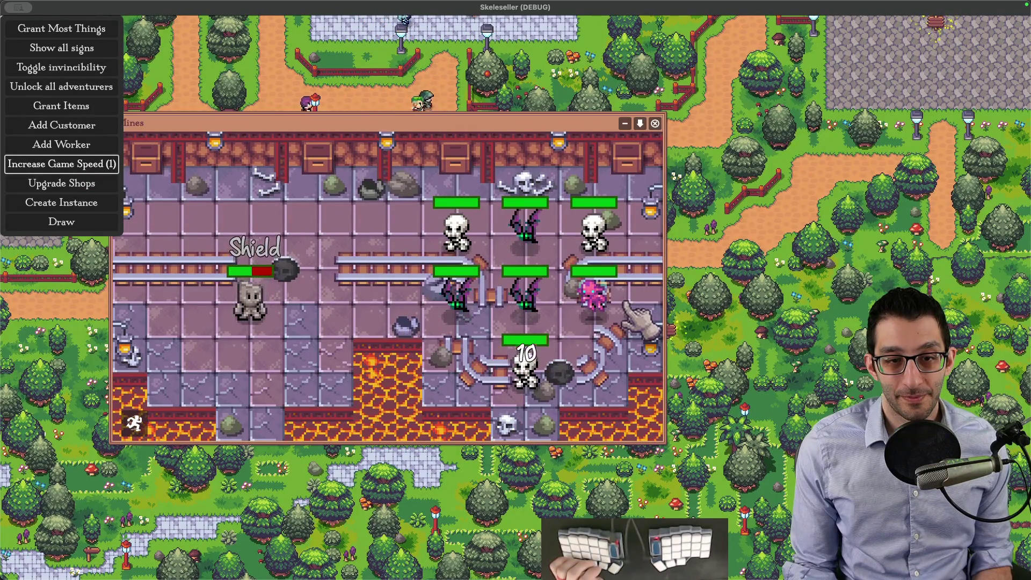
key("Escape")
left_click(530, 435)
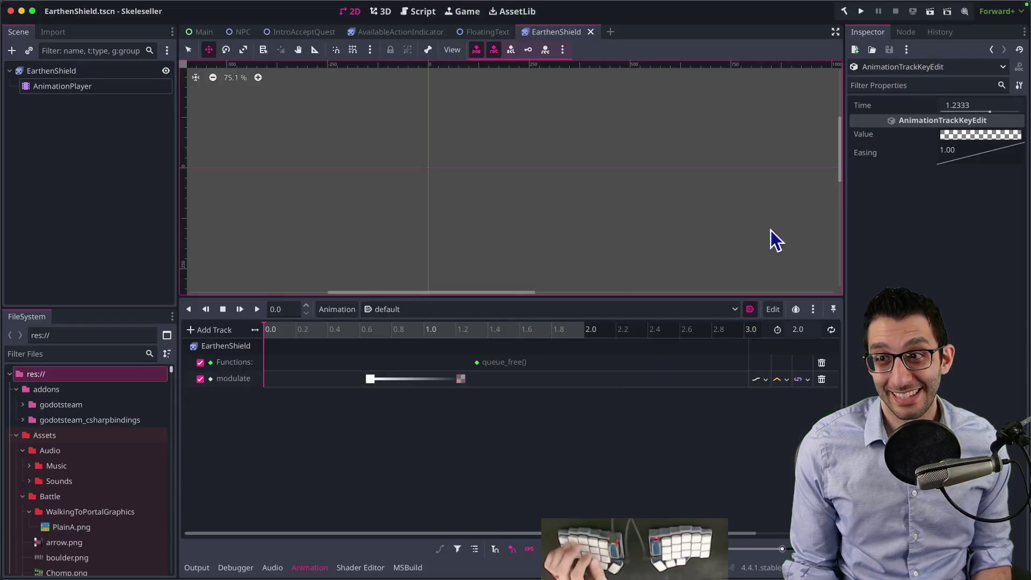
Step: Rebuild and relaunch the game, start Story Mode and continue from the save
left_click(862, 11)
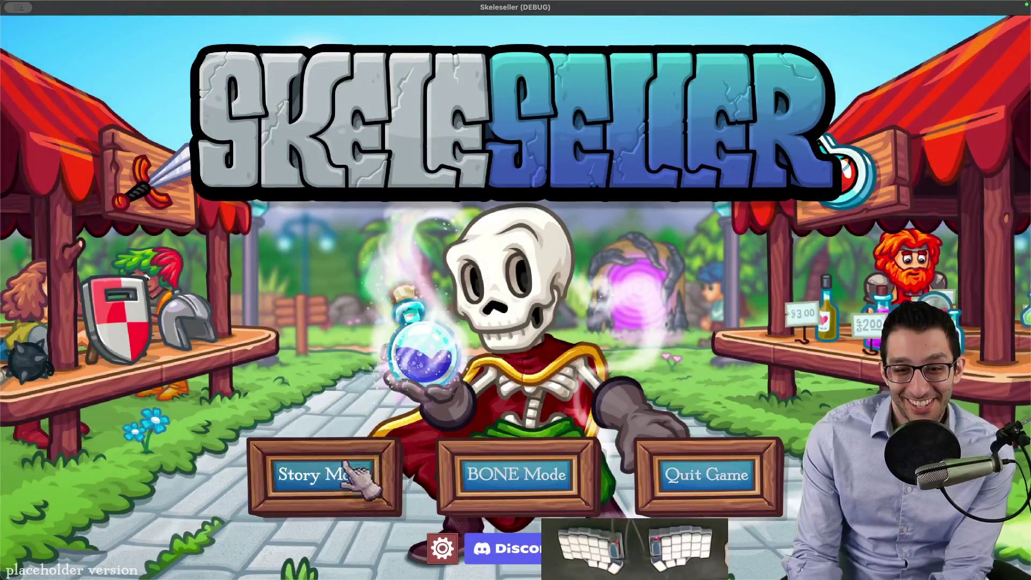
left_click(354, 475)
left_click(520, 323)
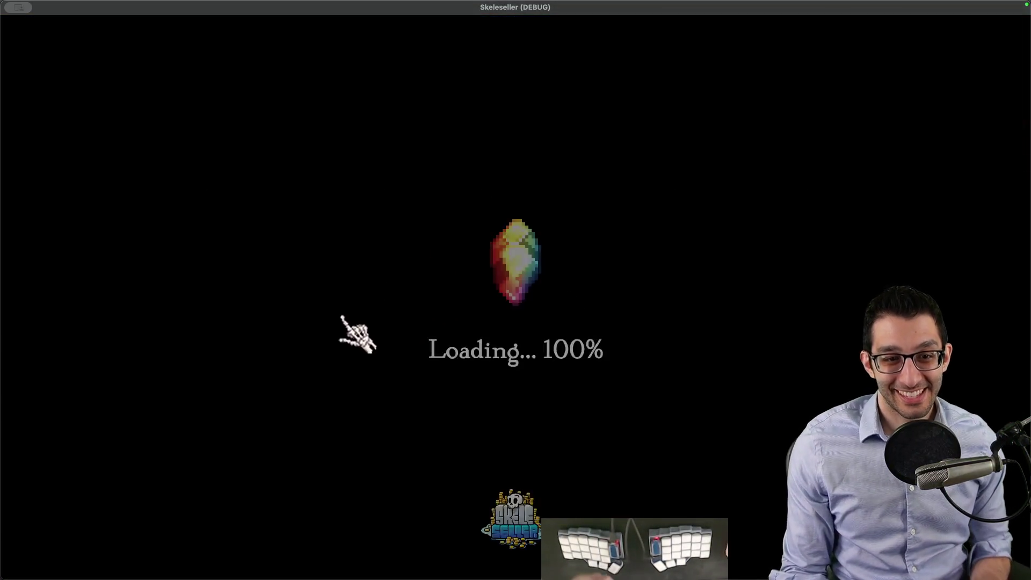
key("F1")
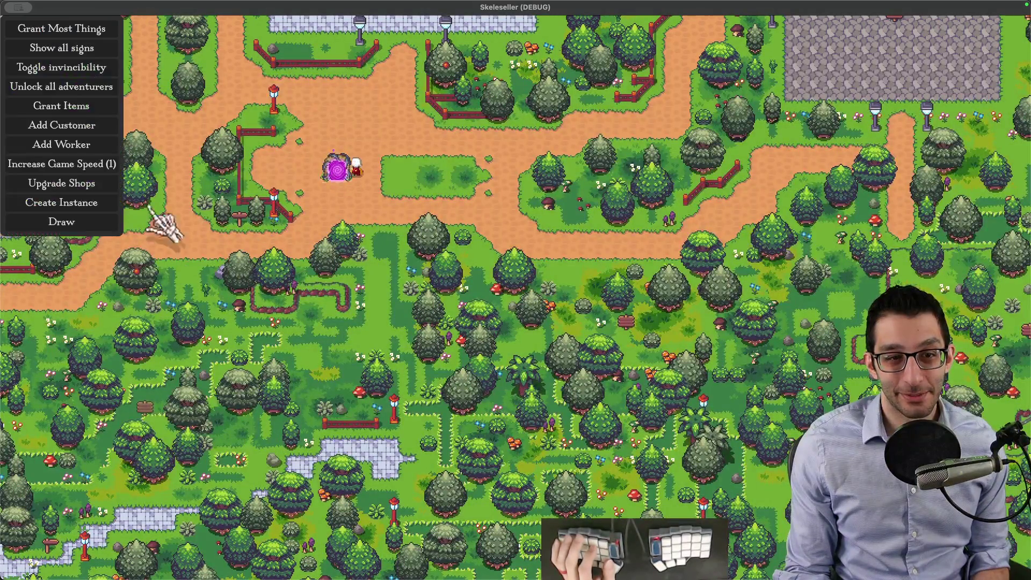
key("F1")
Step: Start a Mines battle with only the Golem, enlarge the window and skip the walk
left_click(338, 170)
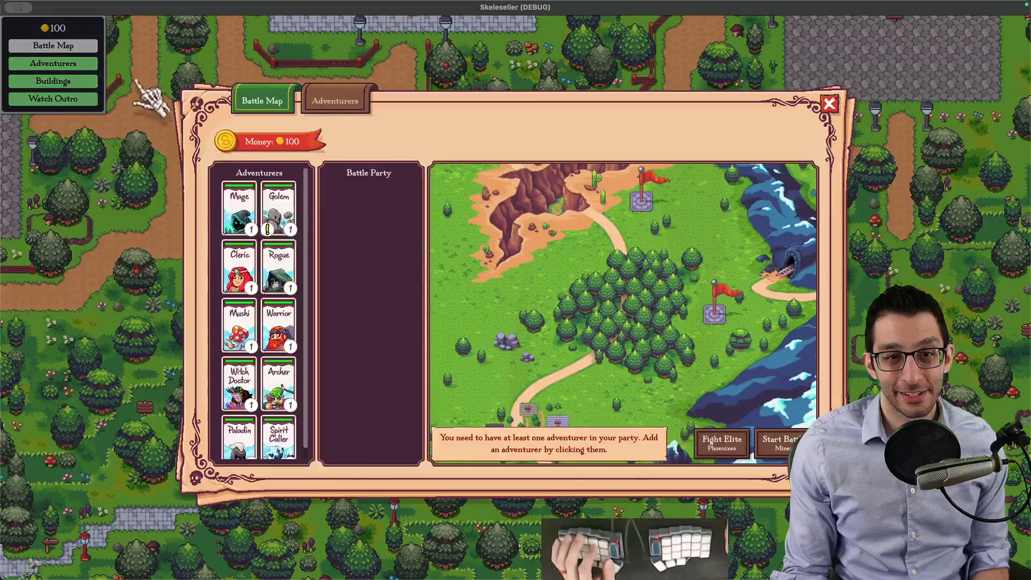
left_click(279, 211)
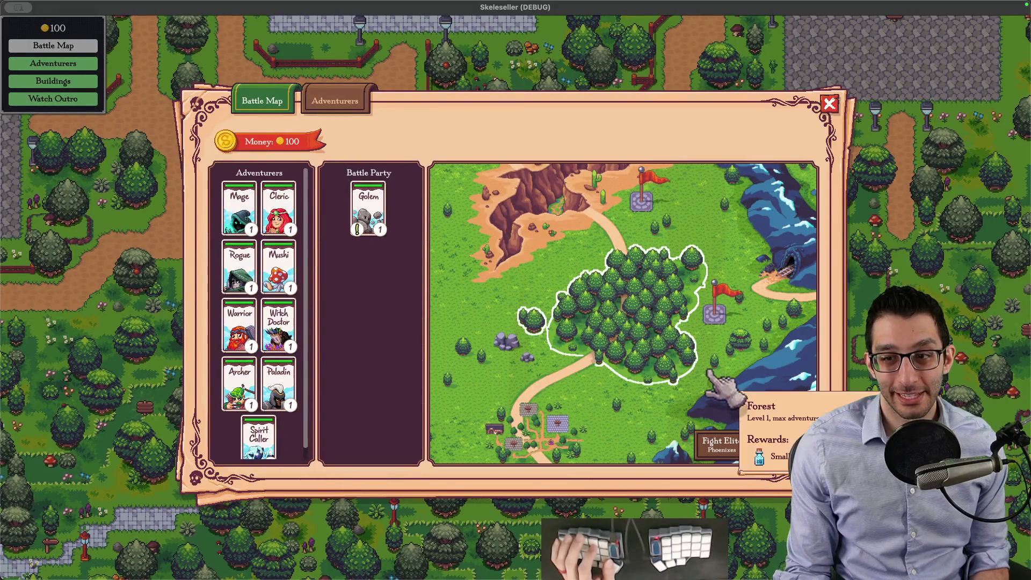
left_click(777, 443)
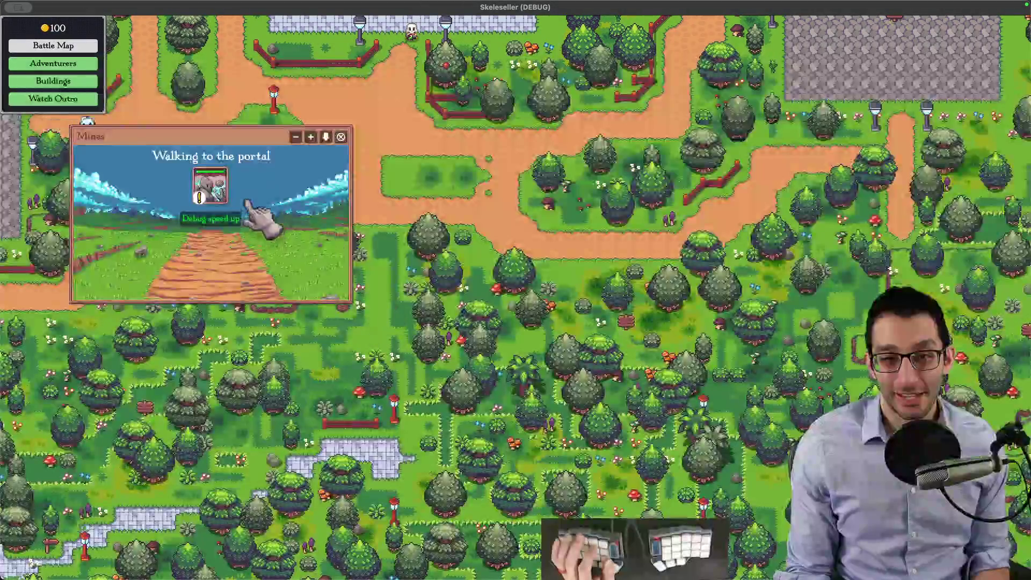
left_click(310, 136)
left_click(374, 220)
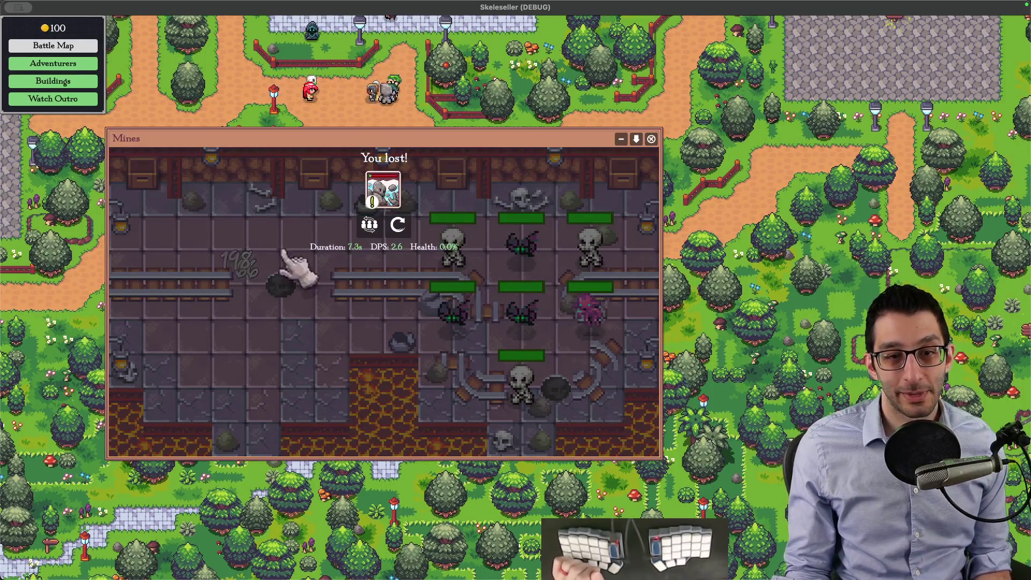
key("super+q")
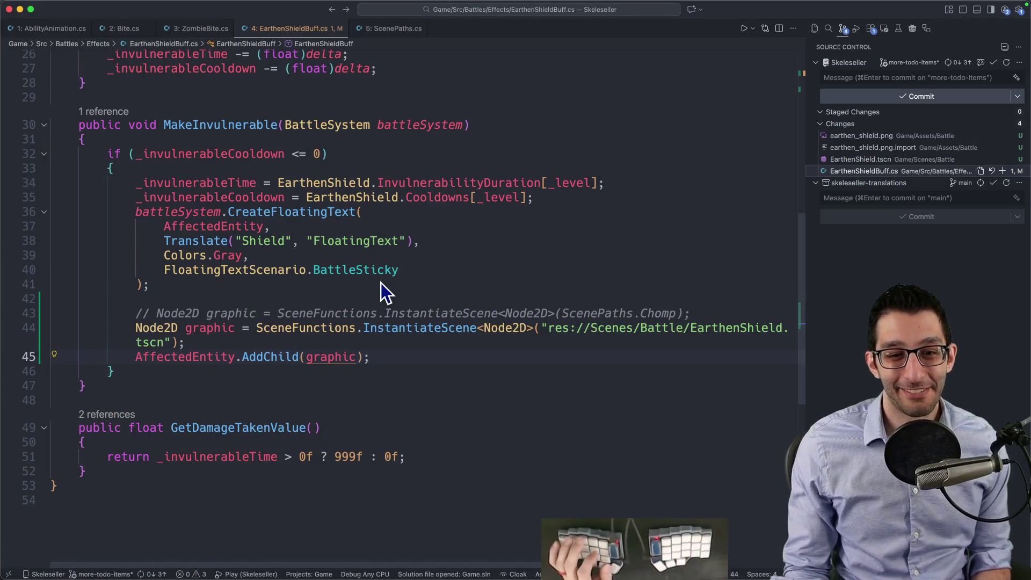
Step: Uncomment the ScenePaths line in EarthenShieldBuff.cs and add an EarthenShield constant beside Chomp in ScenePaths.cs
left_click(376, 317)
key("End")
key("Down")
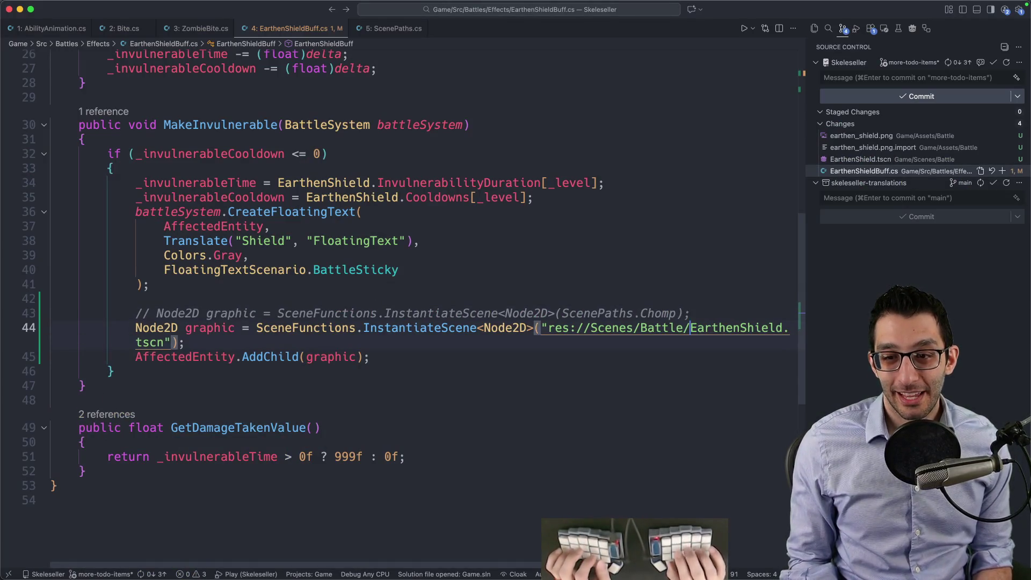
key("super+slash")
key("super+b")
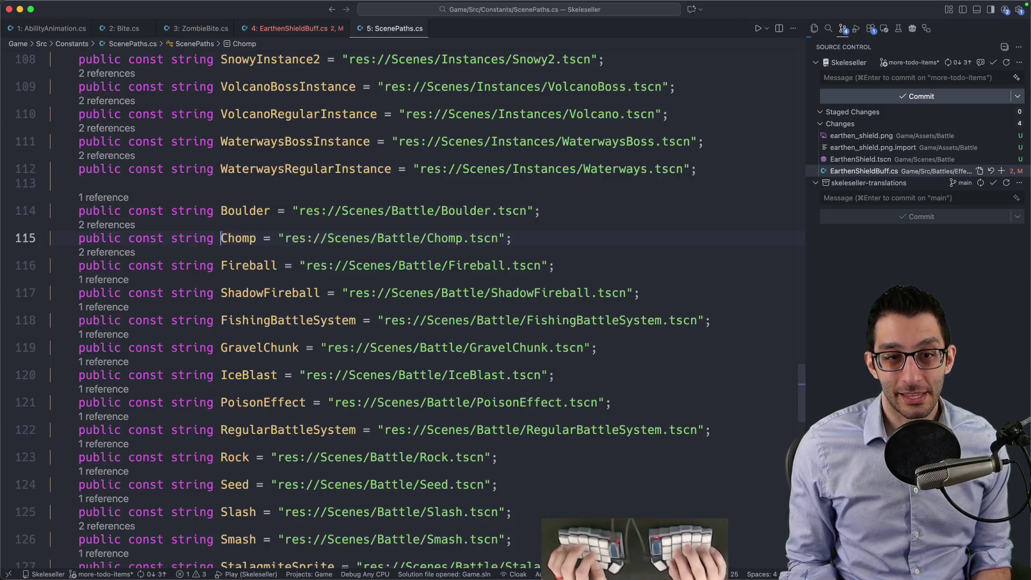
key("Up")
key("shift+alt+Down")
key("super+d")
type("EarthenShield")
key("Escape")
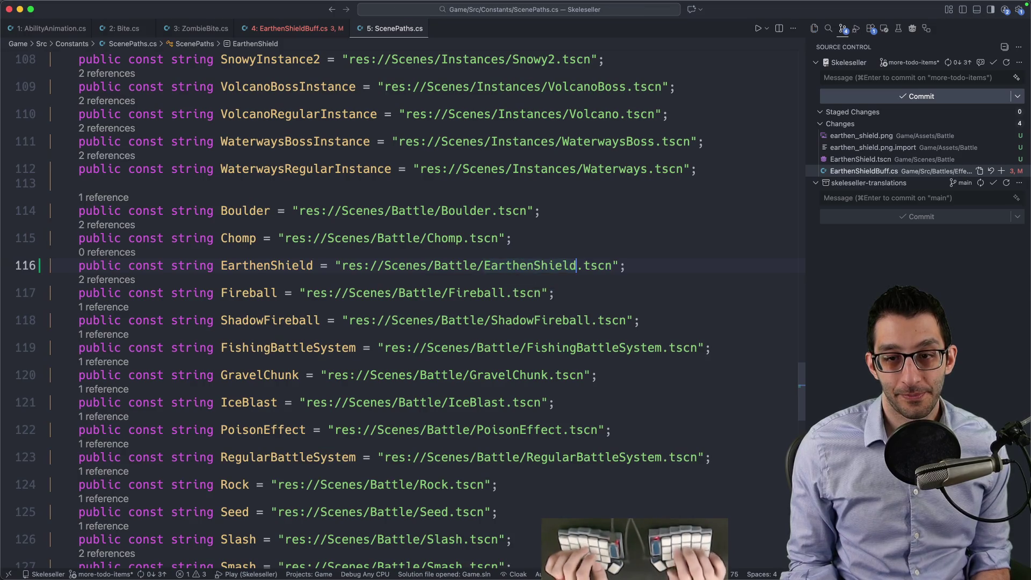
Step: Instantiate the shield from ScenePaths.EarthenShield and delete the hard-coded path line
key("super+bracketleft")
key("alt+BackSpace")
type("E")
key("Return")
key("Down")
key("shift+super+k")
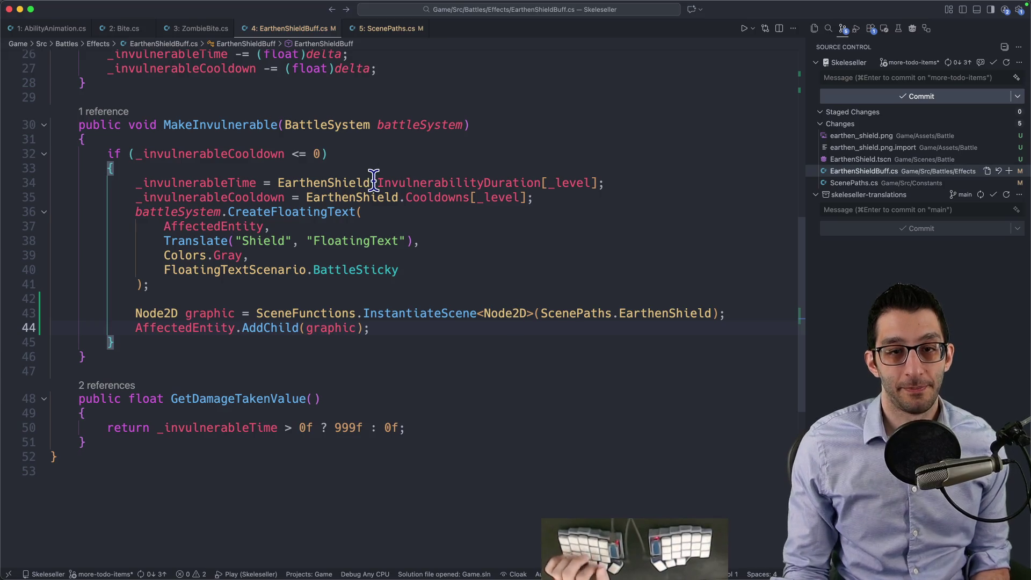
scroll(375, 181, "up", 3)
scroll(376, 188, "up", 5)
scroll(377, 186, "down", 10)
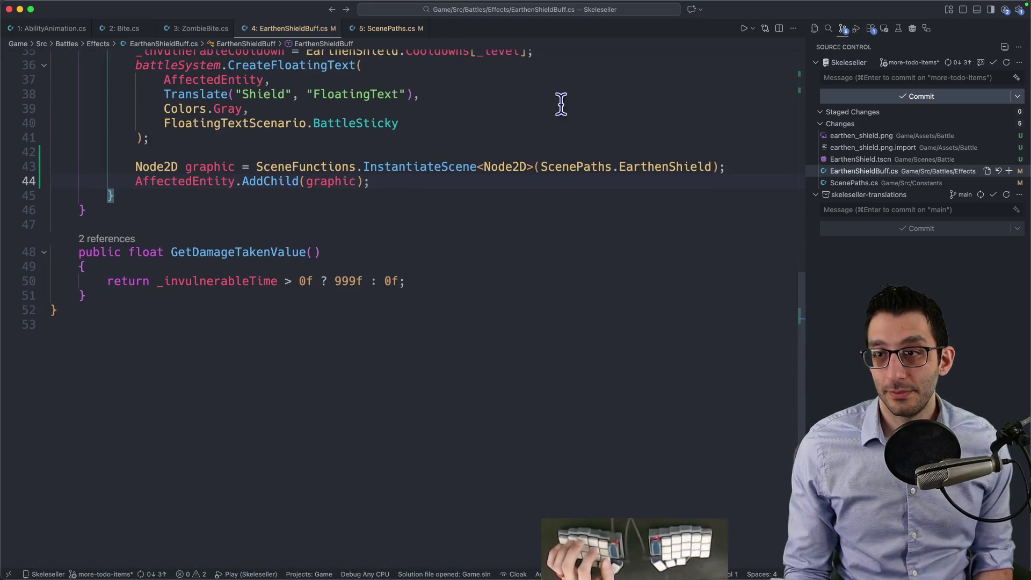
key("super+Tab")
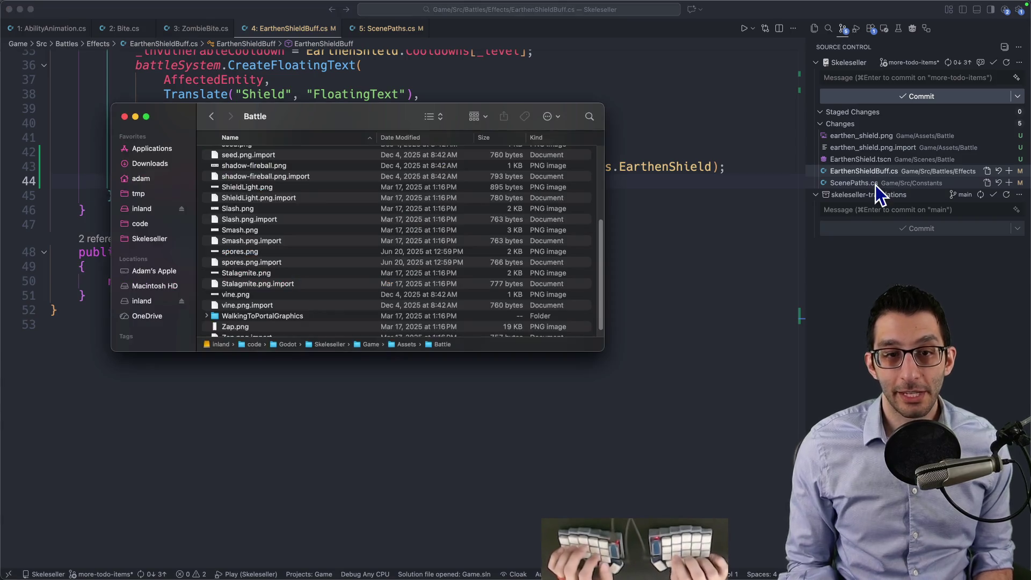
Step: Navigate up to Assets, into the Unused folder, and Quick Look shield.png
key("super+Up")
key("u")
key("super+Down")
key("s")
key("Down")
key("Down")
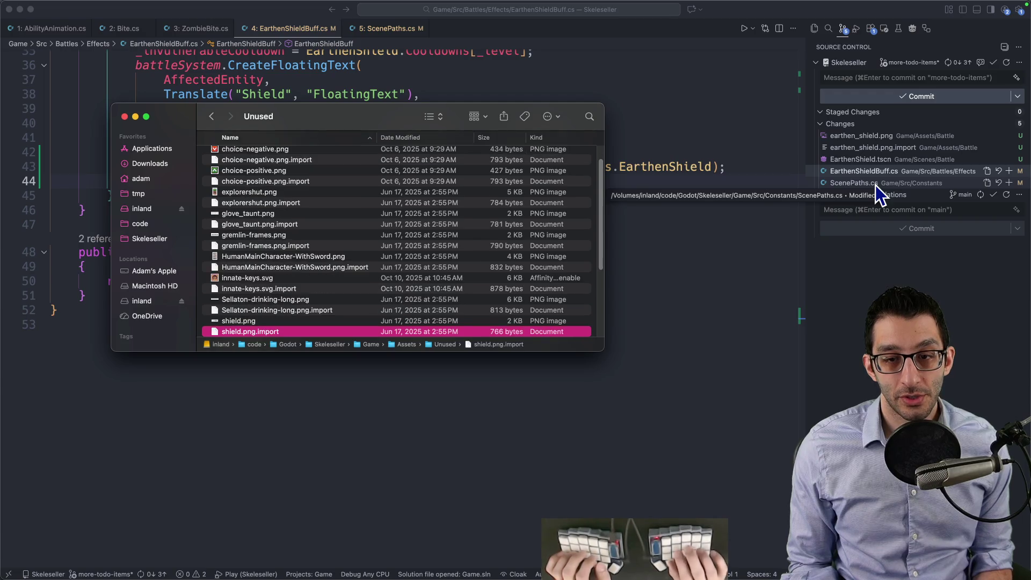
key("space")
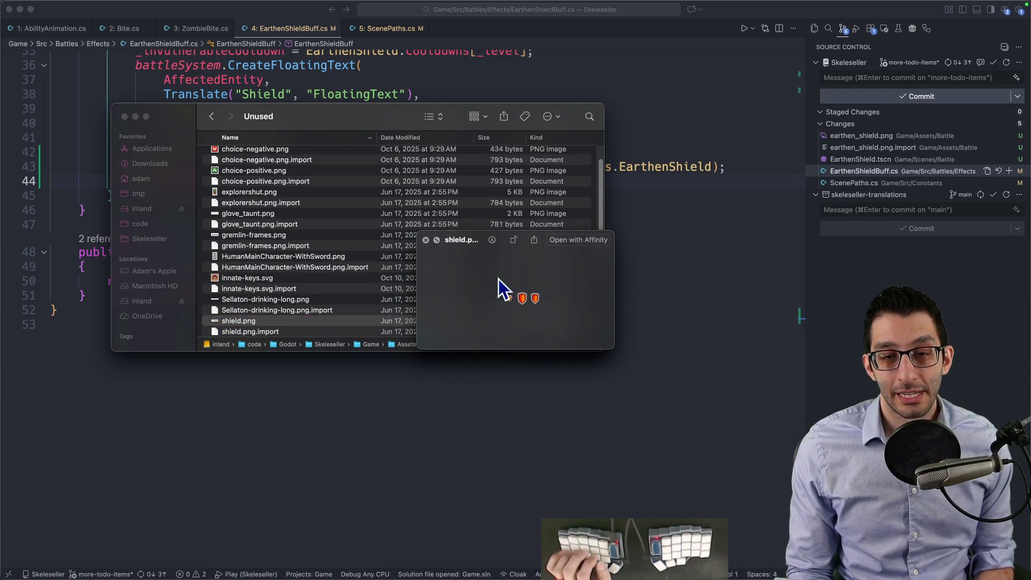
Step: Enlarge and reposition the shield.png preview, close it and return to the editor
left_click_drag(613, 348, 766, 506)
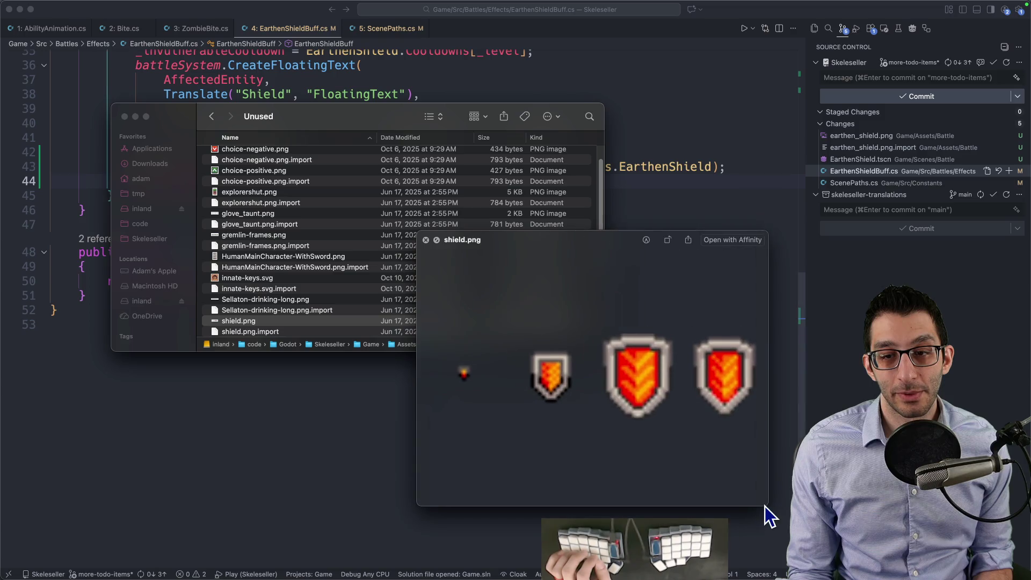
left_click_drag(569, 255, 363, 81)
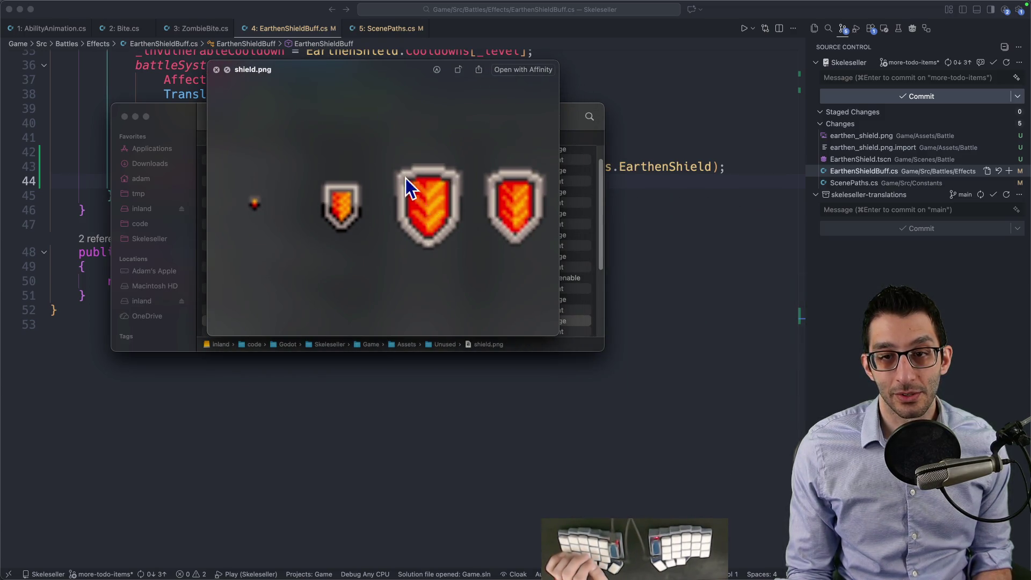
left_click(216, 70)
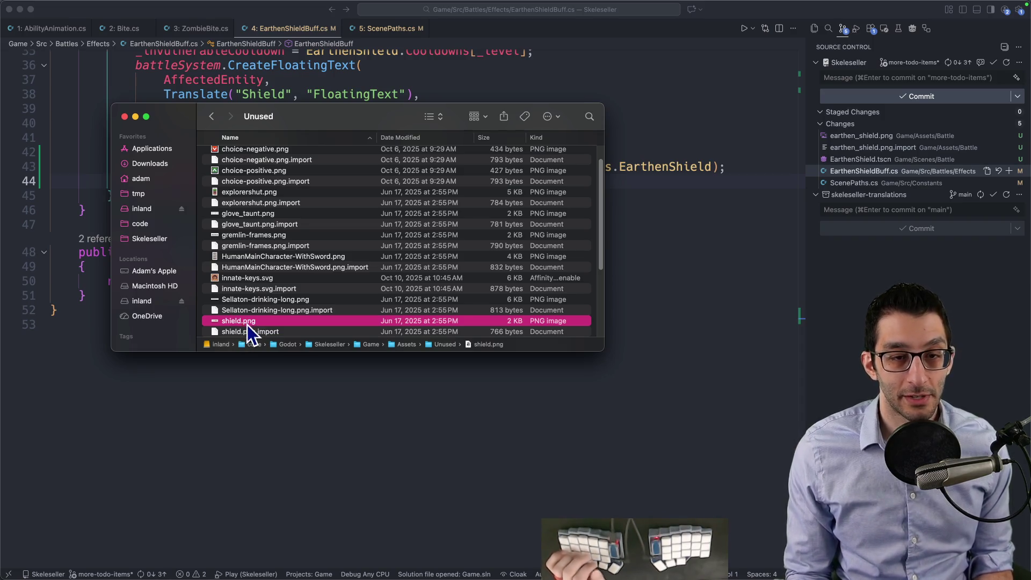
left_click(683, 251)
Step: Review the ScenePaths.cs diff and write a multi-line commit message about the Earthen Shield graphic
left_click(854, 183)
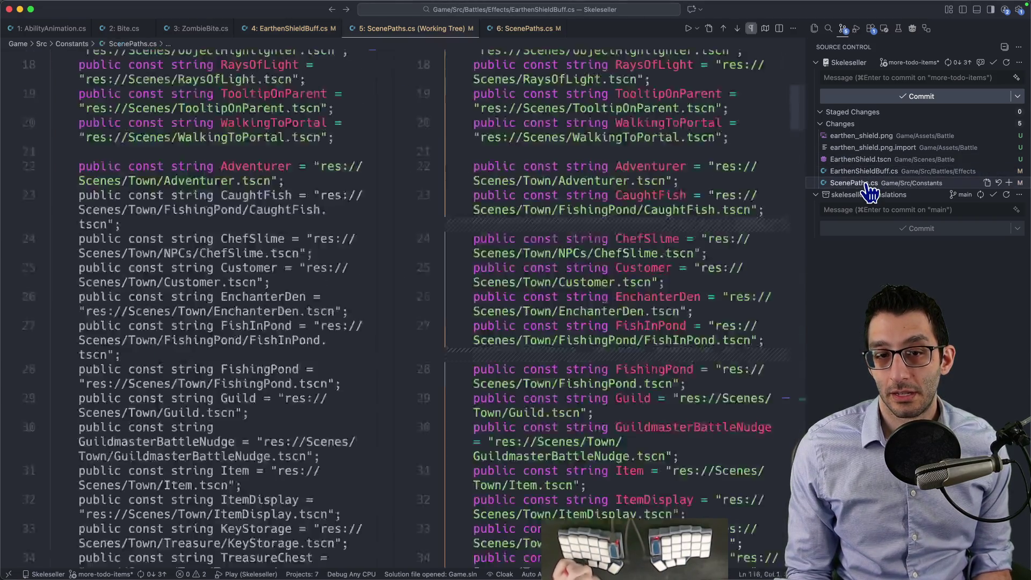
left_click(898, 78)
type("Ac")
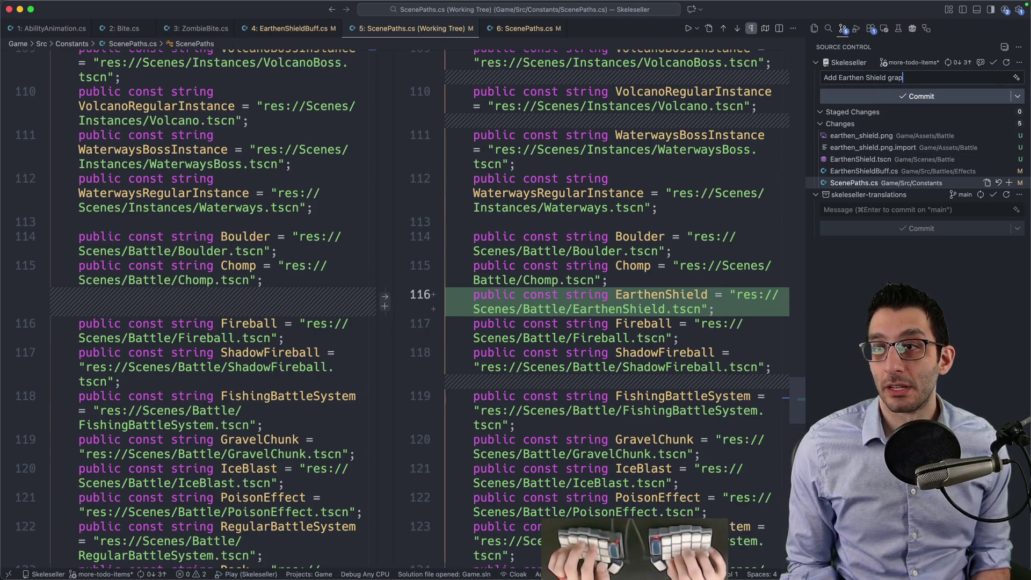
key("Return")
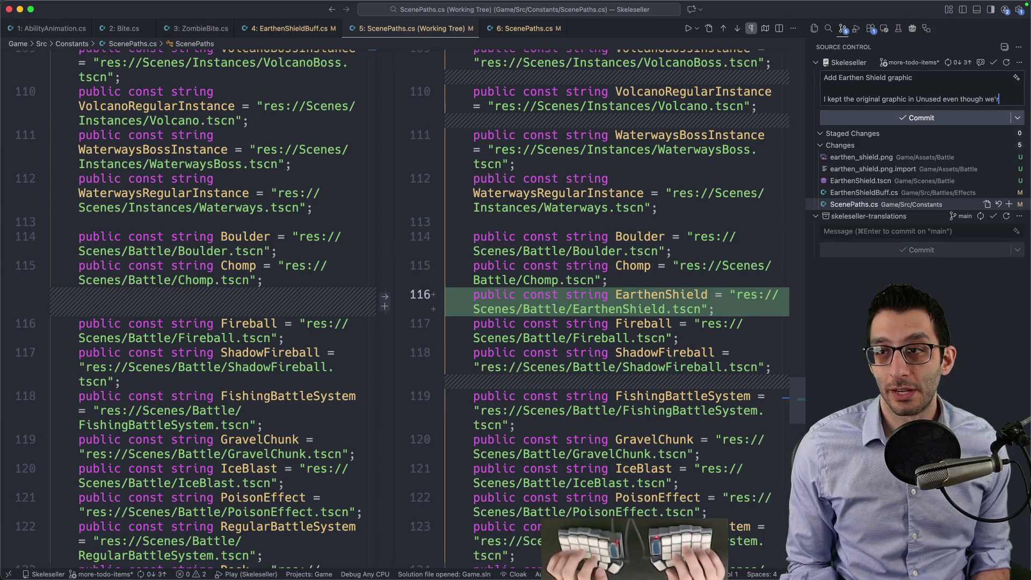
type("e k")
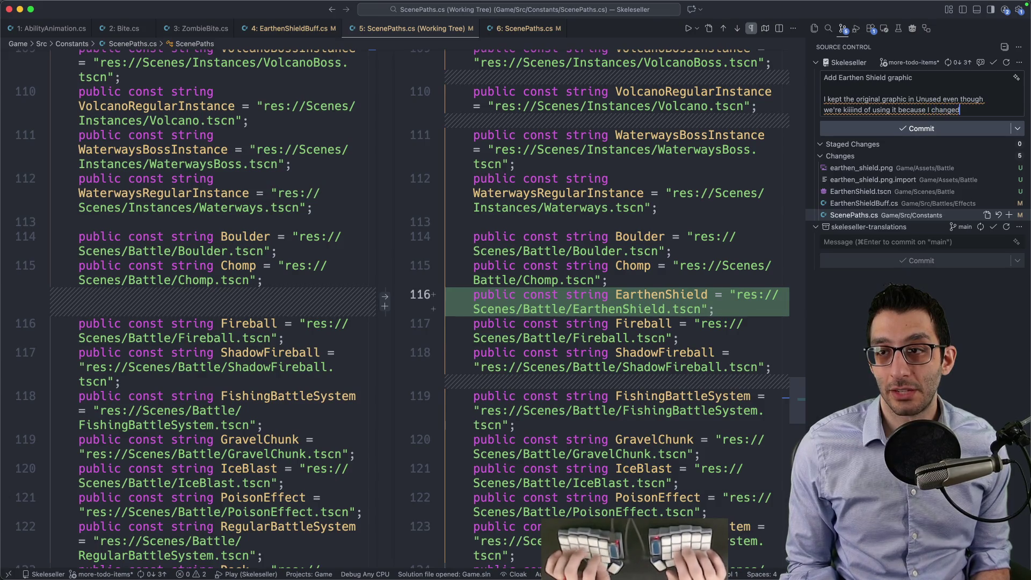
type(" GIMP to be brownish-gray.")
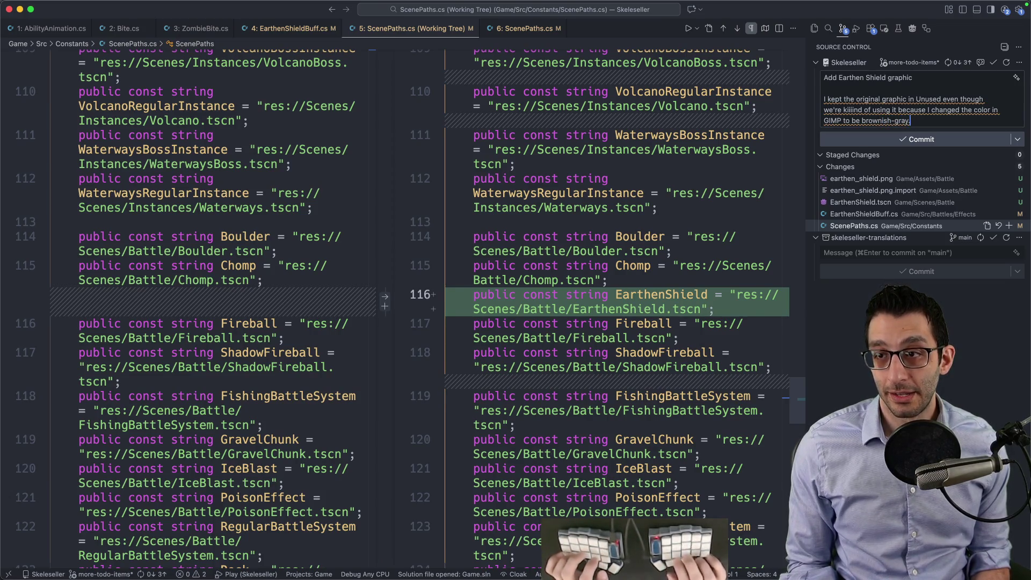
key("Return")
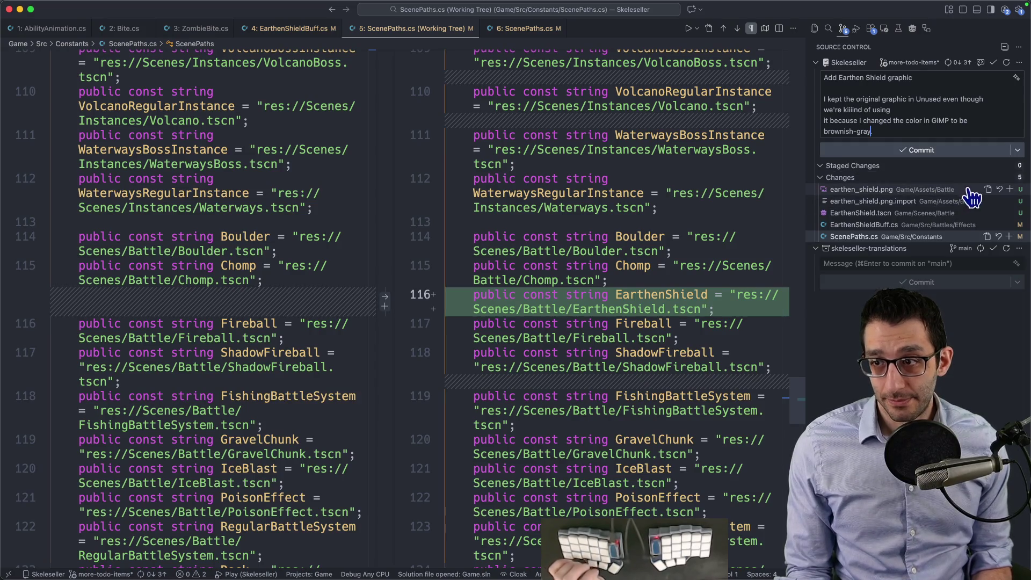
Step: View all changed files in one diff, commit, and stage every change directly
left_click(978, 189)
scroll(718, 210, "down", 10)
scroll(681, 244, "down", 10)
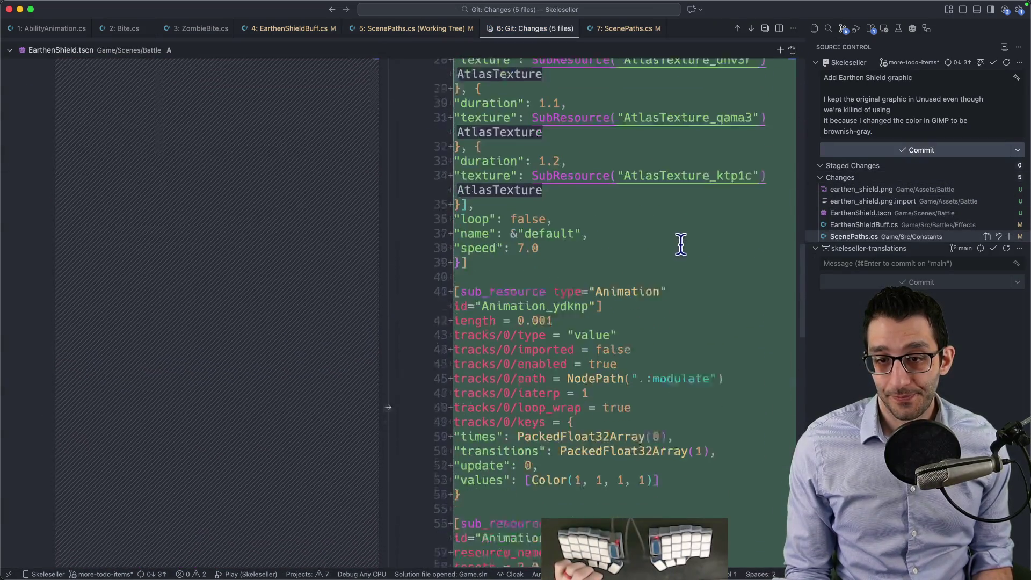
scroll(681, 244, "down", 10)
scroll(677, 246, "down", 10)
scroll(670, 248, "down", 5)
scroll(663, 249, "down", 3)
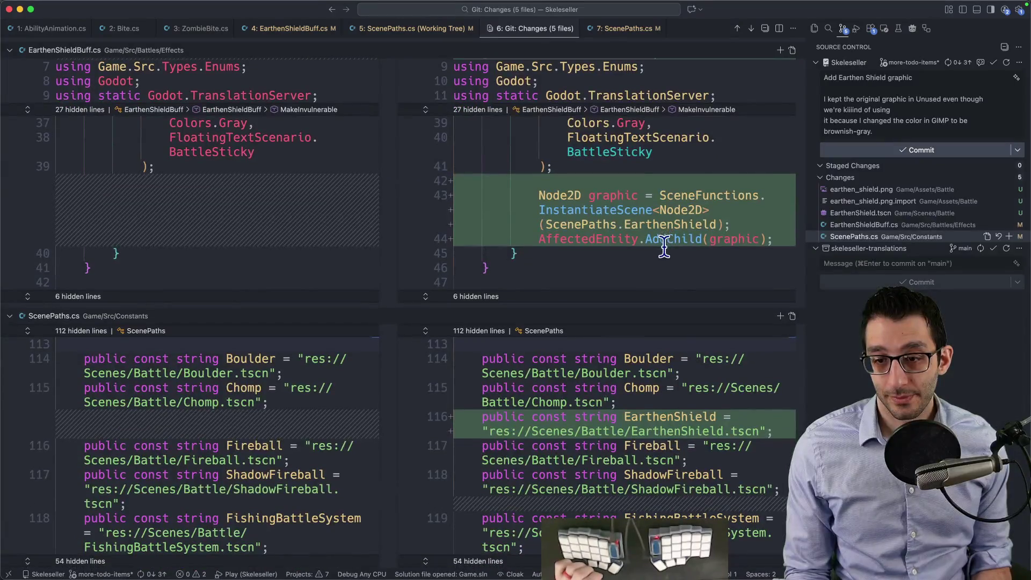
left_click(878, 150)
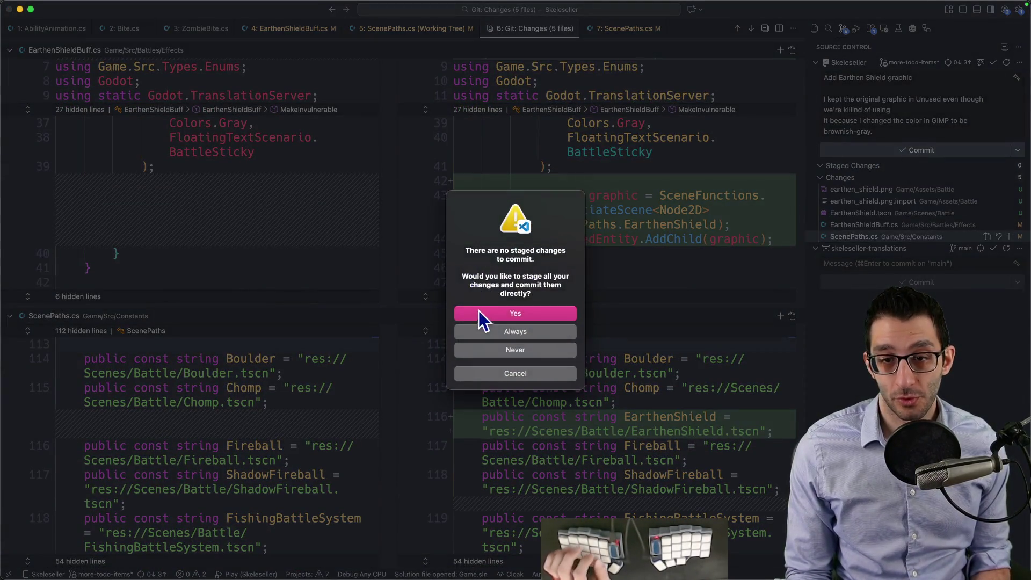
left_click(479, 313)
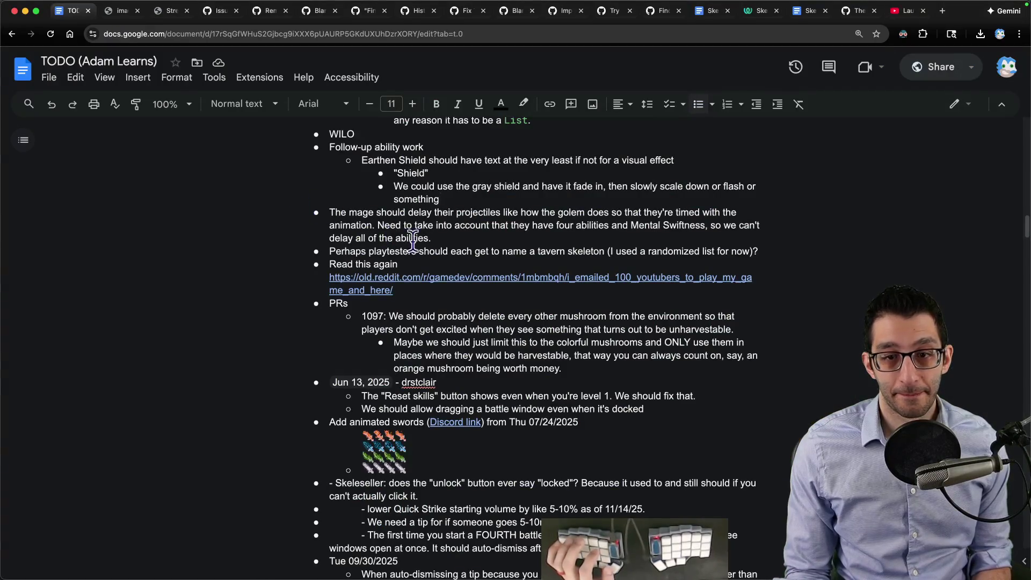
Step: Delete the Follow-up ability work bullet with its Earthen Shield sub-notes, leaving the mage projectile note, then bring Finder forward
left_click_drag(408, 147, 425, 186)
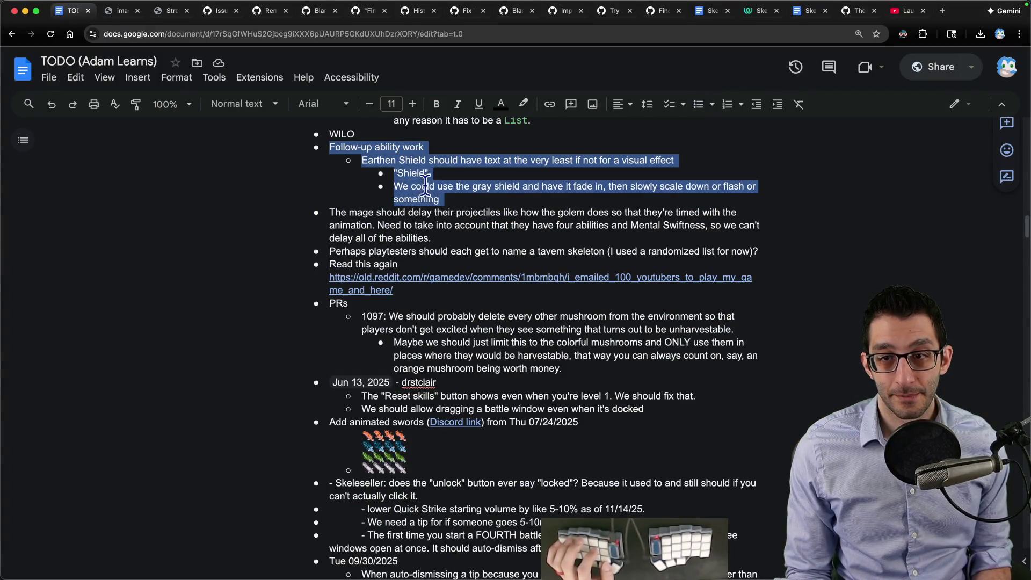
key("Delete")
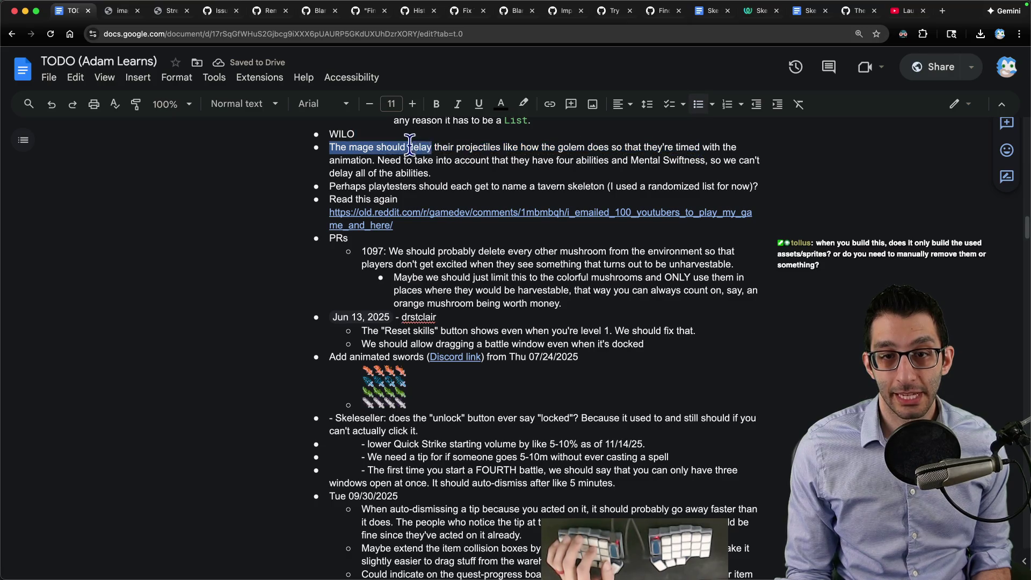
left_click_drag(410, 143, 376, 155)
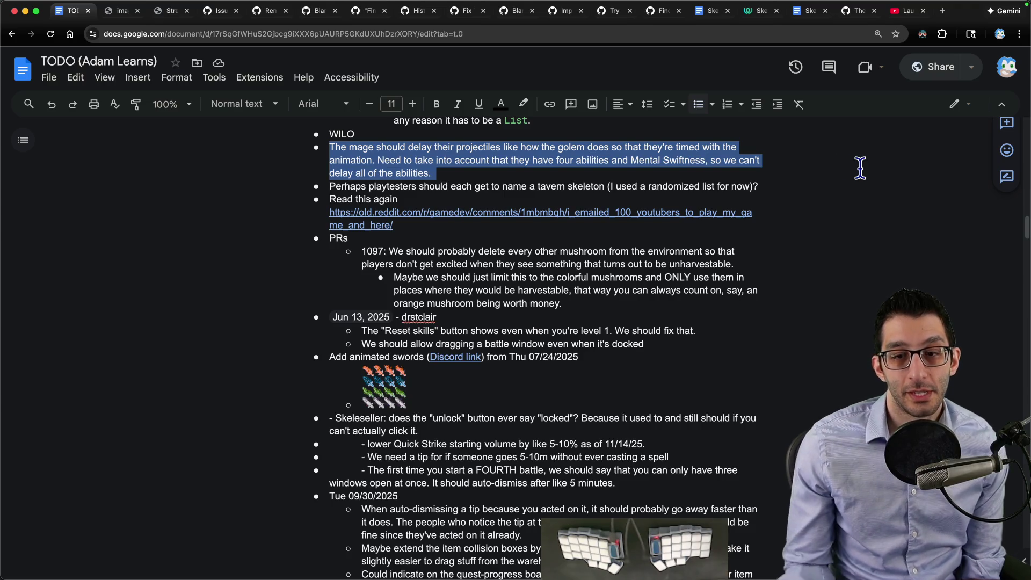
left_click(175, 567)
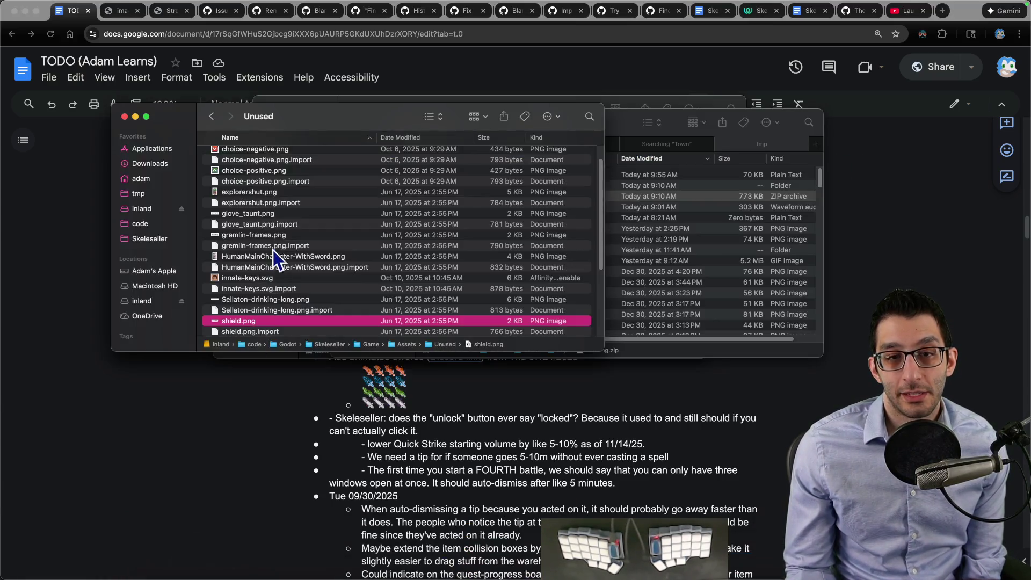
scroll(272, 249, "up", 2)
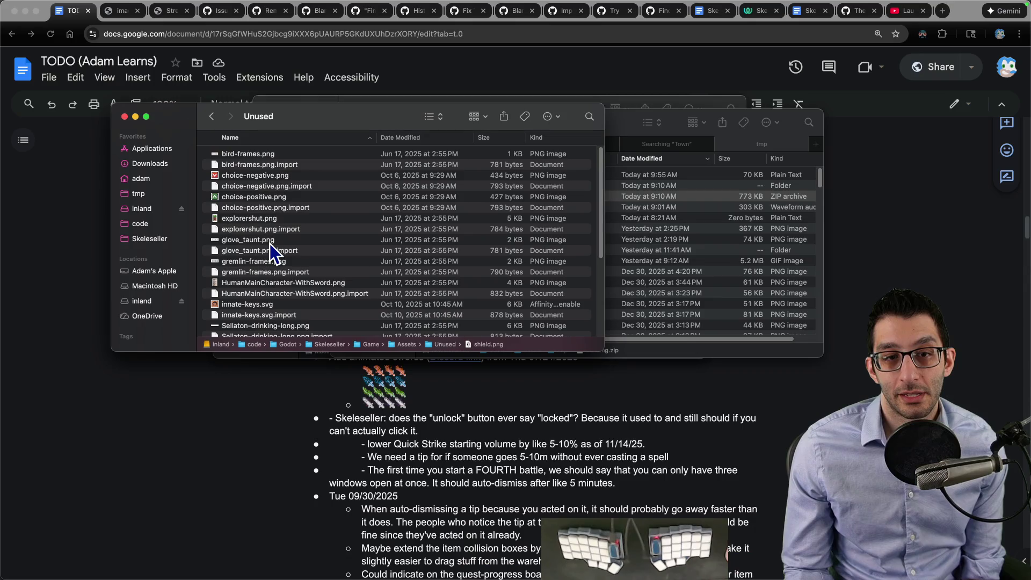
Step: Go back to Assets, enter the Characters folder and open AdventurersInBattle.png in the image editor
left_click(213, 118)
scroll(241, 167, "up", 1)
left_click(241, 174)
double_click(242, 176)
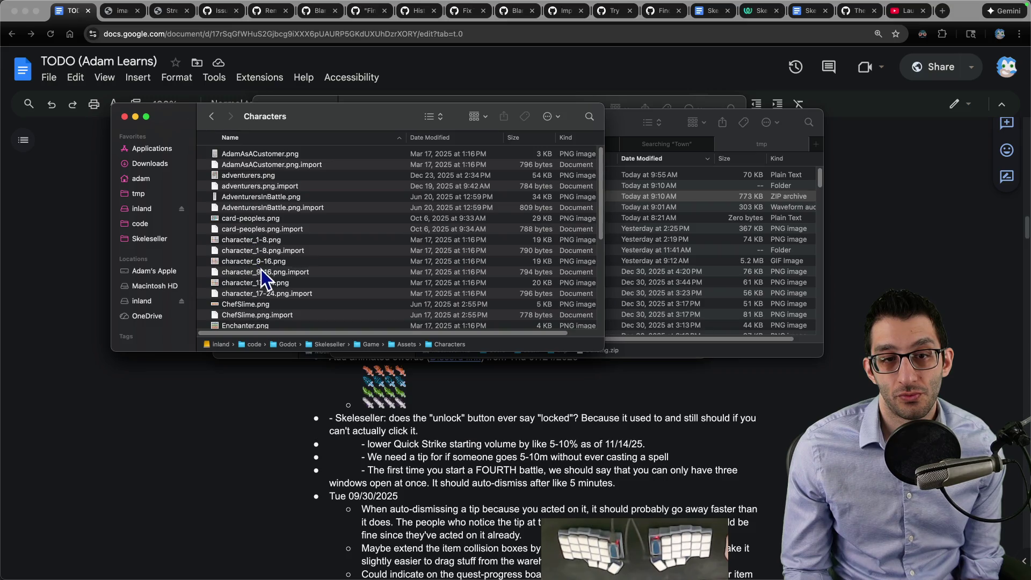
double_click(287, 198)
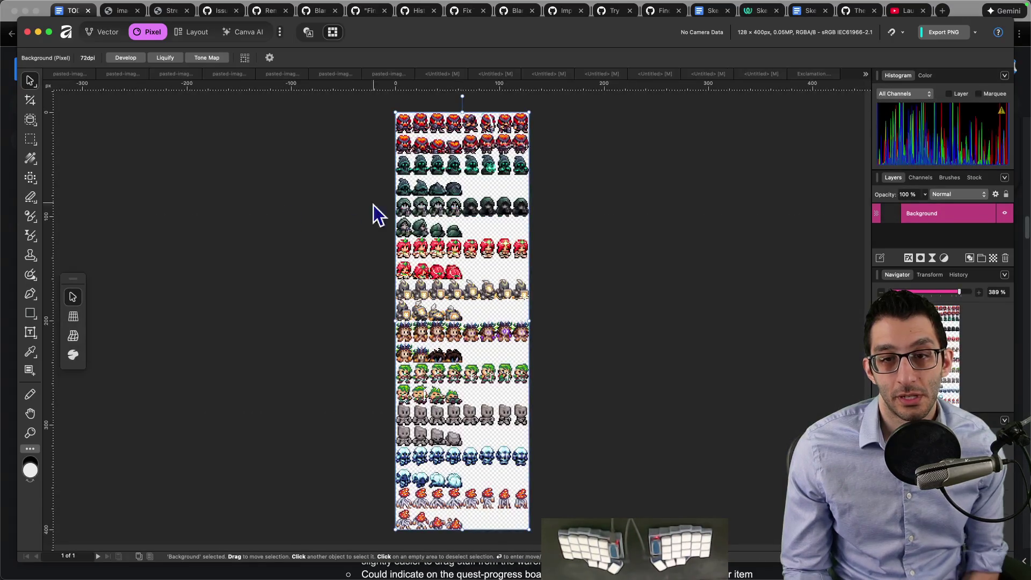
scroll(481, 267, "up", 5)
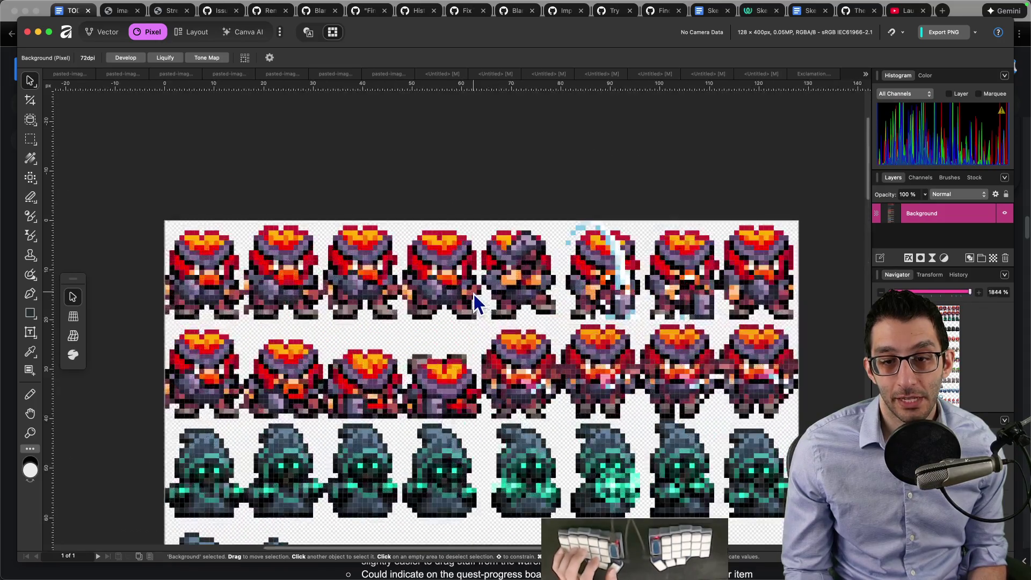
scroll(481, 265, "down", 3)
scroll(338, 335, "right", 3)
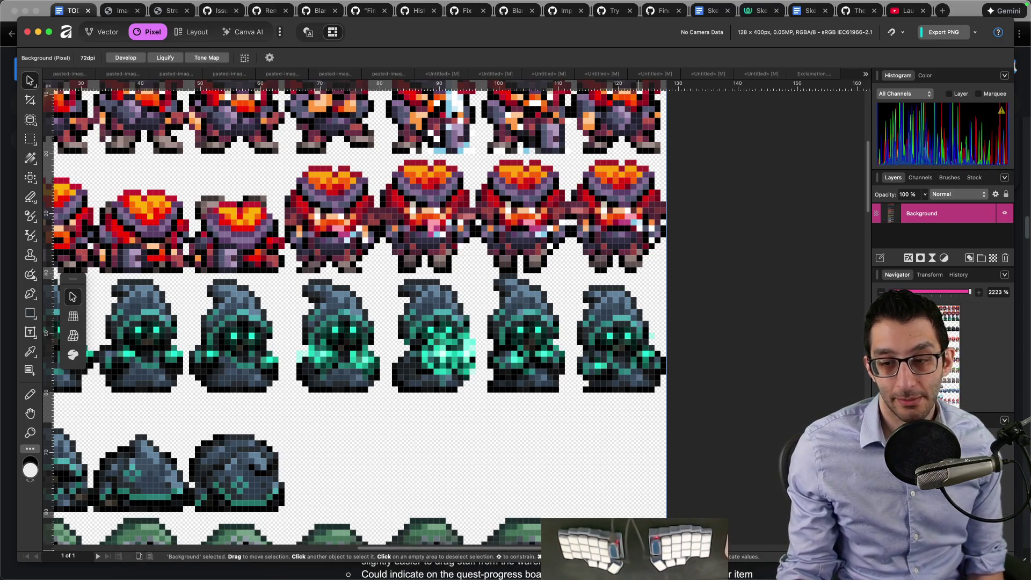
Step: After inspecting the zoomed sprite sheet, switch to the running Skeleseller game
left_click(755, 546)
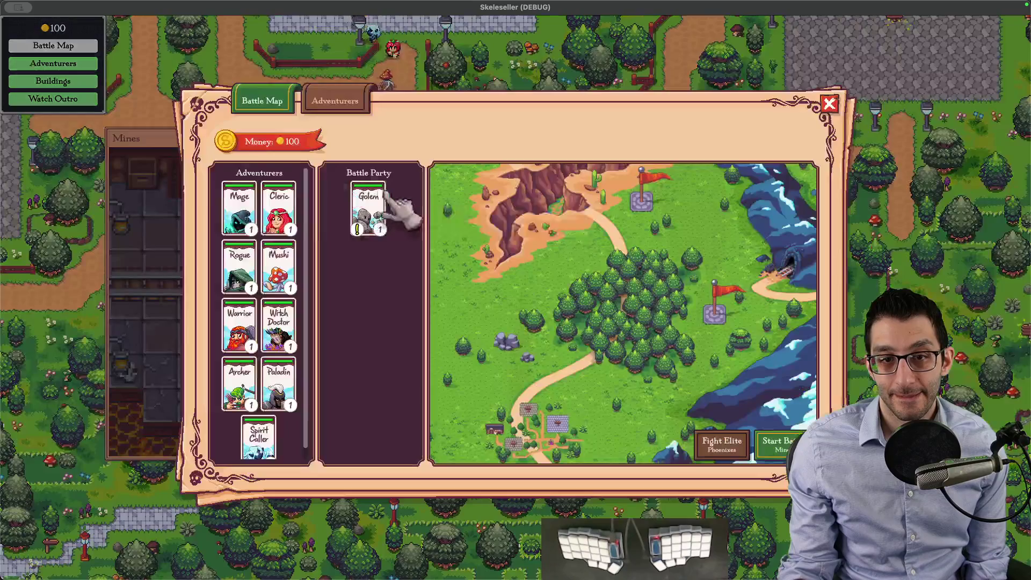
Step: On the Adventurers screen, grant the Mage two debug skill points and spend them across three skills
left_click(239, 208)
key("Escape")
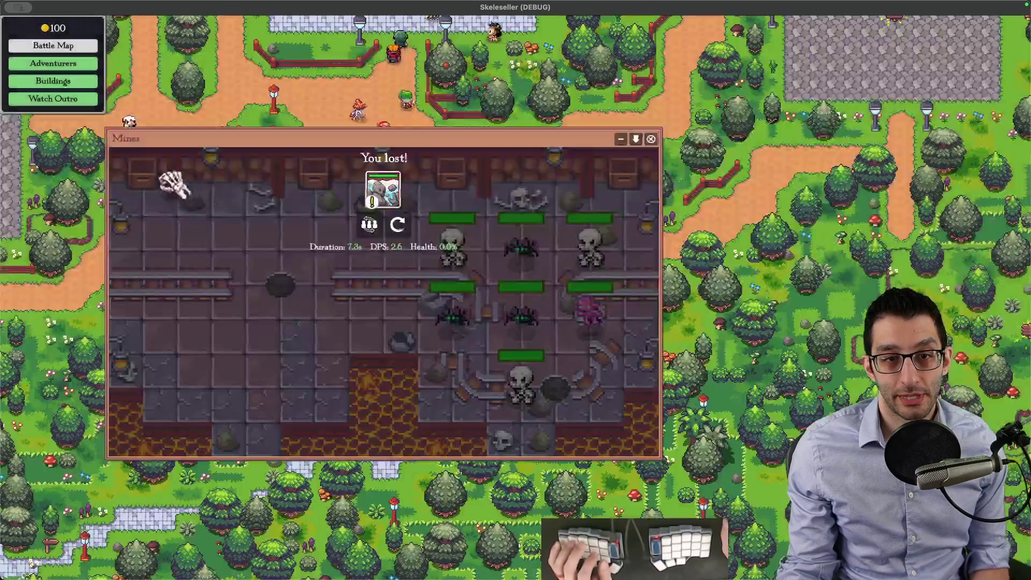
key("a")
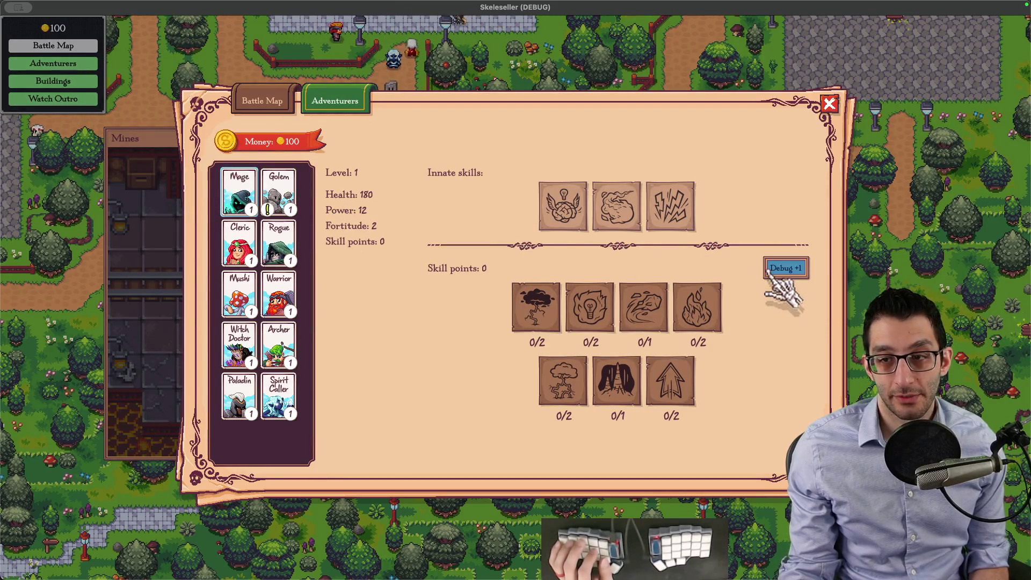
left_click(773, 274)
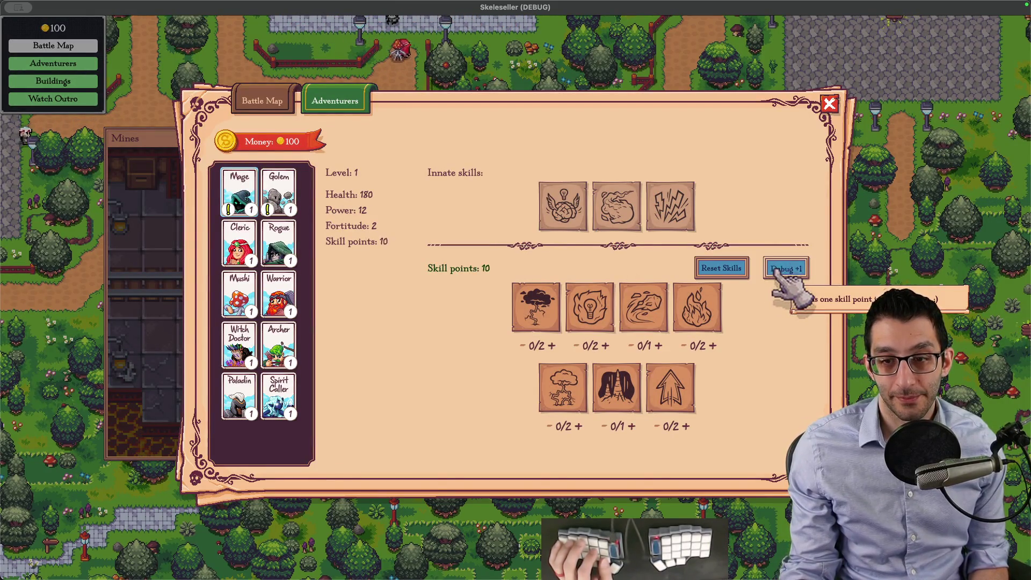
left_click(780, 273)
left_click(590, 306)
left_click(589, 306)
left_click(660, 345)
left_click(608, 377)
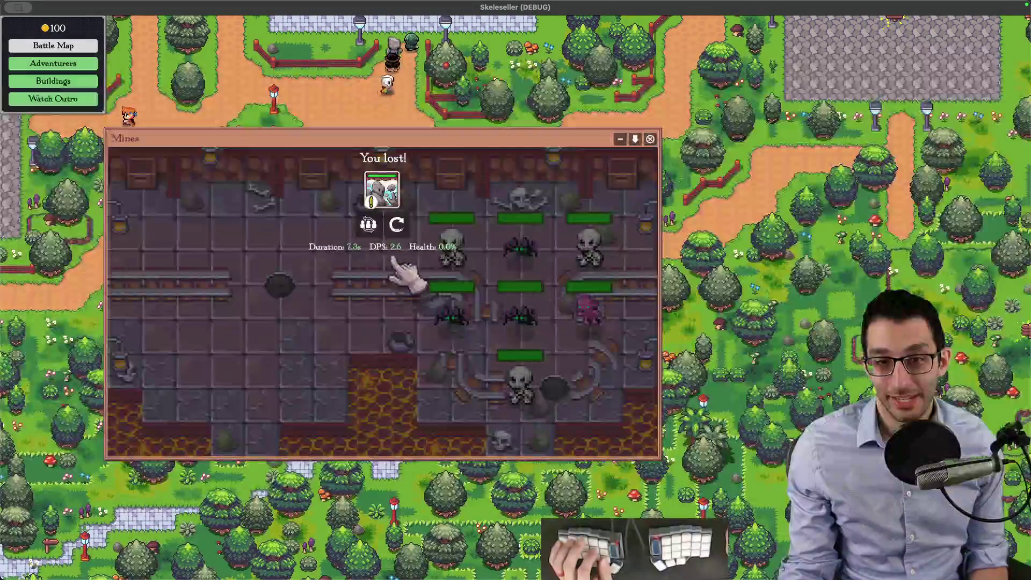
Step: Add the Mage to the battle party on the Battle Map, start a Mines battle, then return to the editor
left_click(381, 193)
left_click(239, 439)
key("F1")
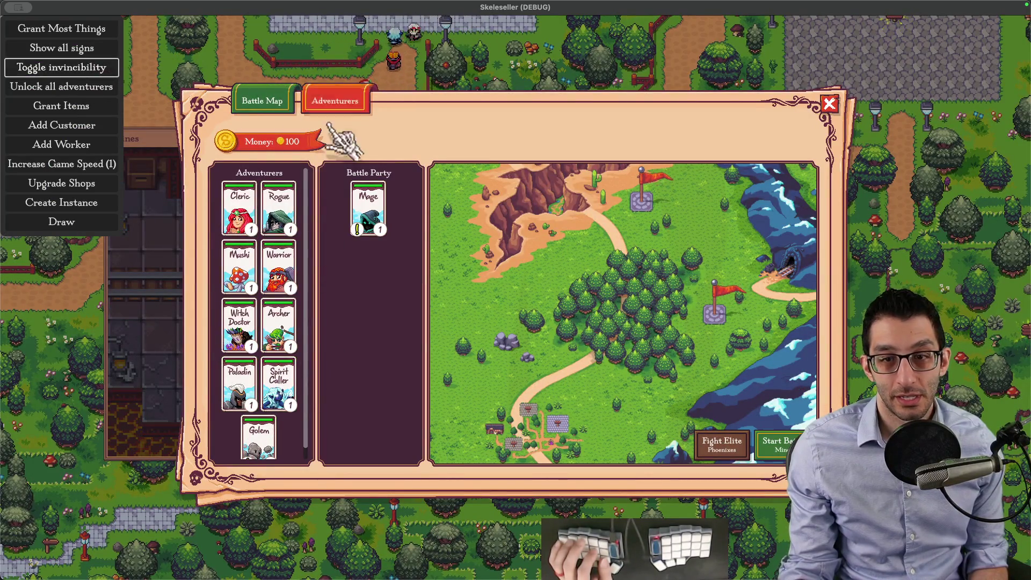
left_click(584, 306)
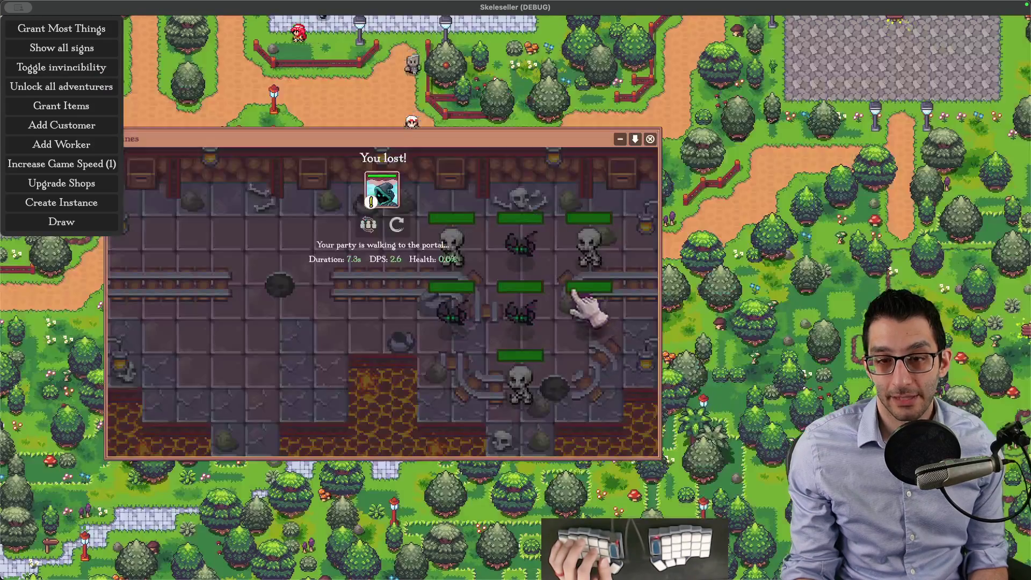
left_click_drag(597, 139, 636, 102)
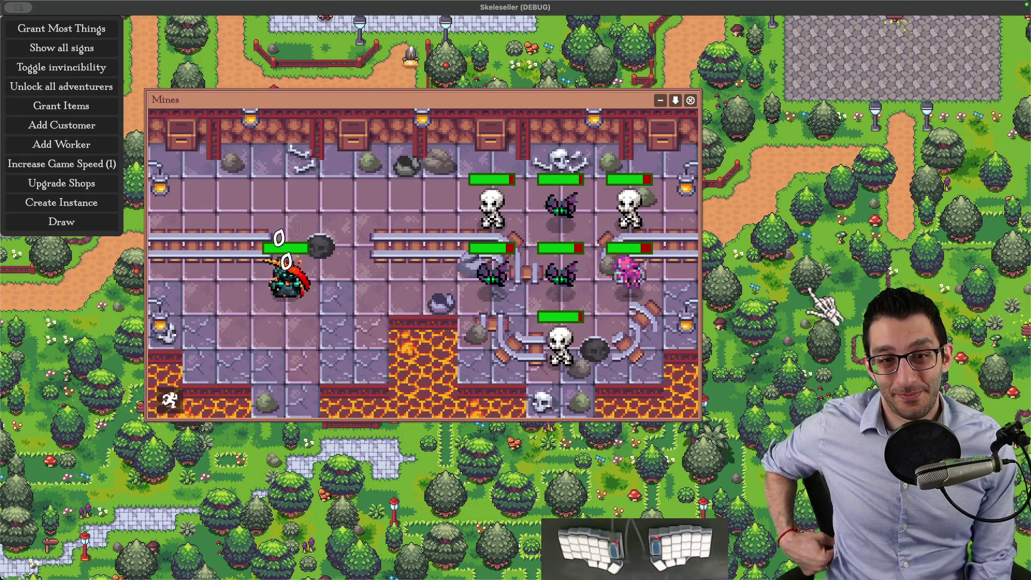
key("super+Tab")
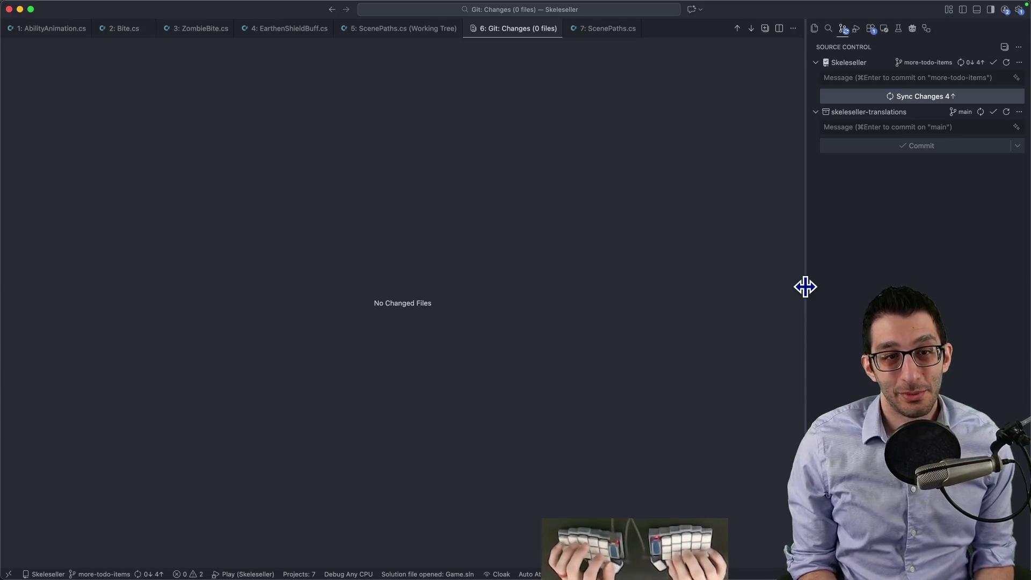
Step: Open RockThrow.cs from the file search and jump to its PlayAttackAnimation method
key("super+Tab")
key("super+Tab")
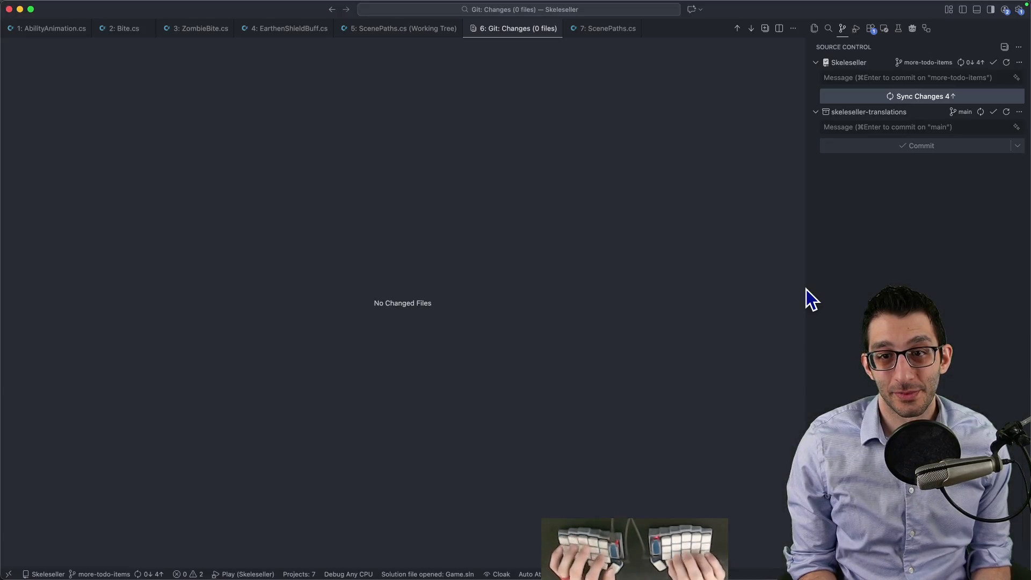
key("super+shift+o")
type("golem")
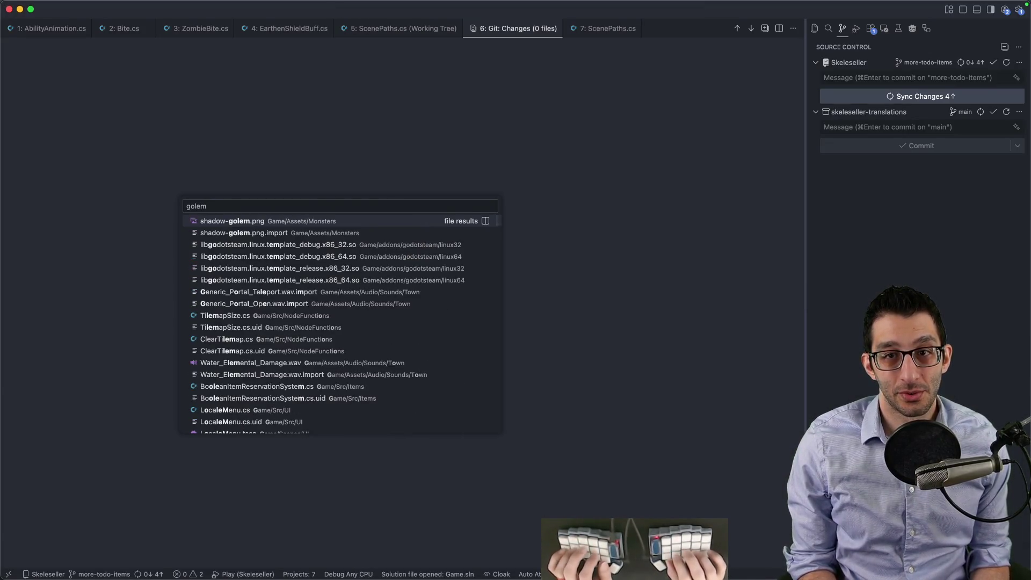
key("Escape")
key("super+shift+o")
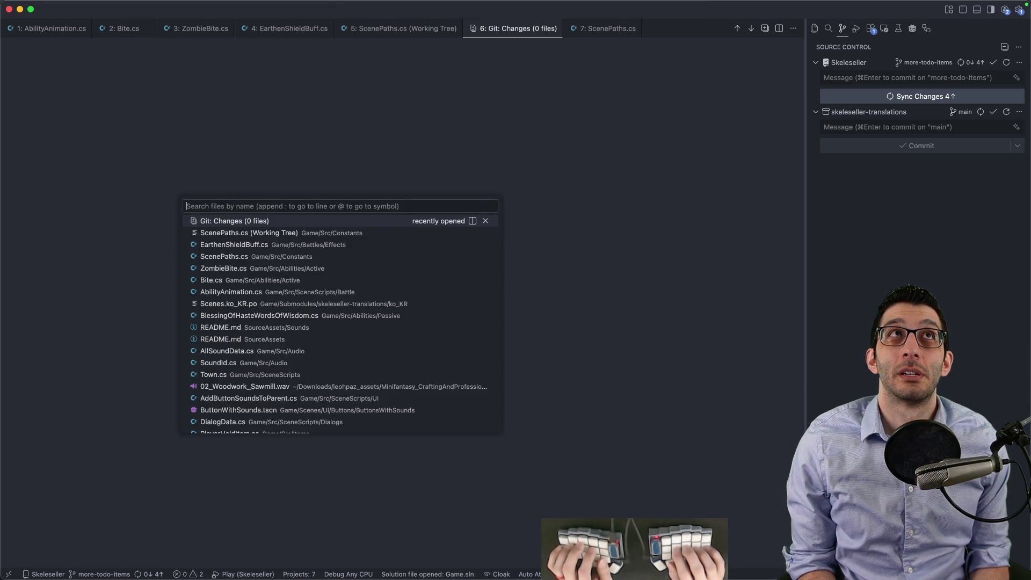
type("rockth")
key("Return")
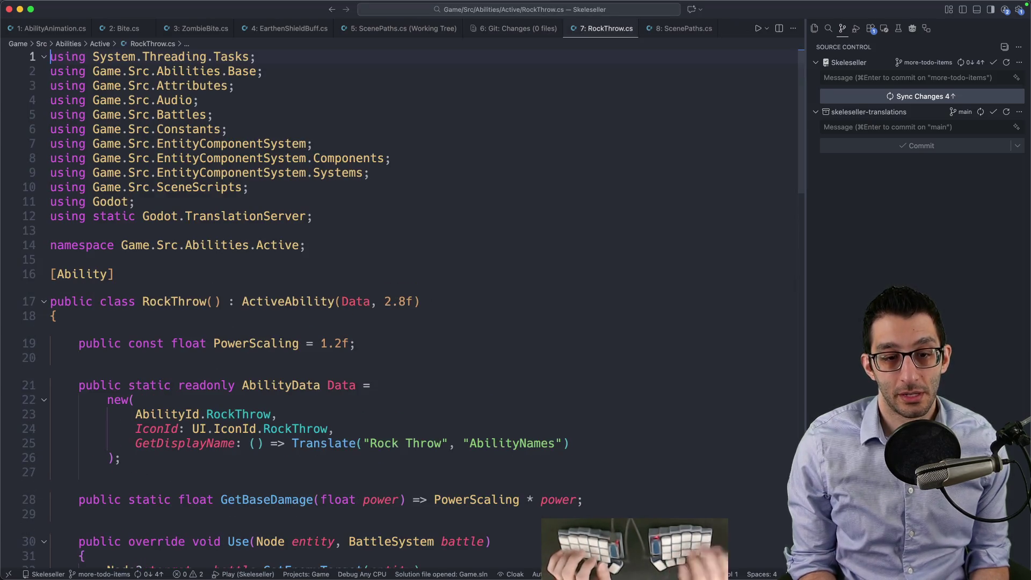
scroll(569, 386, "down", 3)
scroll(568, 387, "down", 5)
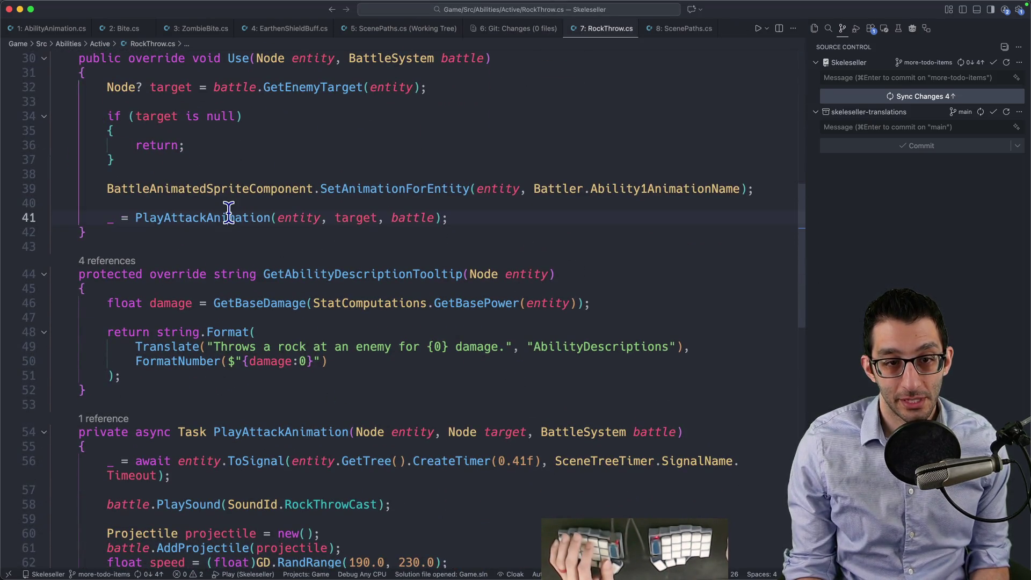
scroll(345, 283, "down", 2)
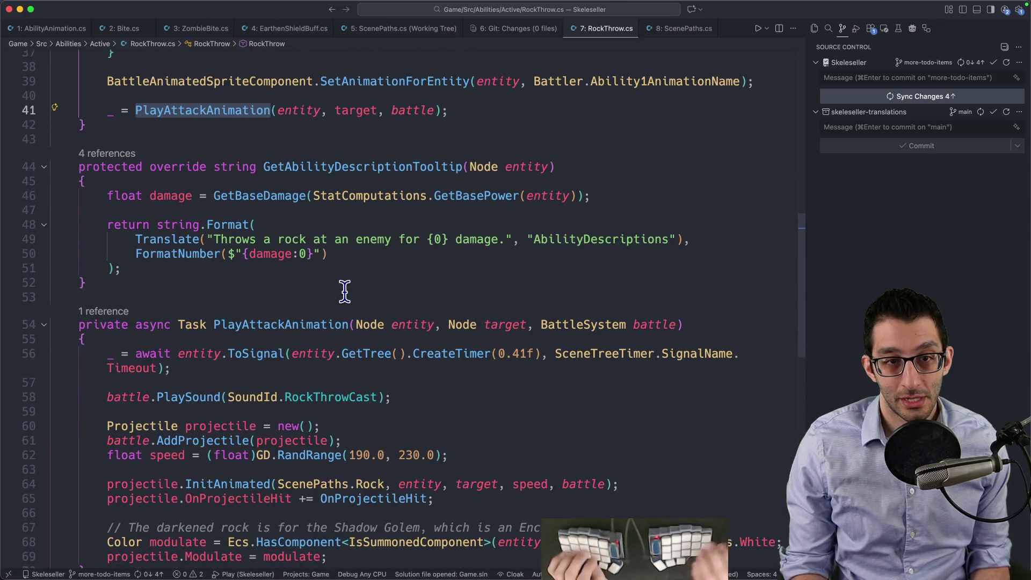
key("super+g")
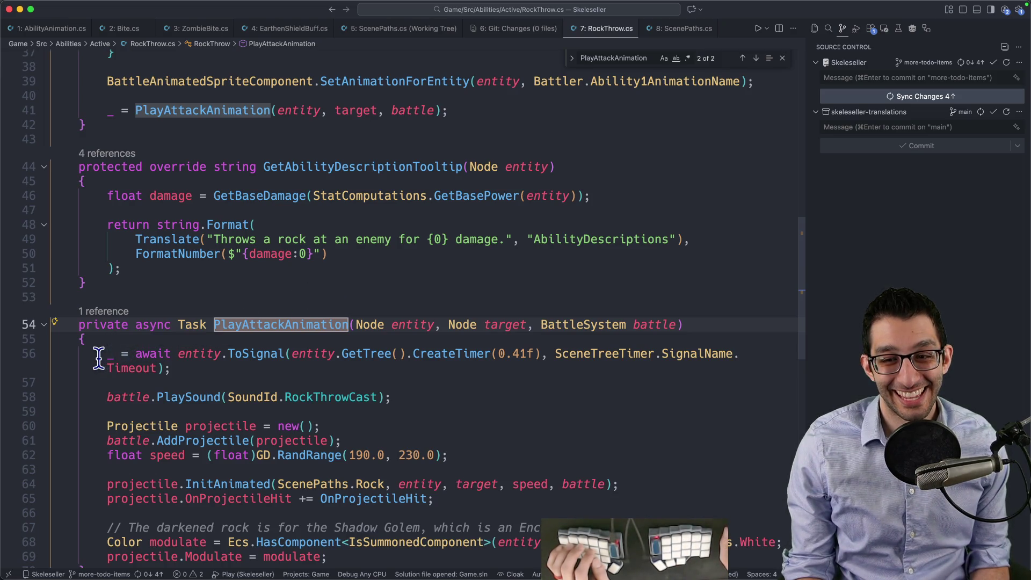
Step: Search all files for the 0.41f delay and review the RockThrow, Boulder and SporeCloud matches
left_click_drag(98, 358, 179, 368)
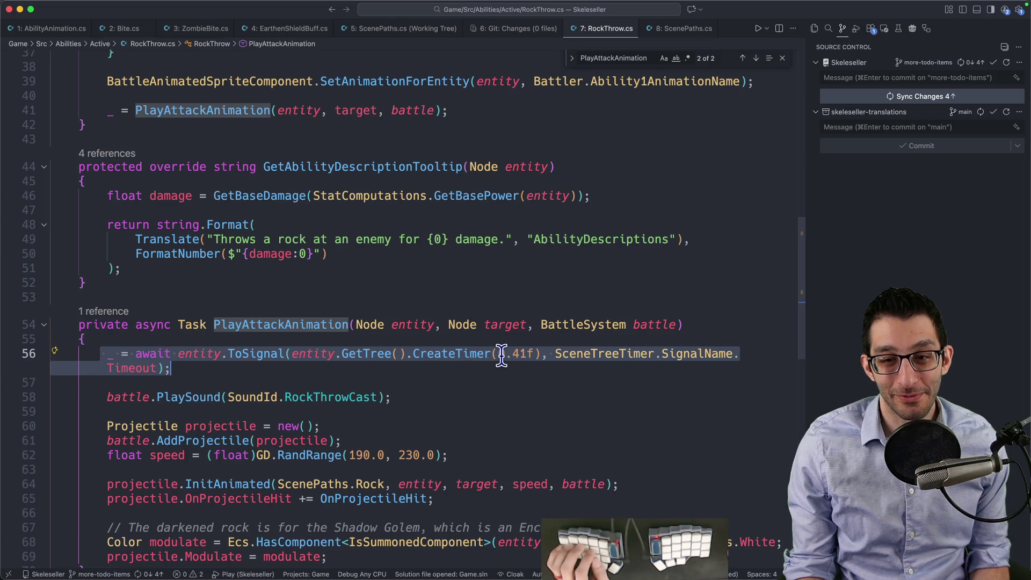
left_click_drag(499, 353, 532, 354)
left_click_drag(102, 396, 429, 499)
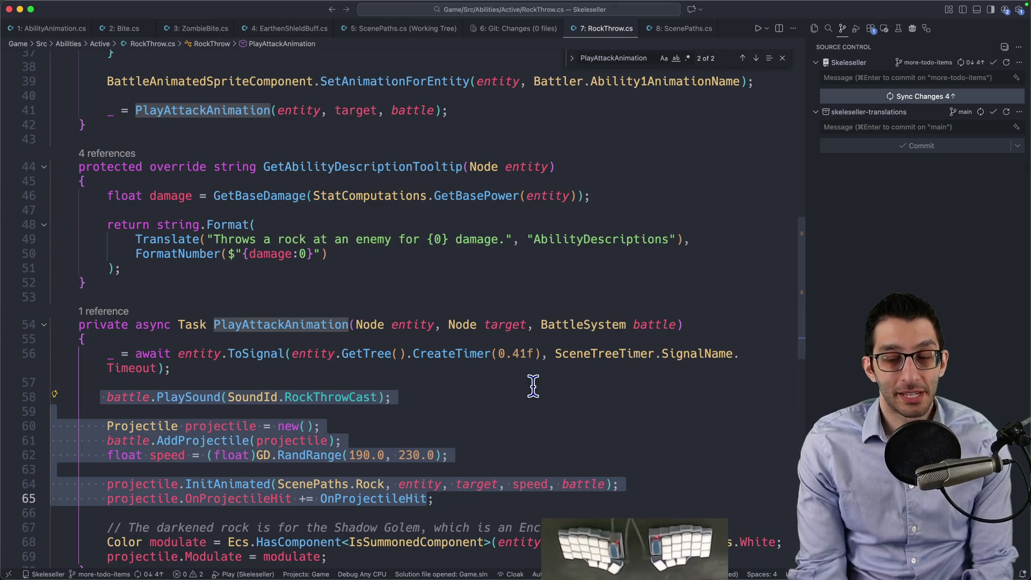
double_click(524, 354)
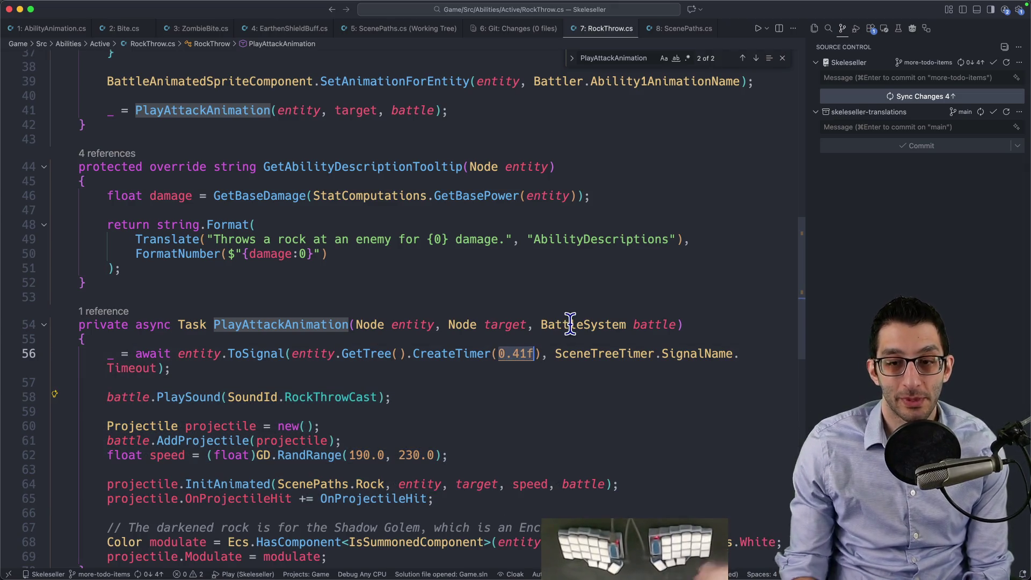
key("super+shift+f")
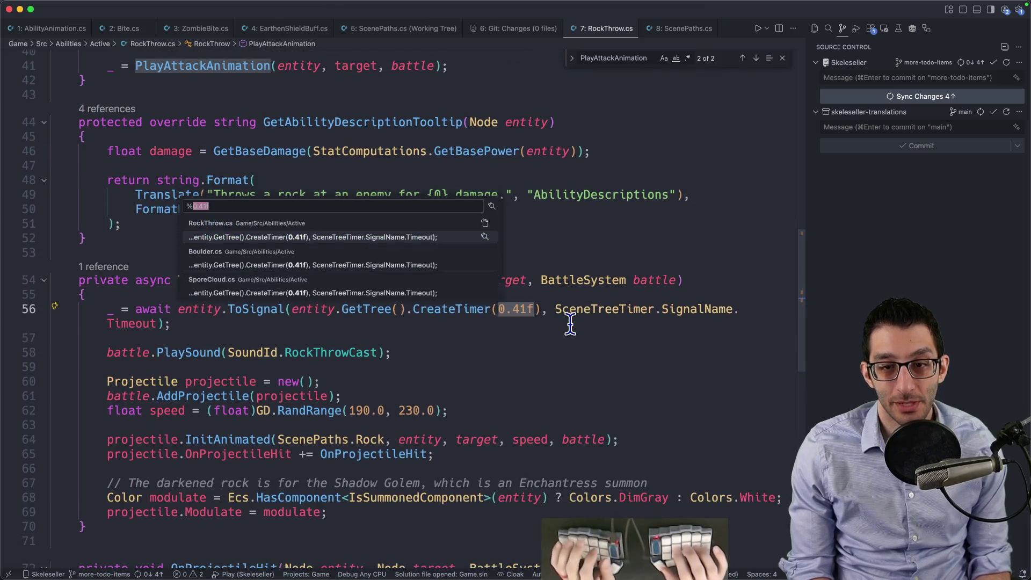
key("Down")
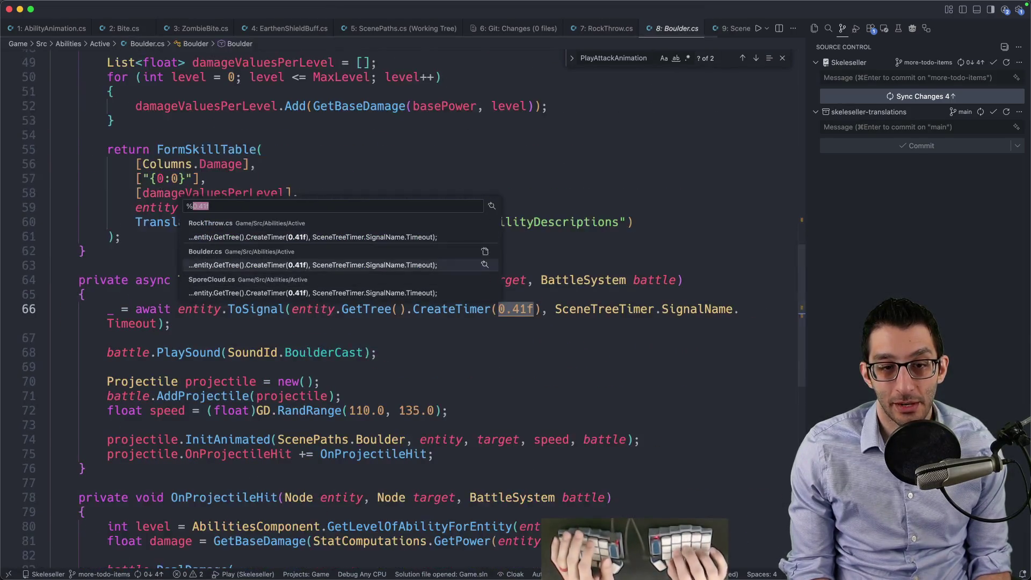
key("Down")
key("Up")
key("Up")
key("Return")
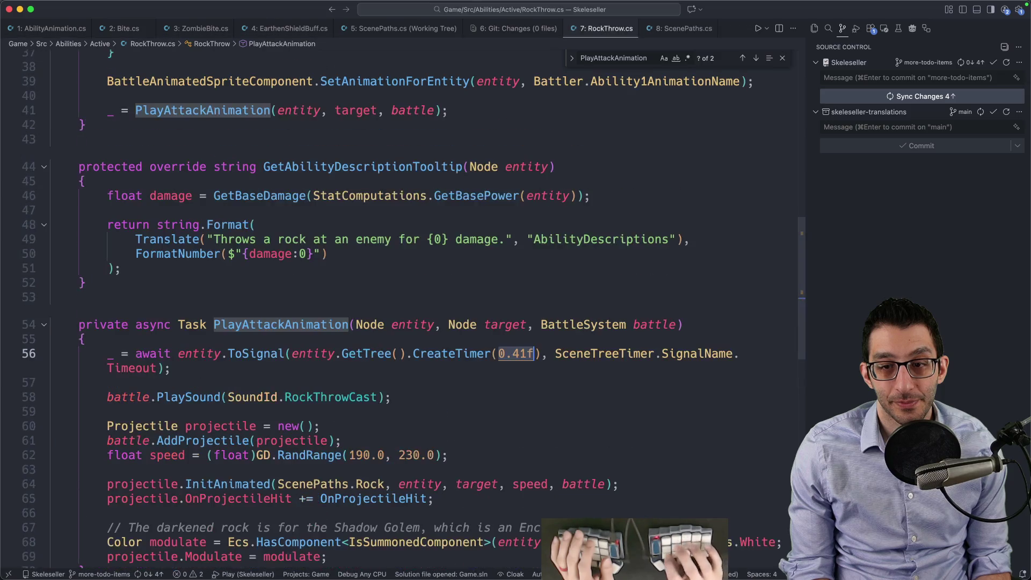
scroll(560, 311, "down", 3)
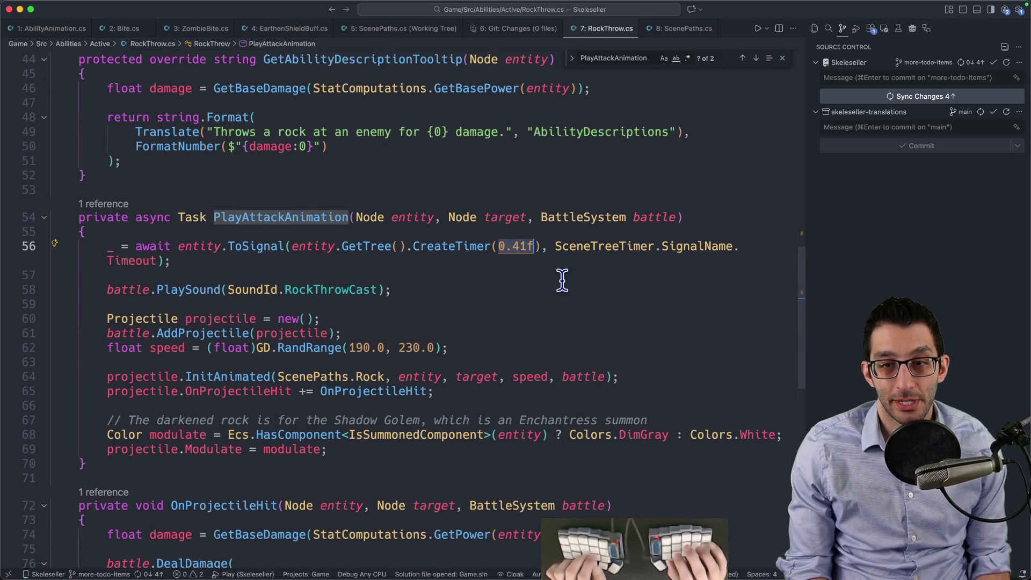
Step: Switch to the Google Docs TODO list and start a new sub-bullet for the 0.41f note
key("super+Tab")
key("Right")
key("Return")
key("Tab")
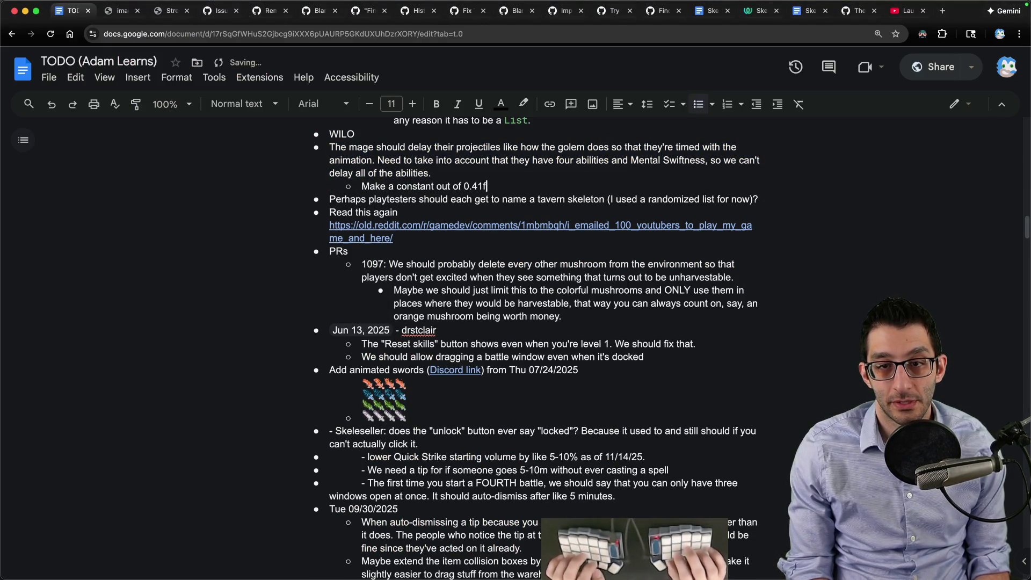
Step: Leave the 'Make a constant out of 0.41f' sub-bullet and return to the RockThrow code
key("super+Tab")
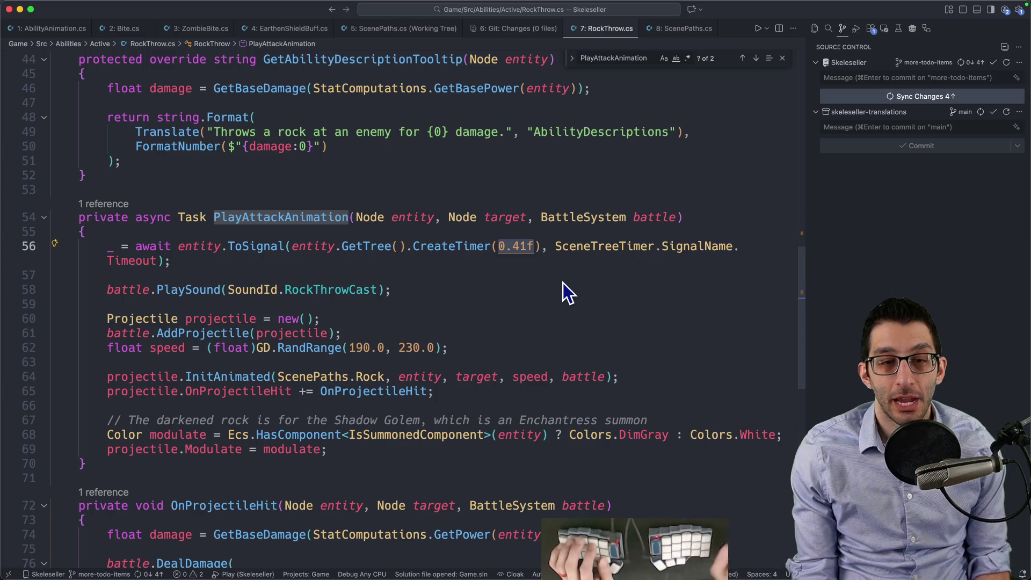
Step: Open Fireball.cs and add a PlayAttackAnimation call after its SetAnimationForEntity line, copied from RockThrow
left_click_drag(107, 288, 392, 289)
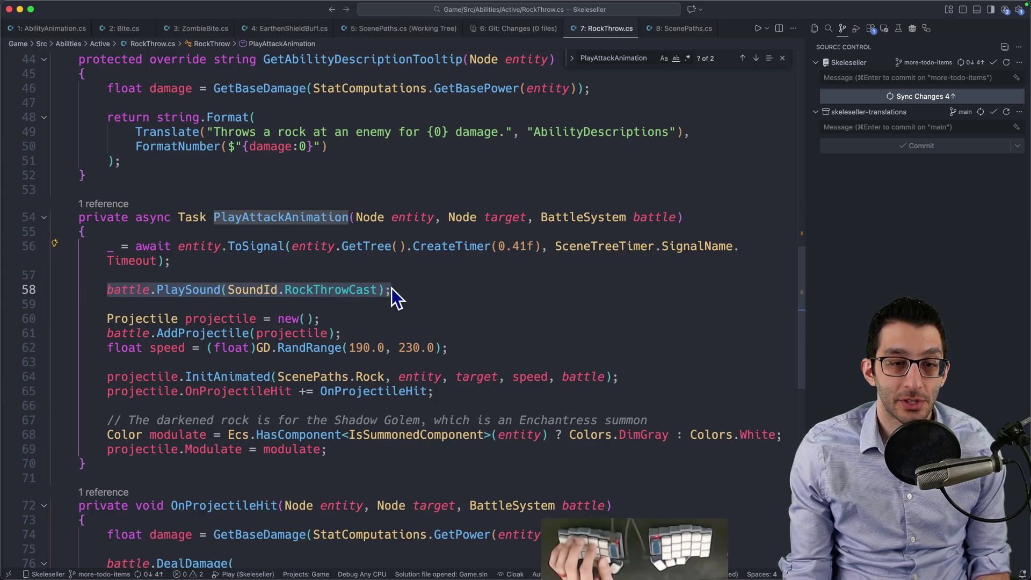
key("super+shift+o")
type("Fireball")
key("Return")
scroll(531, 309, "down", 5)
scroll(531, 308, "down", 5)
scroll(518, 299, "down", 3)
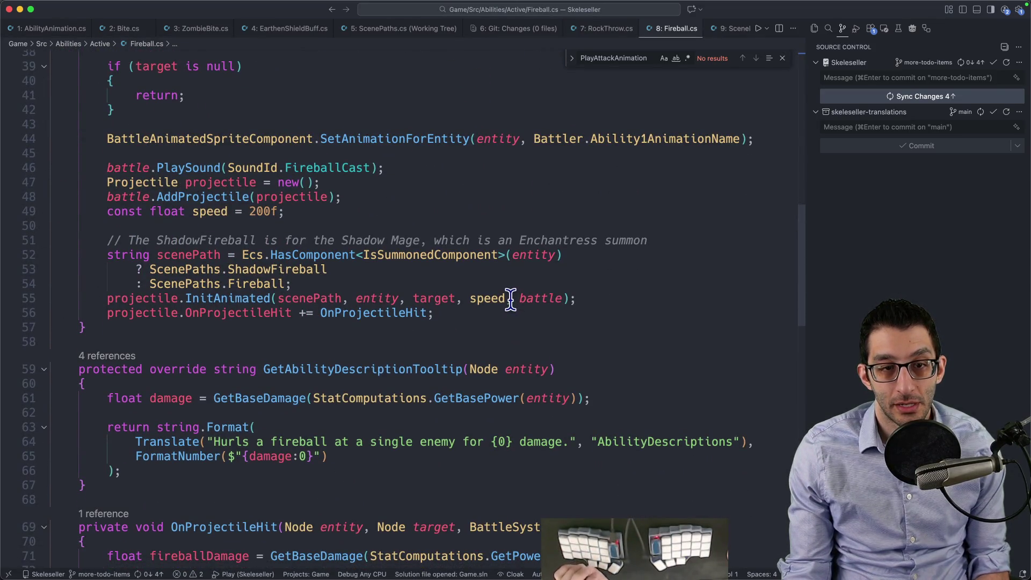
scroll(502, 298, "up", 2)
double_click(419, 197)
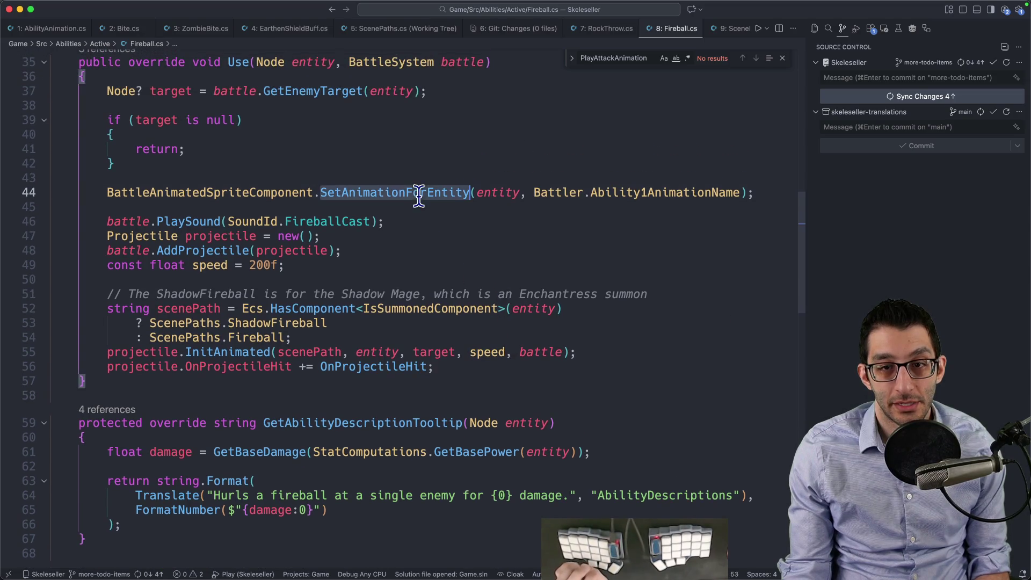
key("ctrl+7")
scroll(511, 185, "up", 5)
scroll(467, 201, "up", 3)
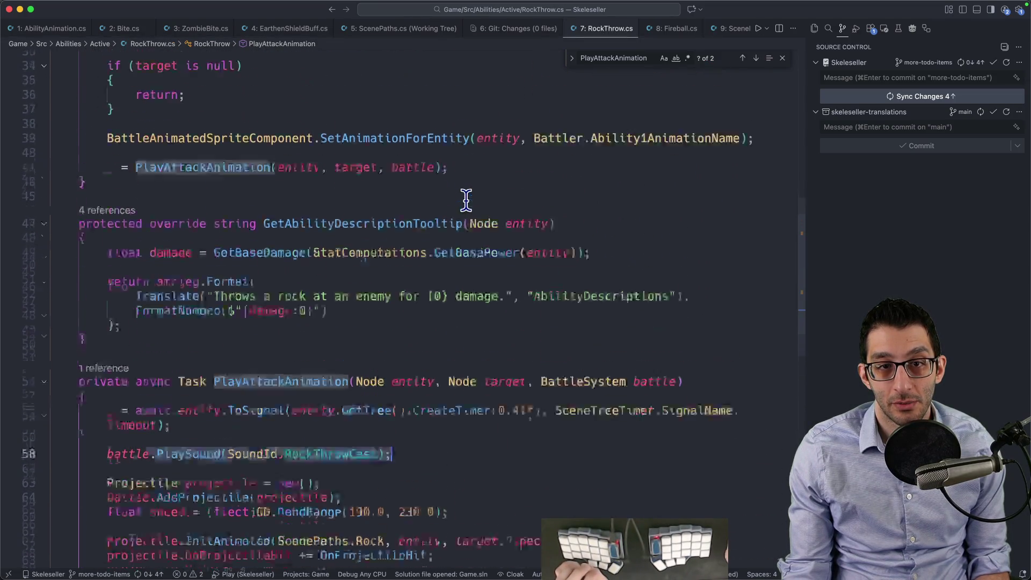
scroll(397, 187, "up", 1)
key("ctrl+8")
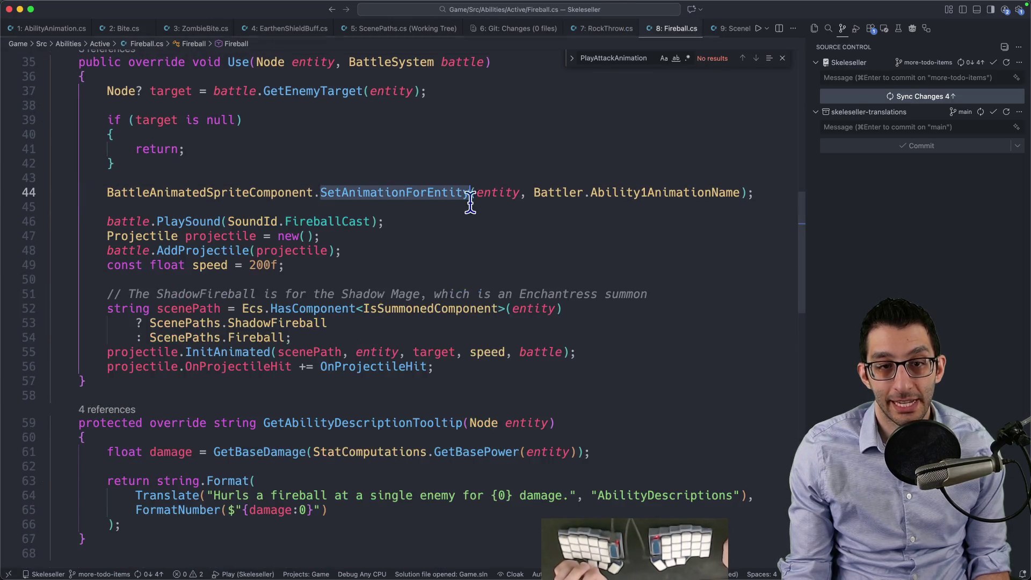
key("ctrl+7")
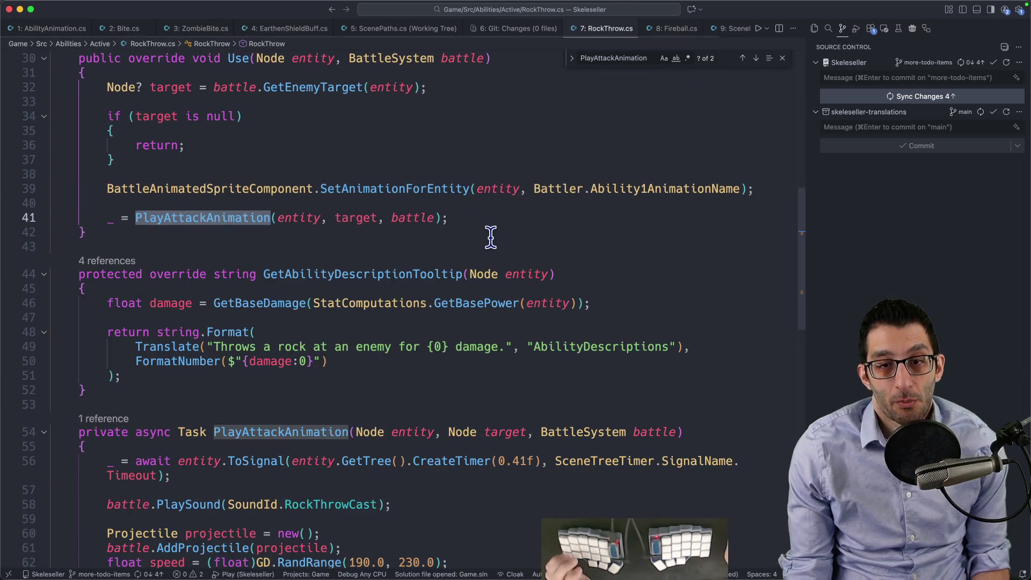
left_click_drag(494, 216, 494, 209)
key("ctrl+8")
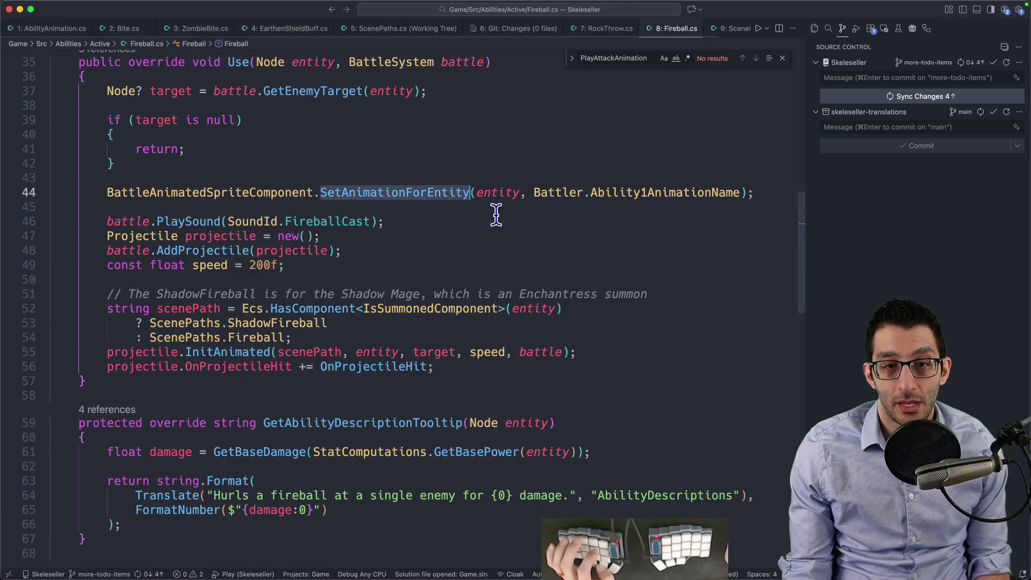
left_click(474, 197)
key("End")
key("Return")
key("Return")
type("_ = PlayAttackAnimation(entity, target, battle);")
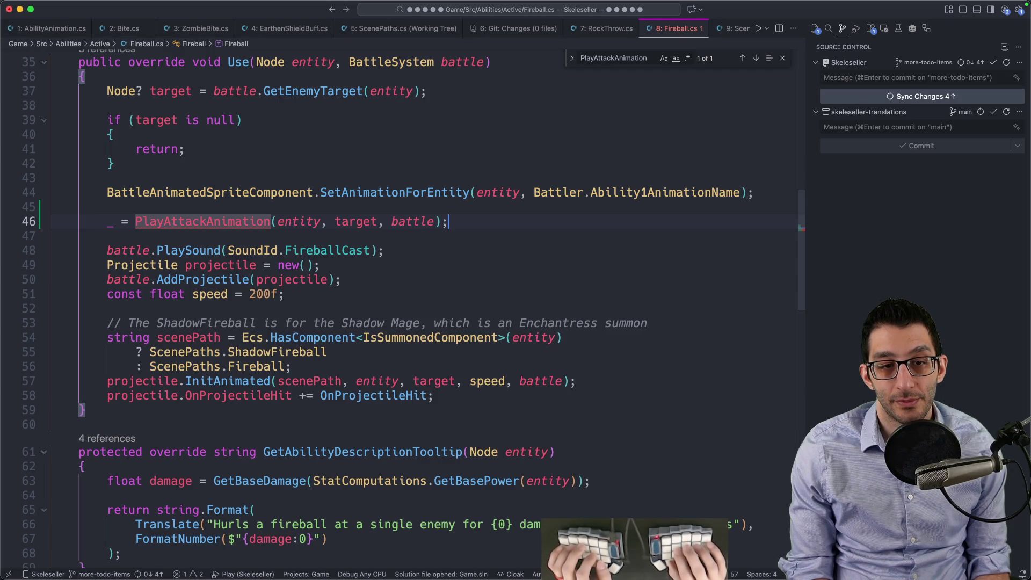
Step: Paste RockThrow's PlayAttackAnimation method into Fireball and move the fireball projectile launch code into it
key("ctrl+7")
scroll(103, 379, "down", 5)
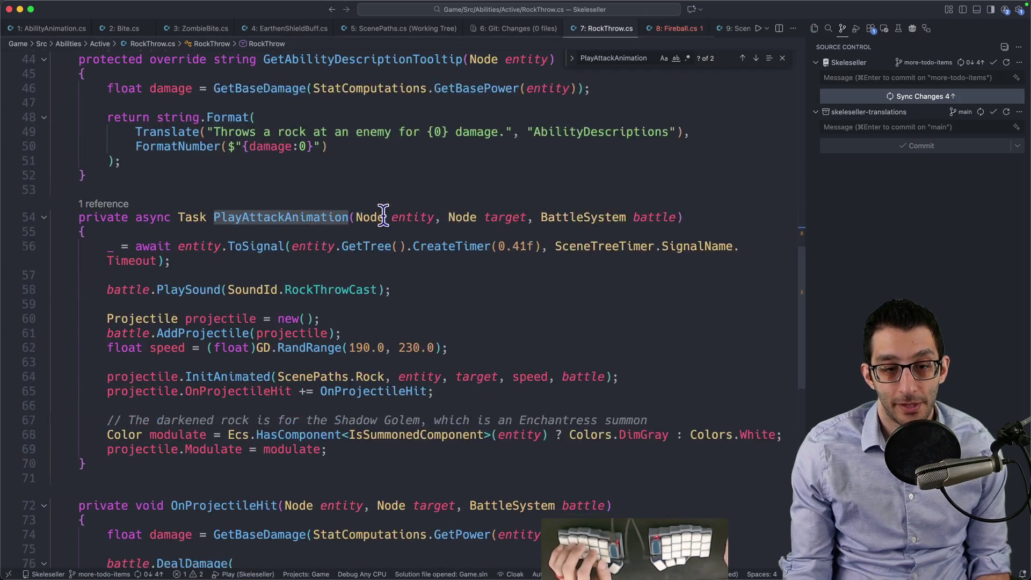
scroll(103, 379, "down", 1)
left_click_drag(89, 411, 189, 149)
key("super+c")
key("ctrl+8")
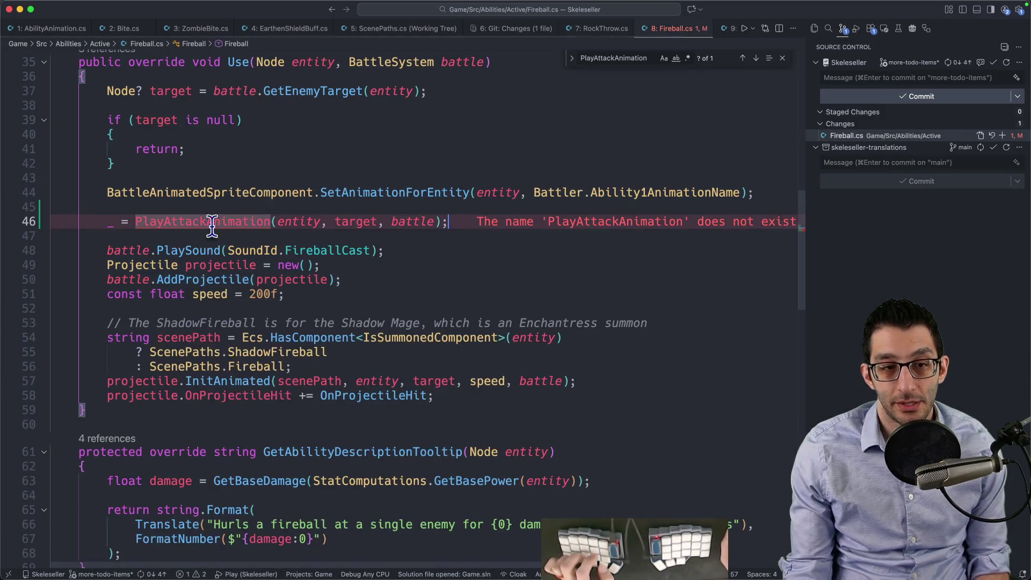
scroll(230, 234, "down", 5)
scroll(229, 234, "down", 5)
left_click(143, 300)
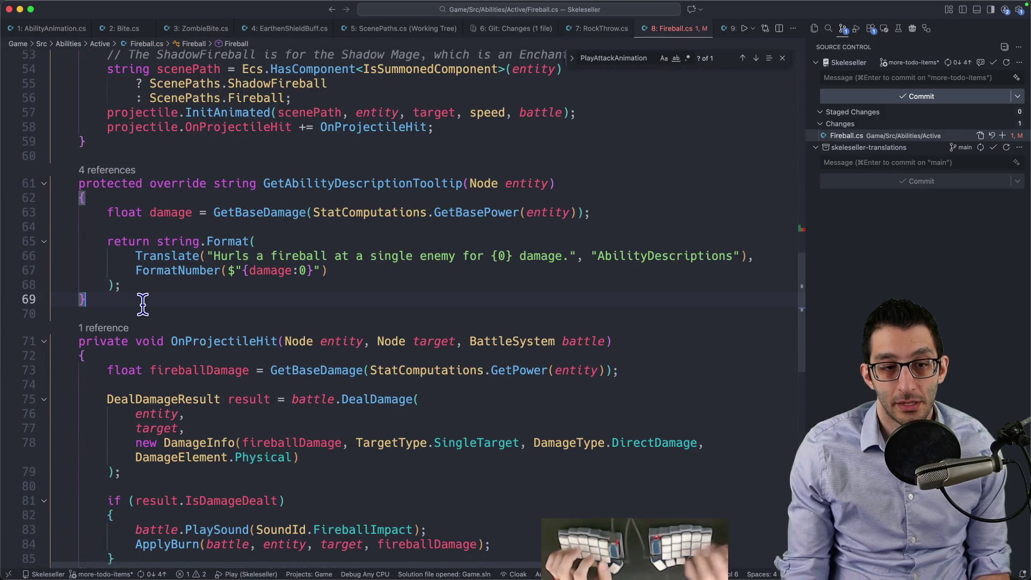
key("super+v")
scroll(303, 298, "up", 5)
scroll(303, 298, "up", 3)
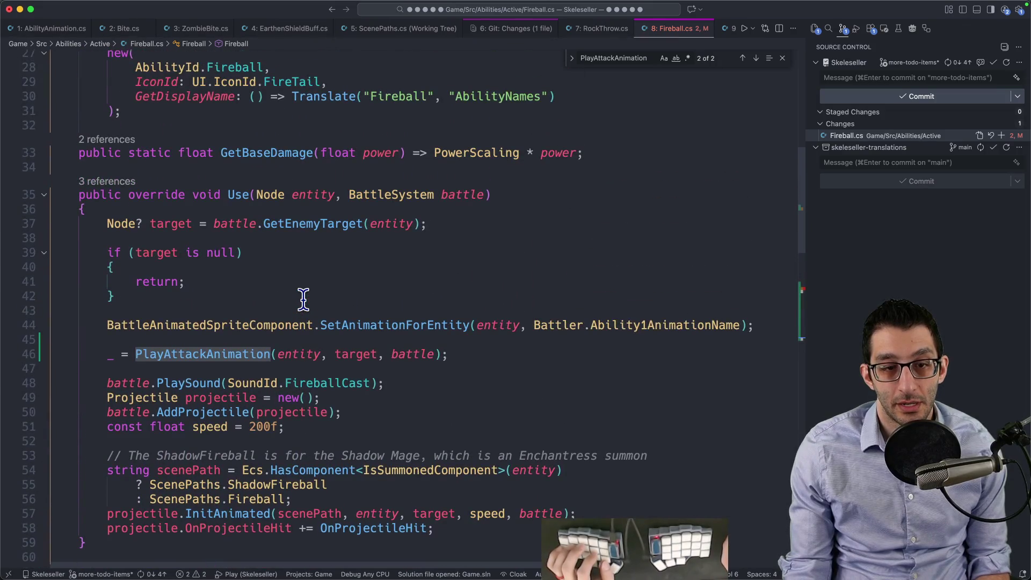
scroll(303, 298, "down", 2)
left_click_drag(519, 476, 567, 312)
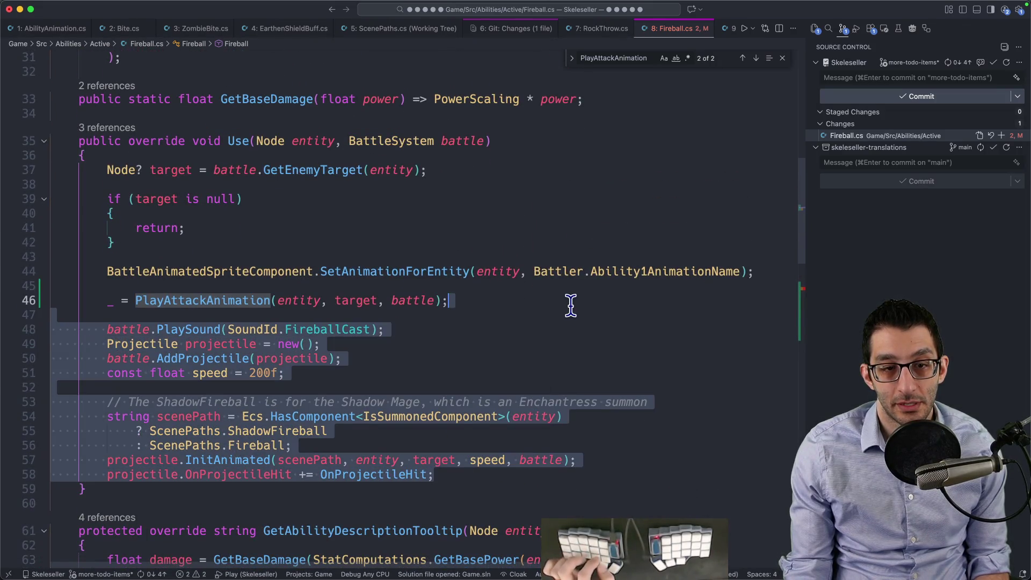
key("BackSpace")
scroll(484, 307, "down", 4)
scroll(427, 302, "down", 6)
left_click(385, 370)
key("Return")
key("Return")
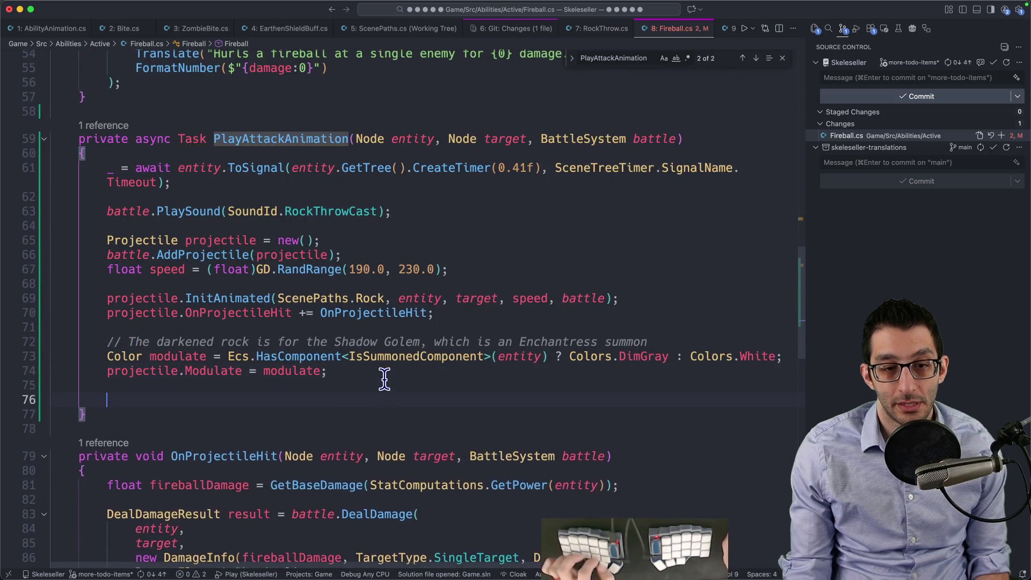
key("super+v")
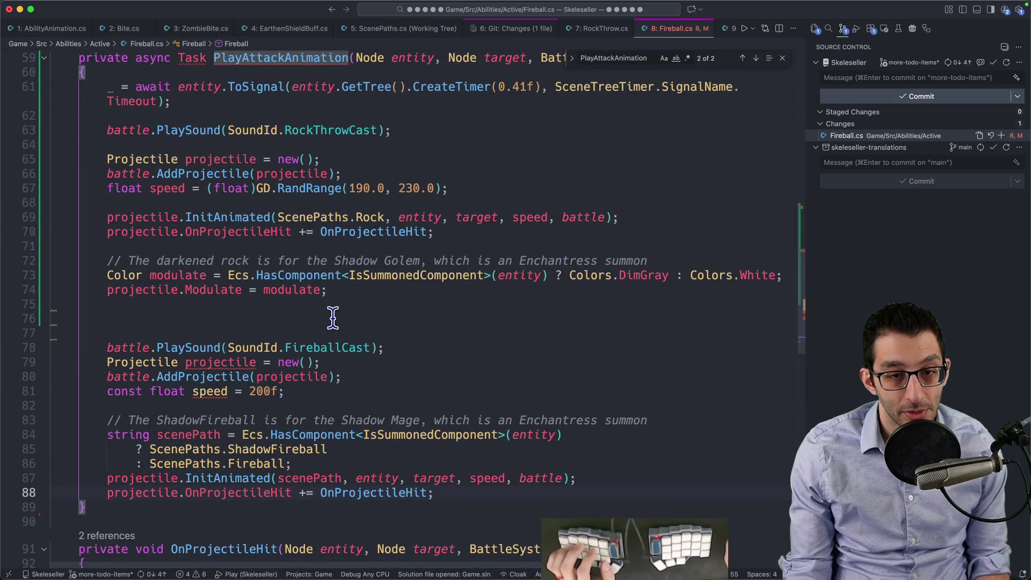
scroll(353, 294, "up", 3)
left_click(350, 294, "shift")
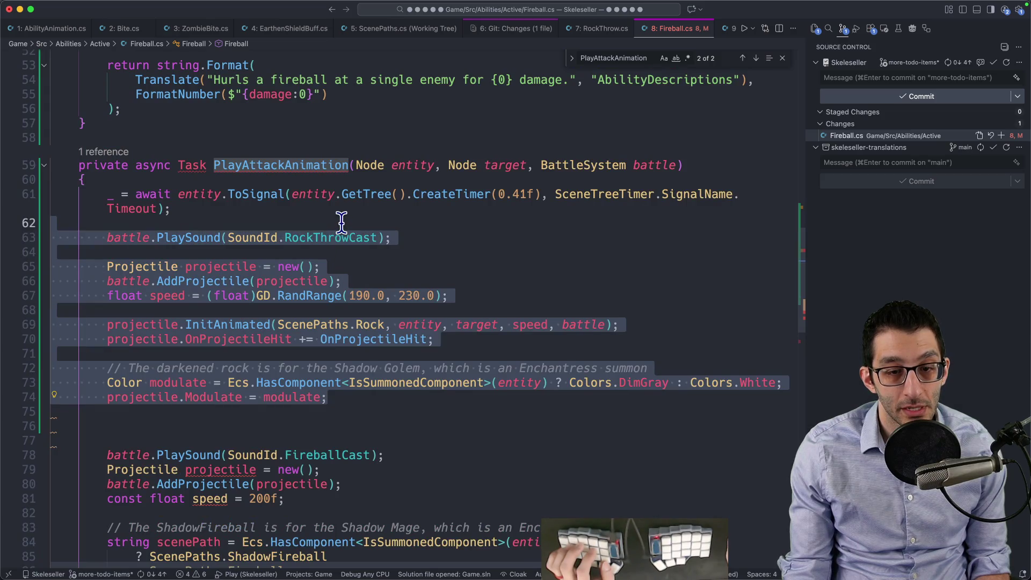
key("Delete")
key("Delete")
key("Delete")
key("Delete")
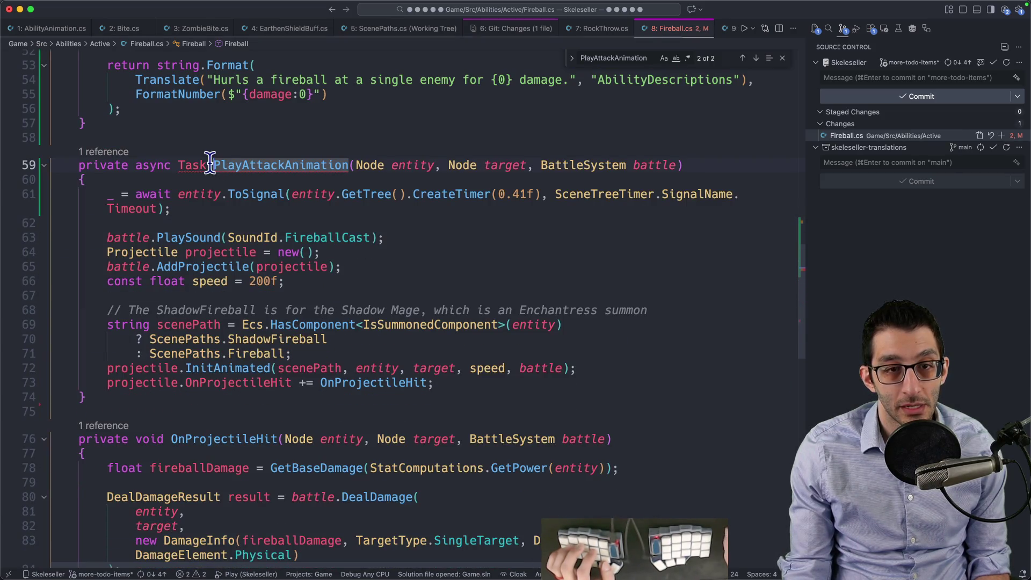
Step: Quick-fix the missing Task using in Fireball.cs, then look up the IceBlast file
key("super+period")
key("Return")
key("Escape")
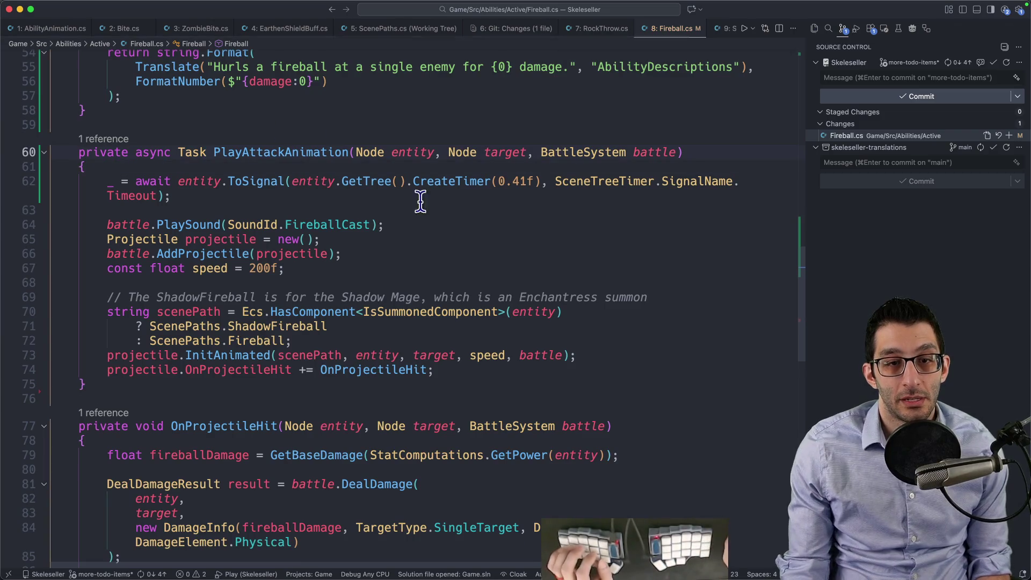
scroll(406, 212, "up", 3)
scroll(406, 226, "up", 10)
scroll(406, 230, "down", 9)
scroll(406, 229, "down", 10)
scroll(404, 232, "down", 1)
scroll(404, 234, "down", 2)
scroll(401, 237, "down", 4)
scroll(404, 237, "up", 10)
scroll(402, 237, "up", 10)
scroll(402, 235, "up", 10)
scroll(401, 234, "down", 8)
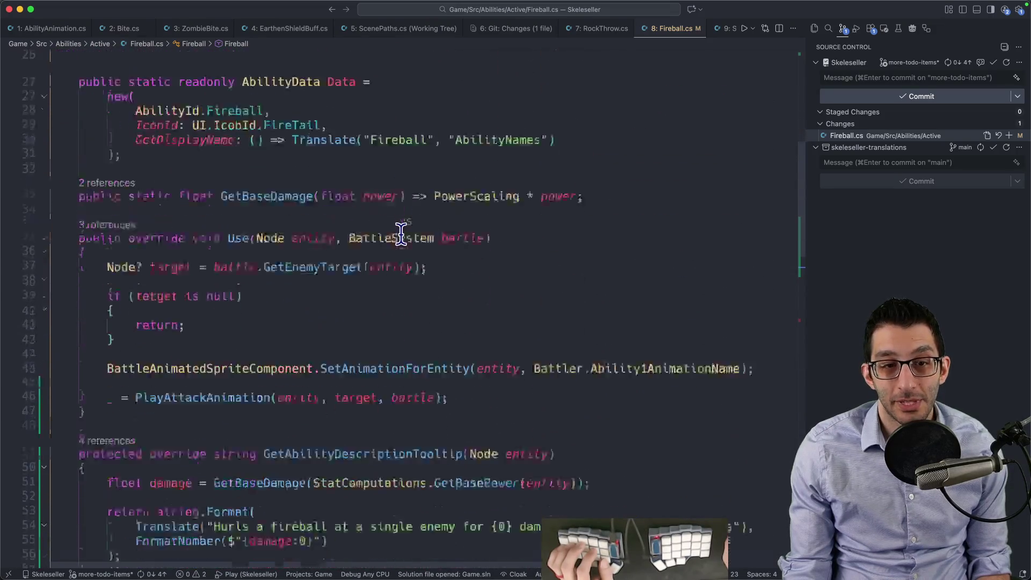
key("super+p")
type("iceblast")
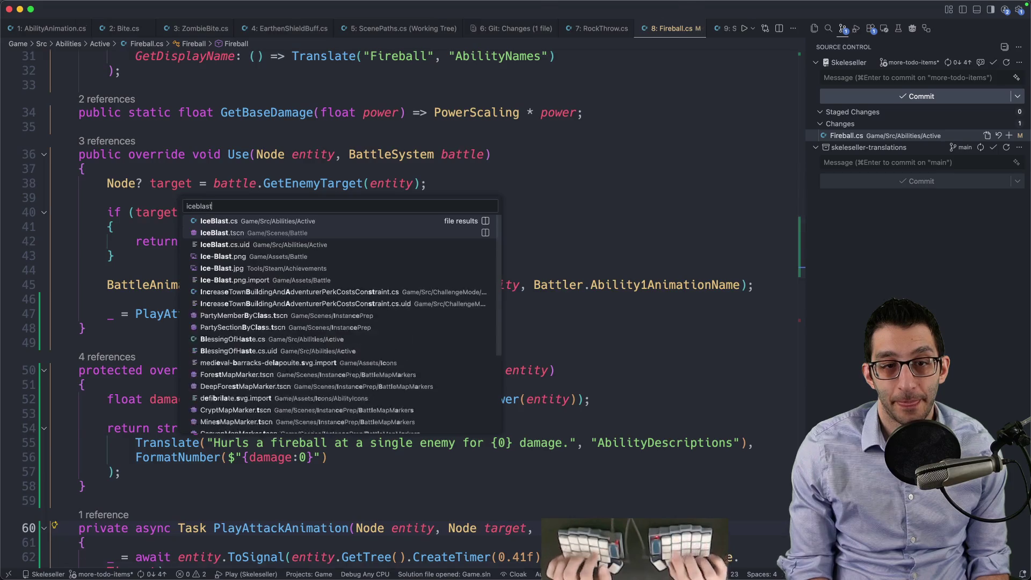
Step: Open IceBlast.cs and paste a PlayAttackAnimation call after its animation line in Use
key("Return")
scroll(402, 237, "down", 5)
scroll(403, 237, "down", 5)
key("ctrl+8")
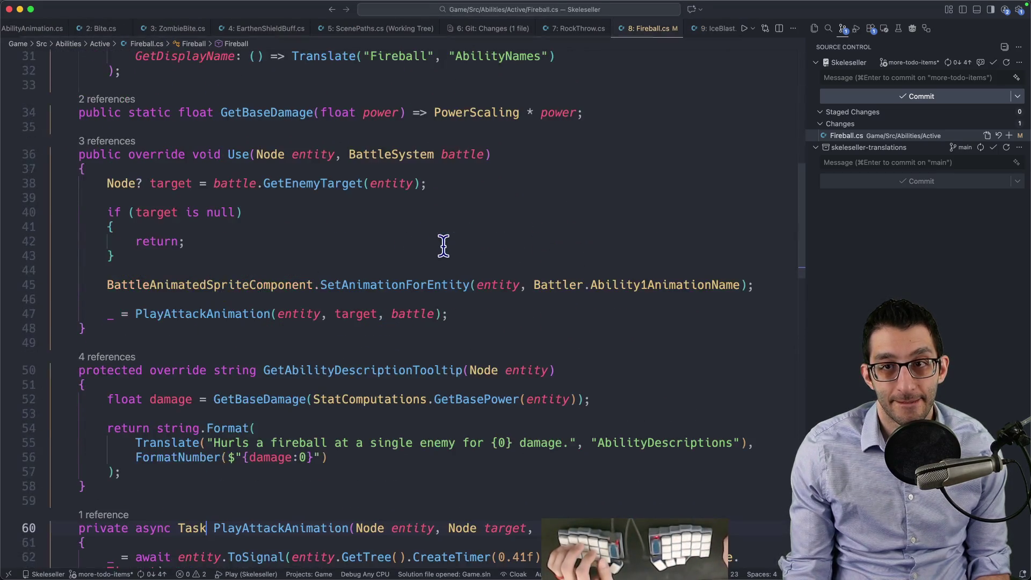
key("ctrl+7")
scroll(285, 277, "up", 5)
scroll(287, 277, "up", 3)
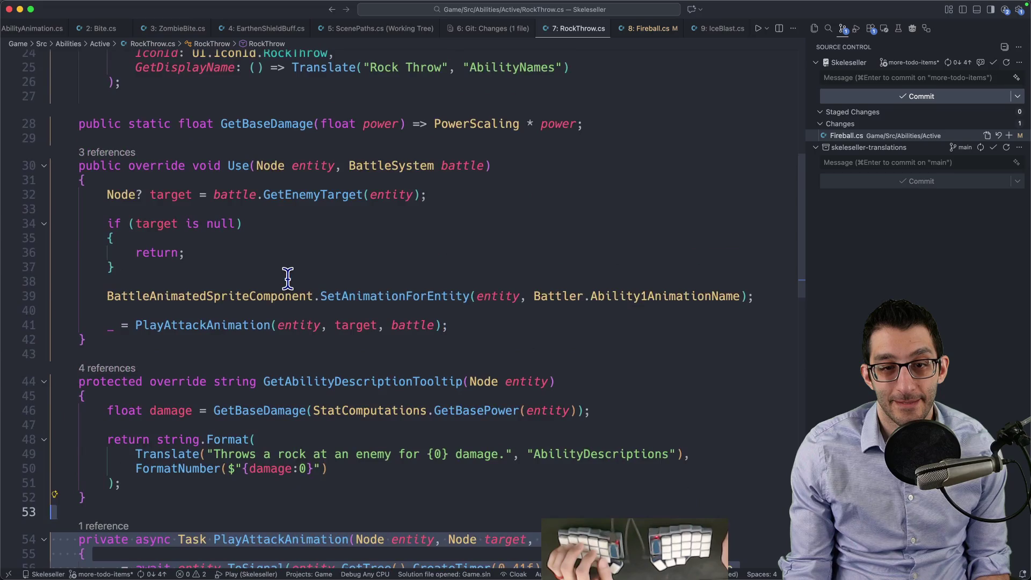
left_click(462, 326)
key("ctrl+9")
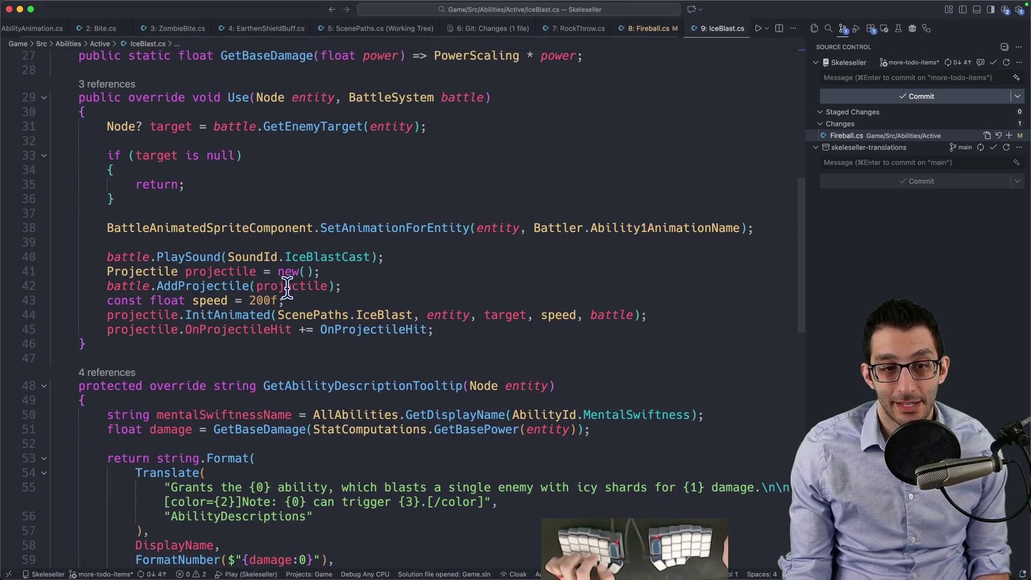
scroll(287, 286, "up", 2)
left_click(752, 283)
key("Return")
type("_ = PlayAttackAnimation(entity, target, battle);")
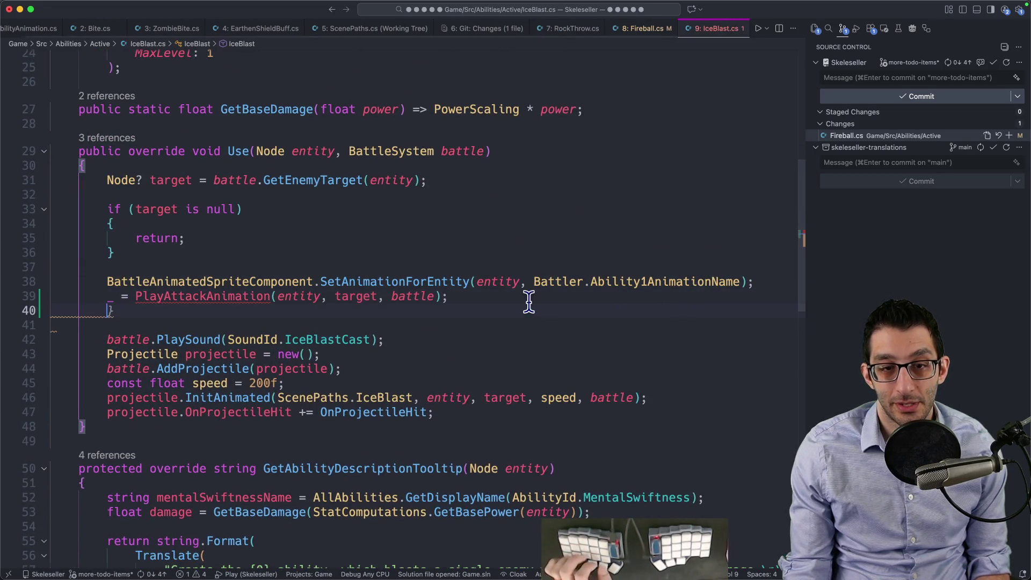
key("BackSpace")
key("shift+Return")
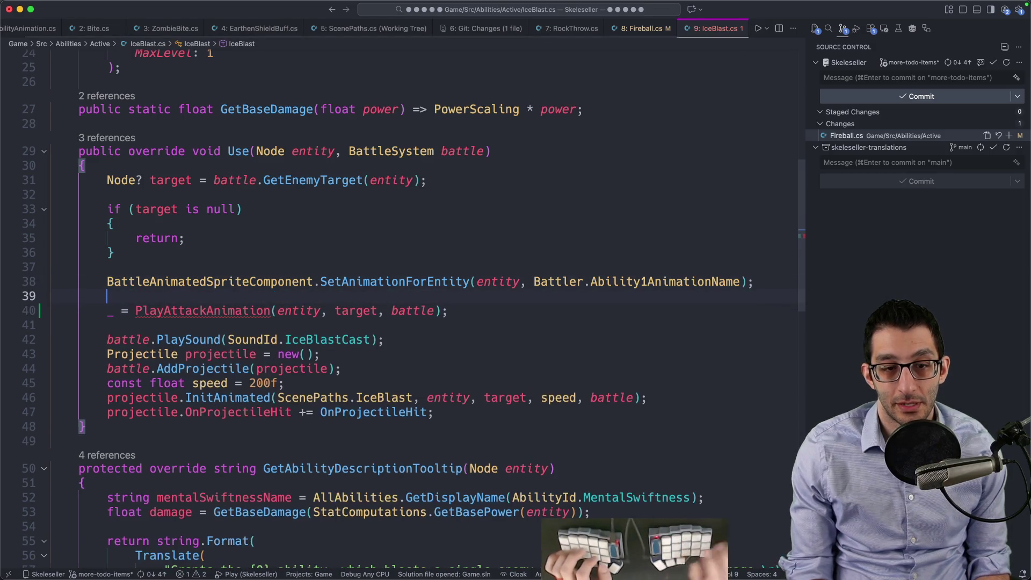
Step: Cut IceBlast's projectile launch code from Use into a newly pasted async PlayAttackAnimation method with the 0.41f wait
left_click_drag(472, 412, 489, 313)
key("super+c")
key("BackSpace")
scroll(489, 312, "down", 3)
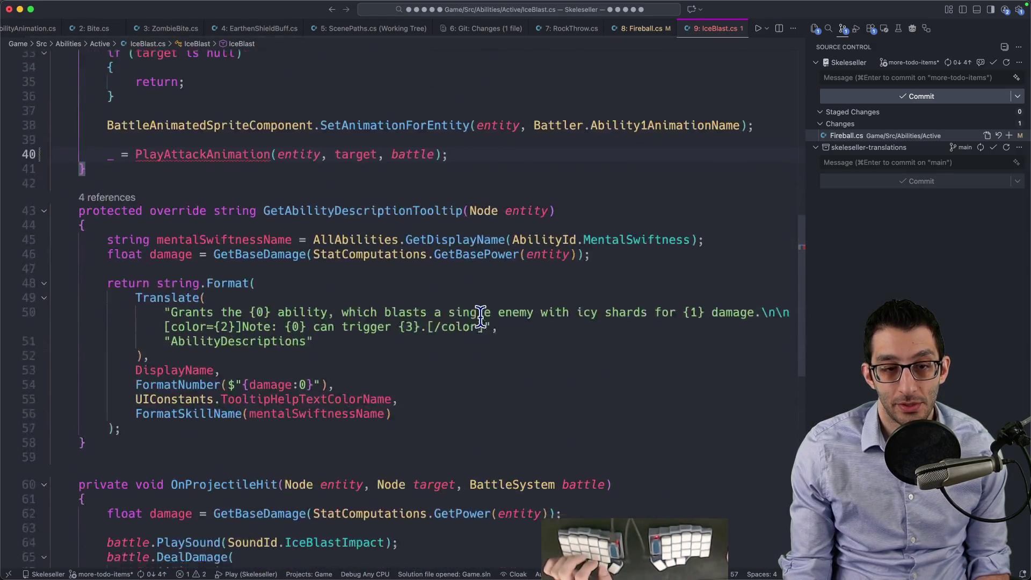
scroll(223, 314, "down", 3)
key("Return")
key("Return")
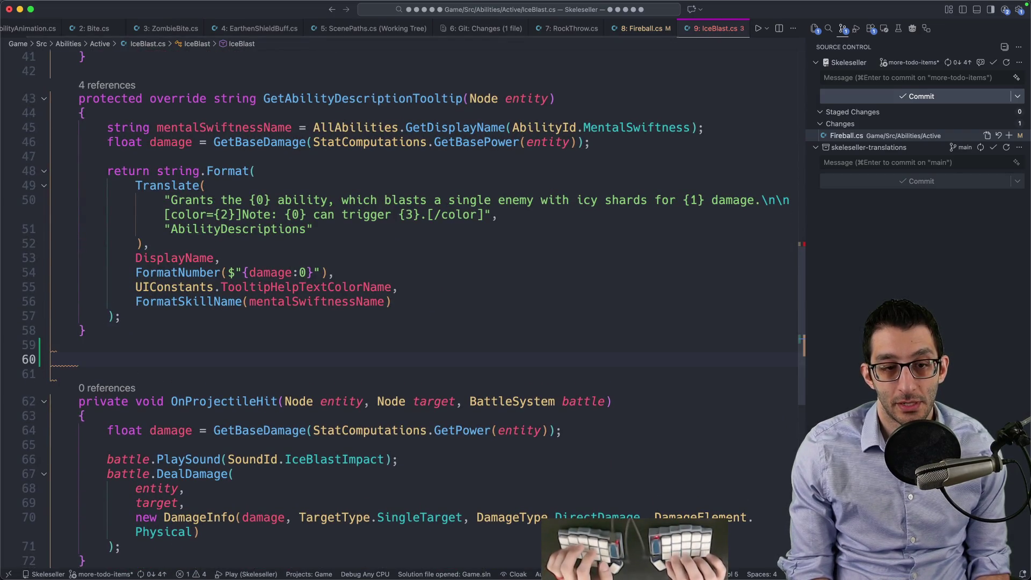
type("private async Task PlayAttackAnimation(Node entity, Node target, BattleSystem battle)     {         _ = await entity.ToSignal(entity.GetTree().CreateTimer(0.41f), SceneTreeTimer.SignalName.Timeout);          battle.PlaySound(SoundId.IceBlastCast);          Projectile projectile = new();         battle.AddProjectile(projectile);         projectile.Init(             ScenePaths.IceBlast,             entity.GlobalPosition,             target.GlobalPosition,             speed: 800f,             onHit: () => OnProjectileHit(entity, target, battle)         );     }")
scroll(229, 334, "down", 3)
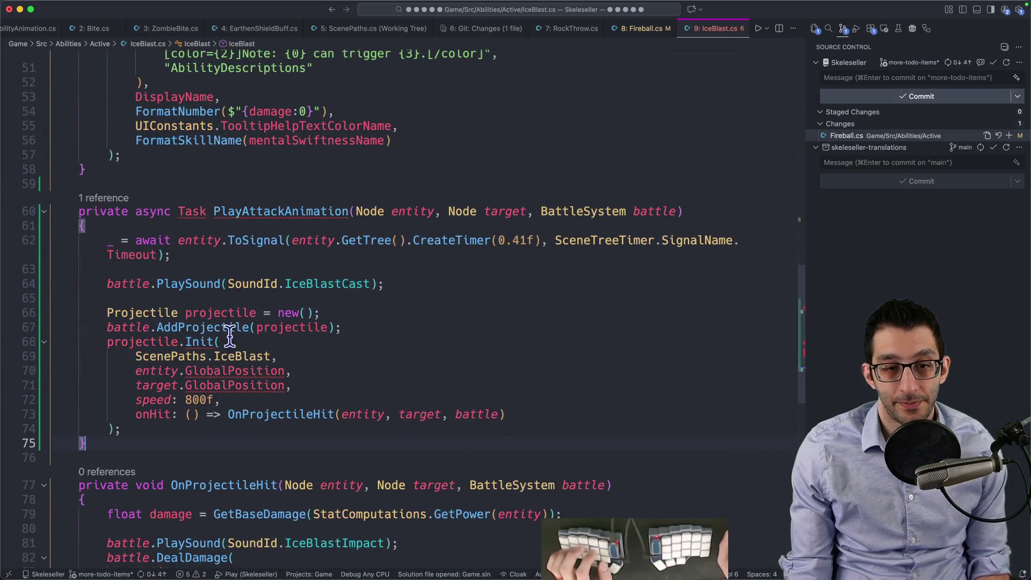
left_click_drag(156, 421, 40, 288)
key("super+v")
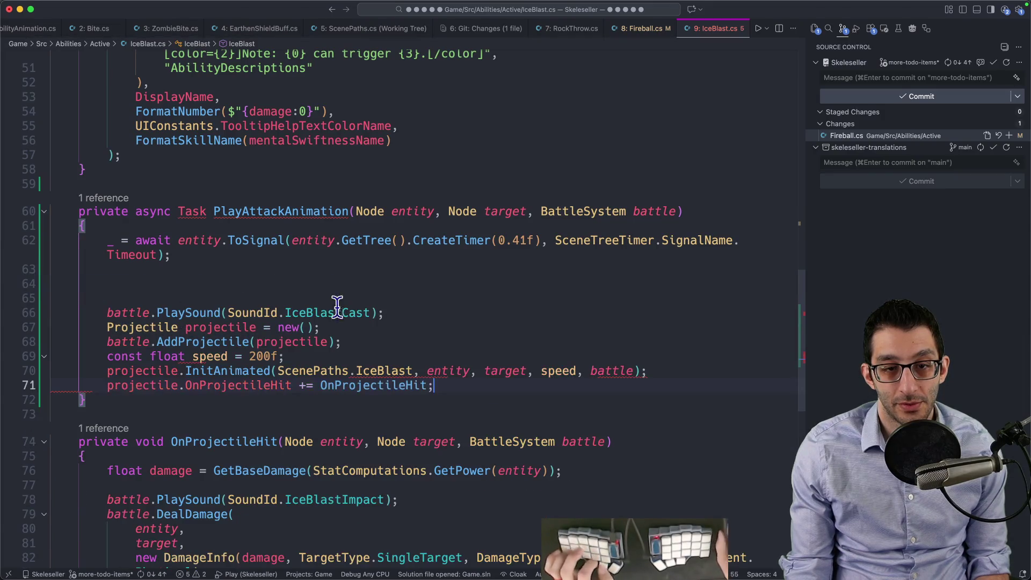
scroll(357, 295, "up", 1)
Step: Save IceBlast.cs, quick-fix the unresolved Task type, then switch to the running game
key("super+s")
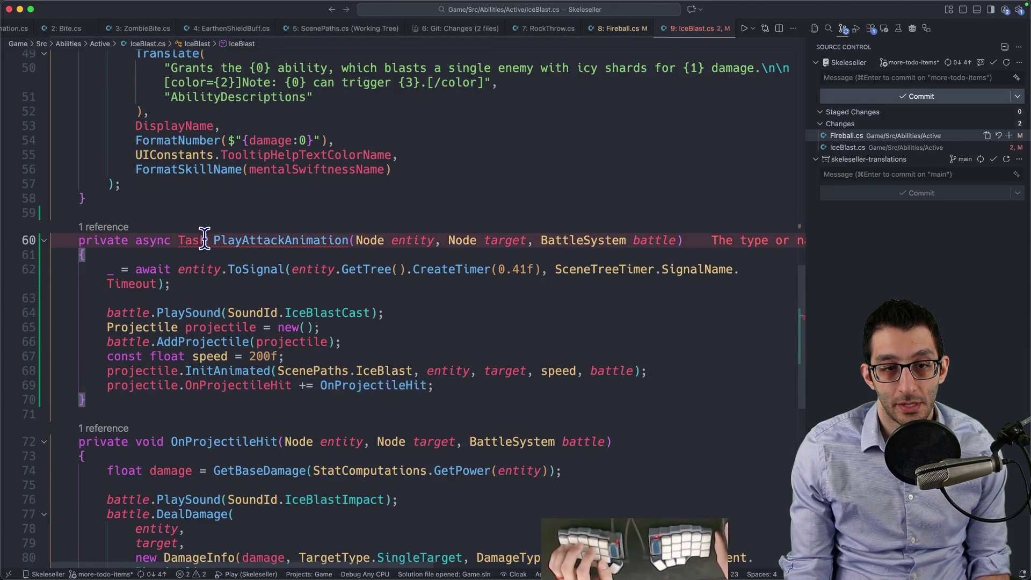
key("super+period")
key("Return")
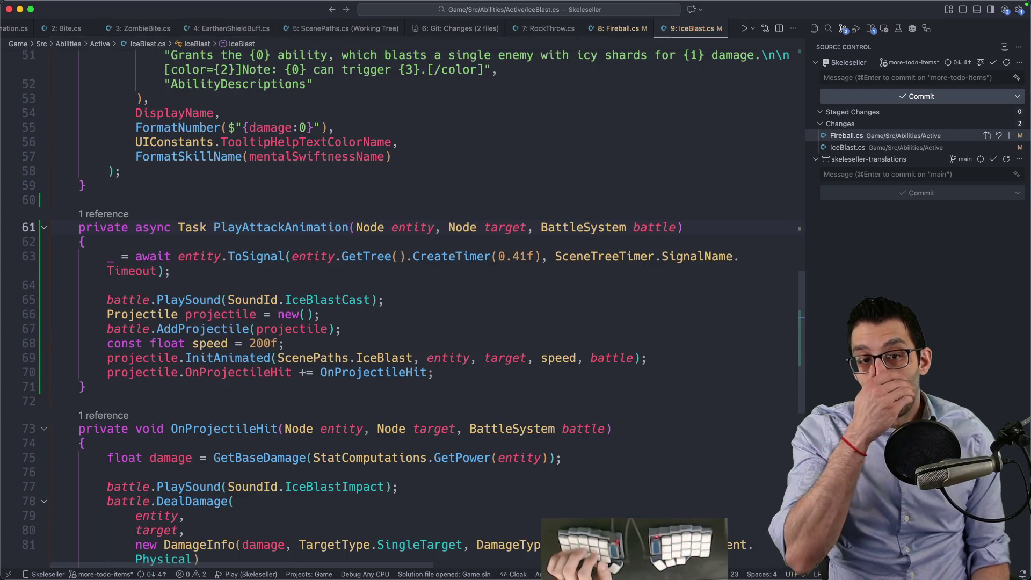
key("super+Up")
scroll(383, 226, "down", 5)
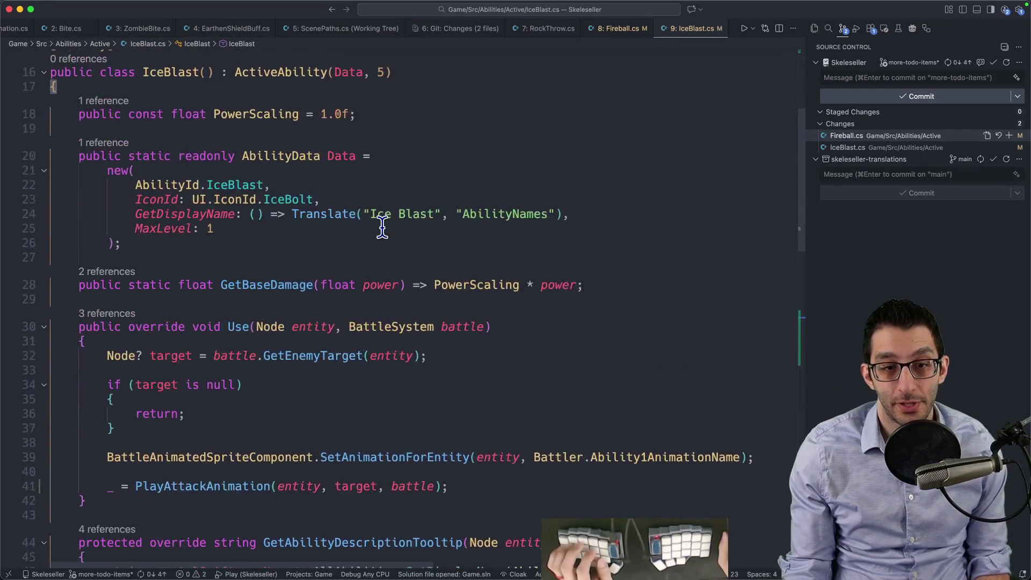
scroll(379, 222, "down", 2)
scroll(484, 242, "down", 2)
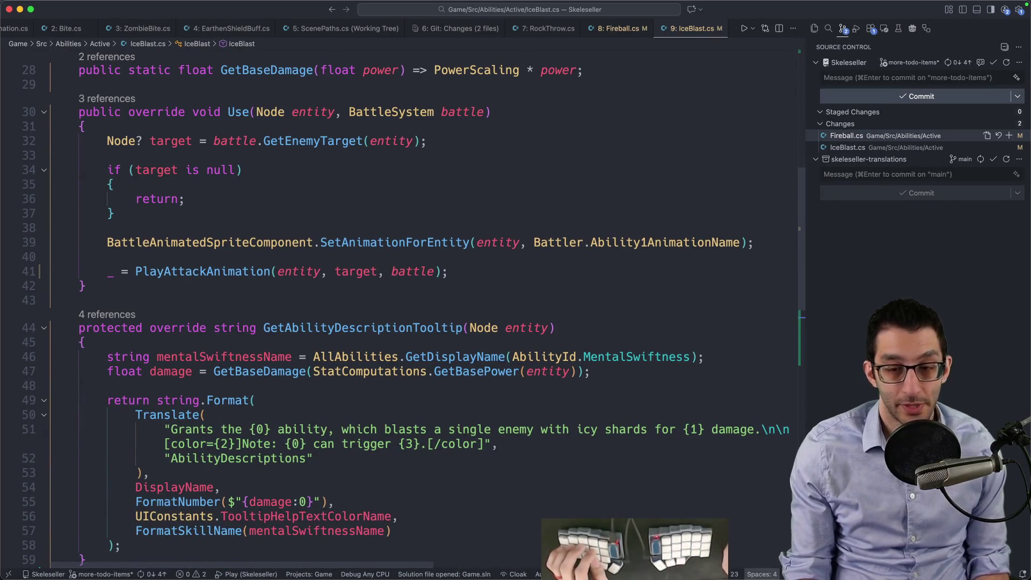
left_click(760, 547)
Step: Relaunch Skeleseller with F5 from the editor and continue the saved game
key("Escape")
key("Escape")
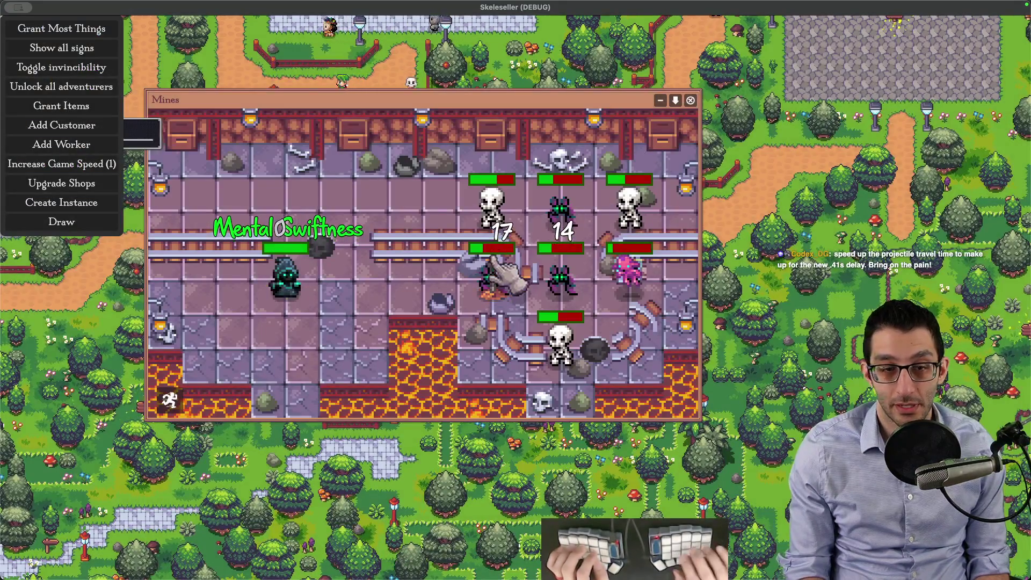
key("super+Tab")
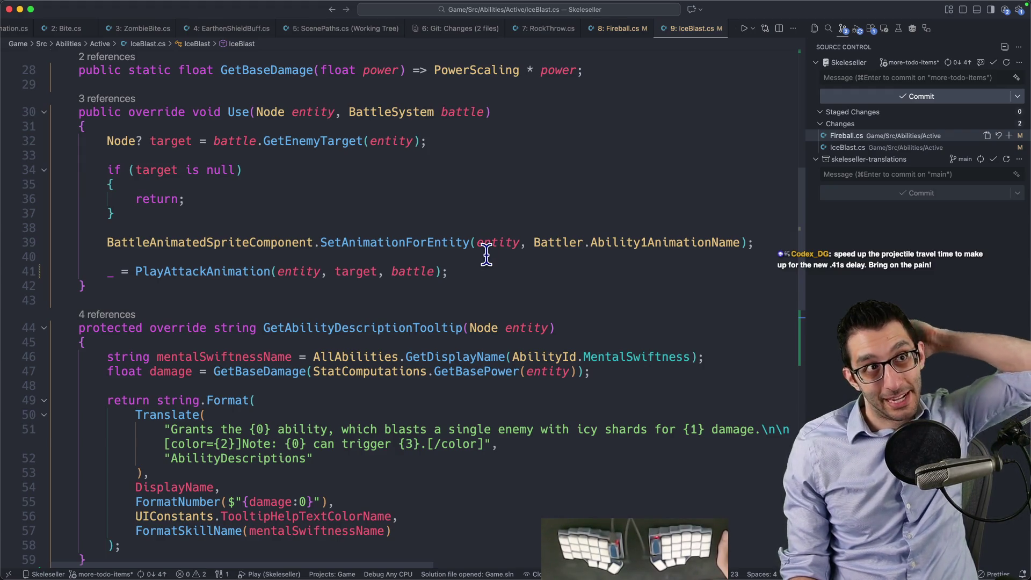
key("F5")
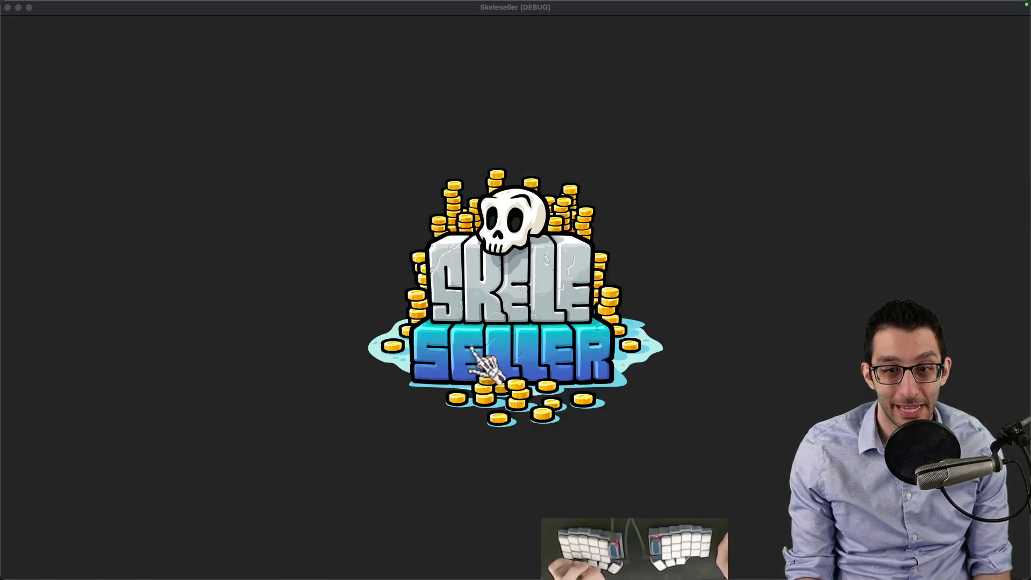
left_click(379, 459)
left_click(516, 326)
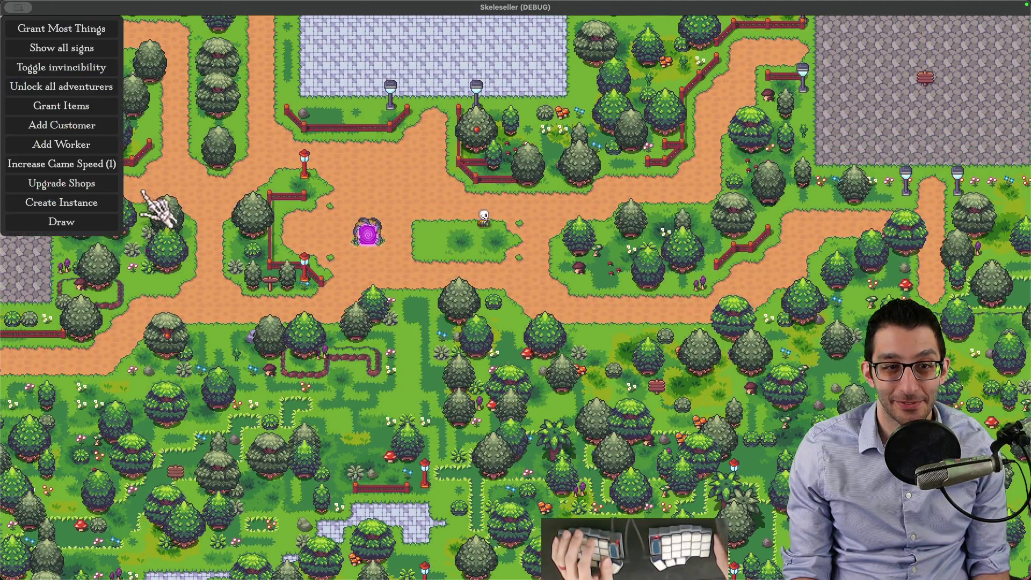
Step: Add the Mage to the party, run a Mines battle to watch the attack timing, then quit the game
key("m")
key("F1")
left_click(239, 208)
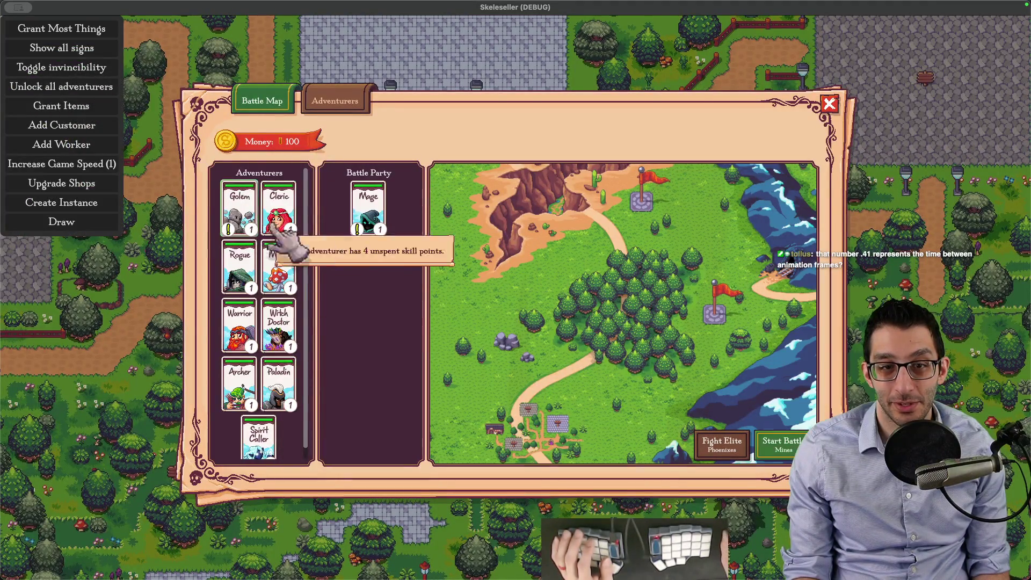
left_click(782, 441)
left_click(458, 181)
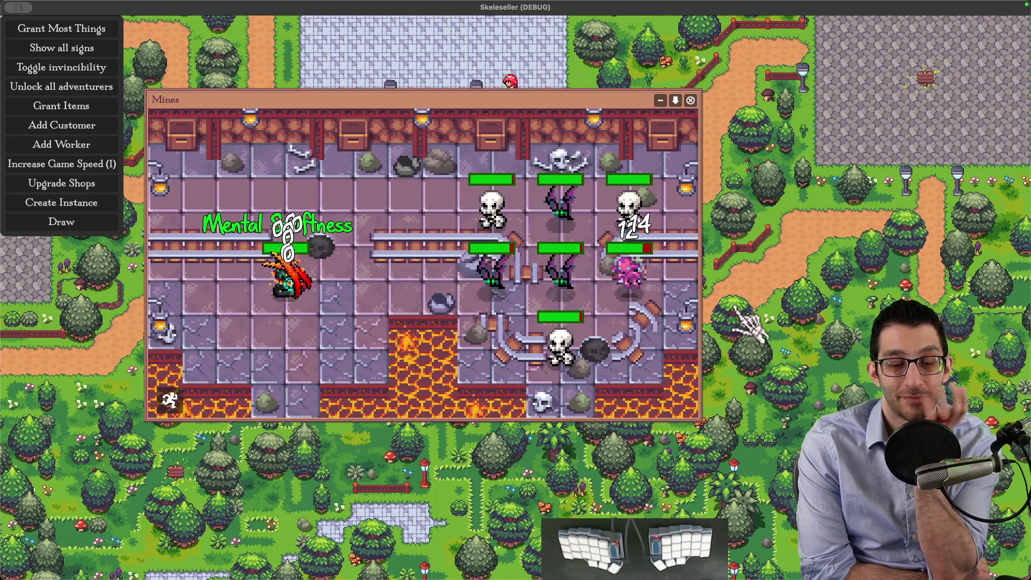
key("Escape")
left_click(466, 433)
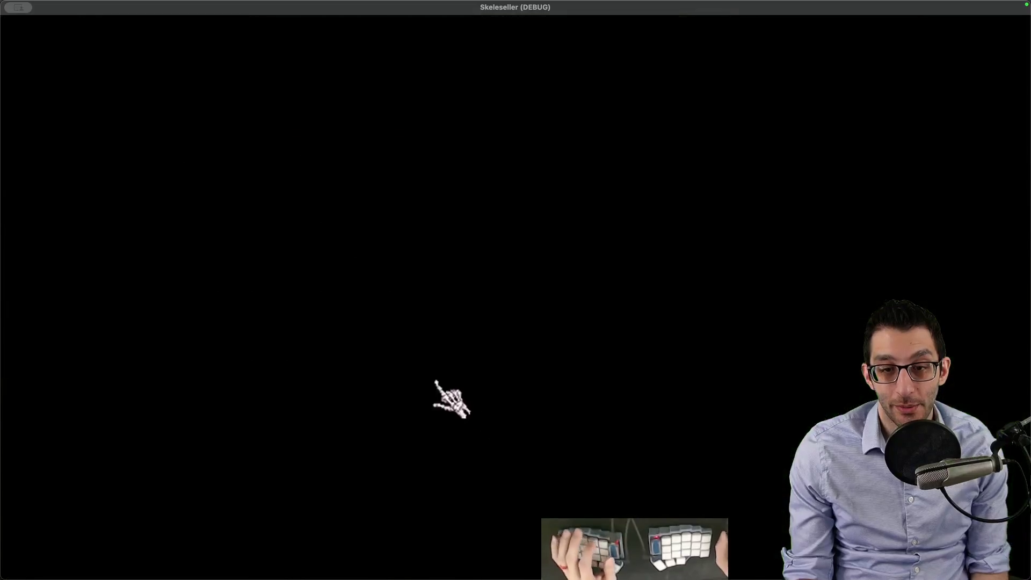
Step: Continue the save in Story Mode, start a Forest battle with the Mage, enlarge its window and return to VS Code
left_click(337, 475)
left_click(451, 325)
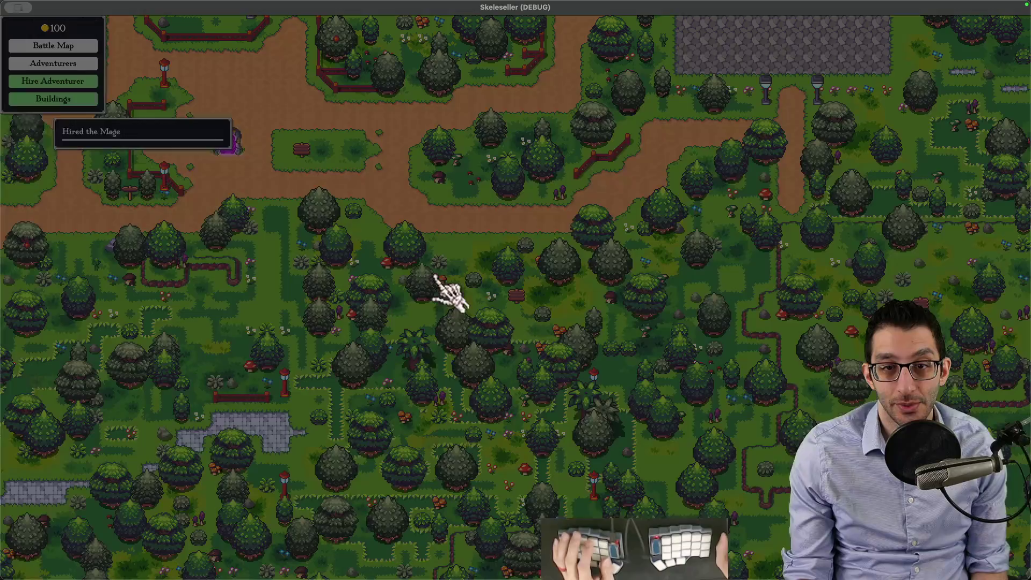
key("grave")
key("grave")
key("m")
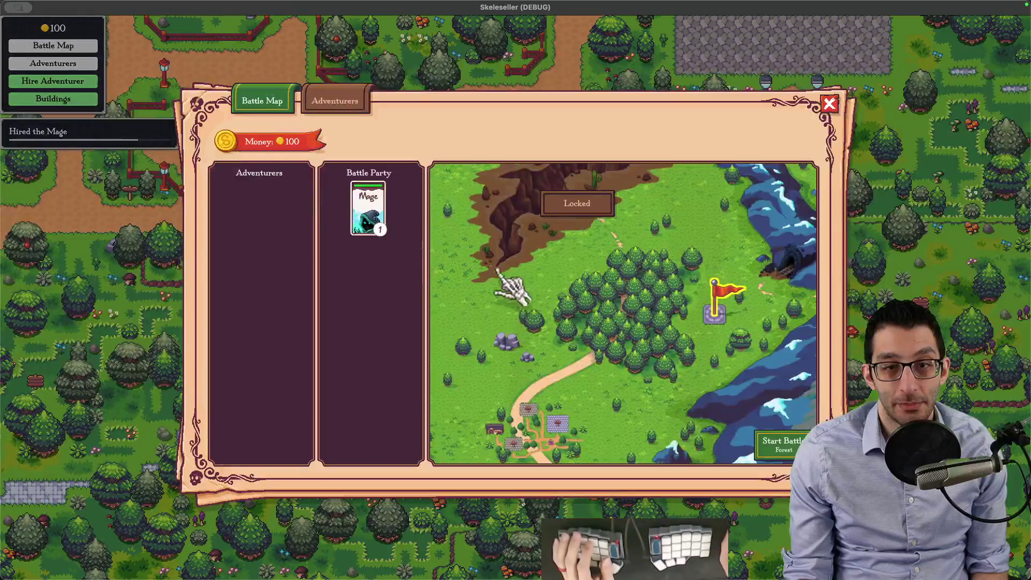
left_click(781, 445)
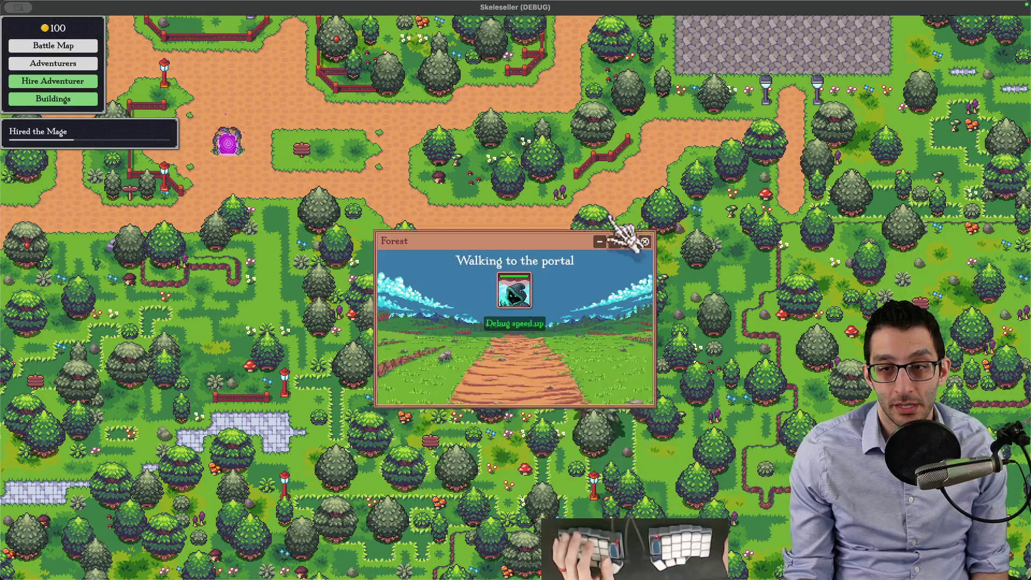
left_click(622, 241)
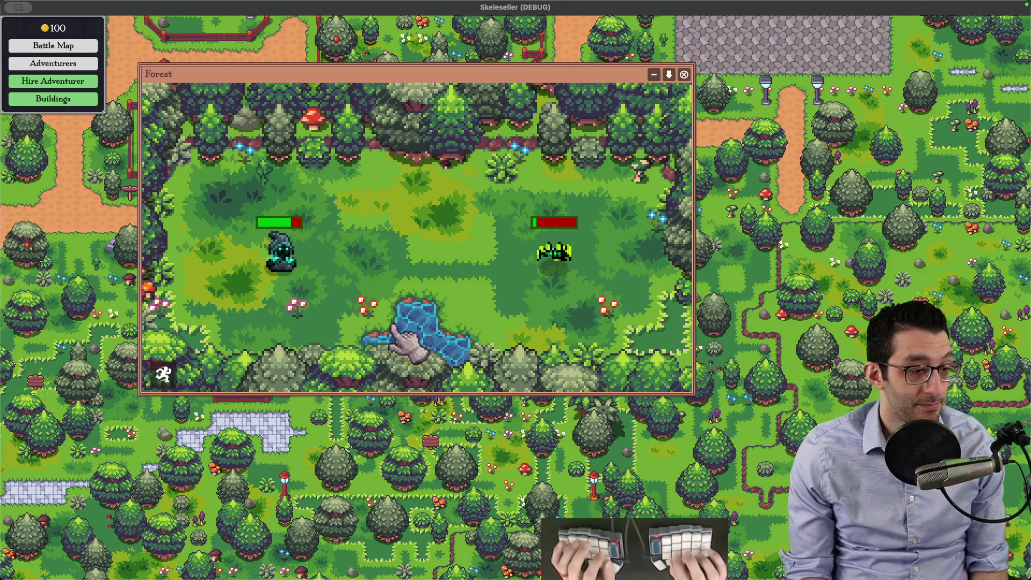
key("super+Tab")
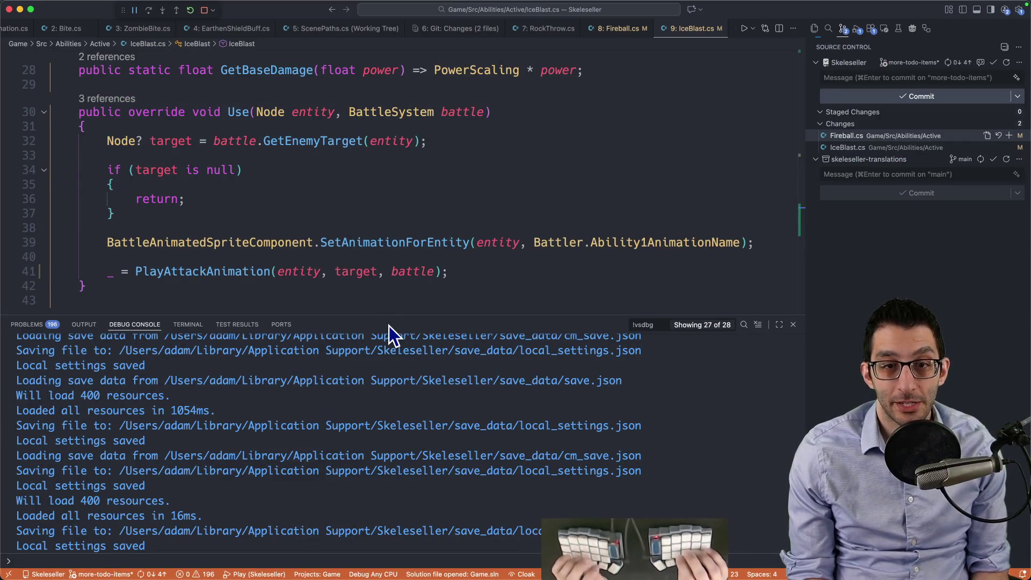
Step: Bring up Quick Open and step through the spritesheet file matches
left_click(631, 548)
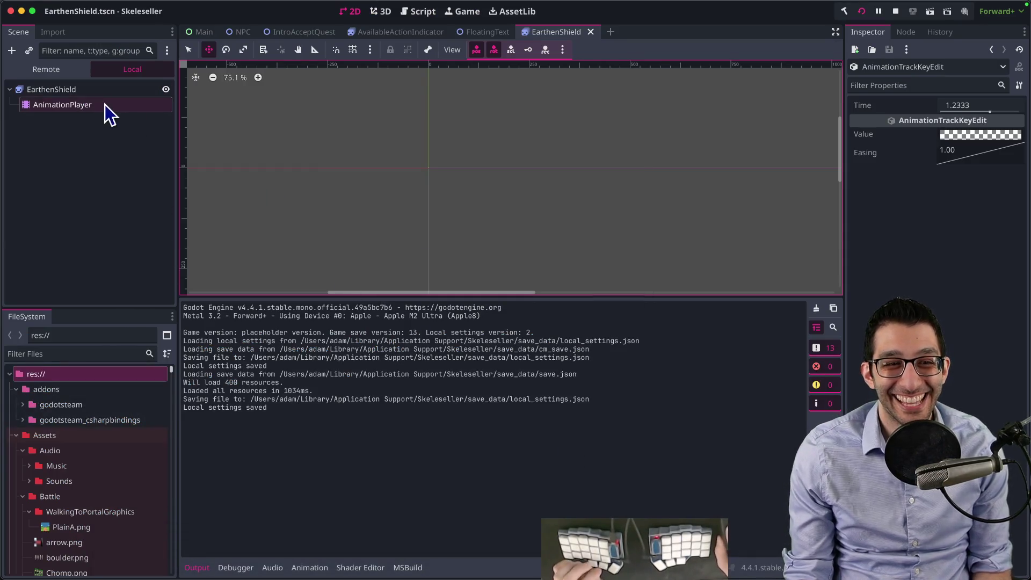
key("super+shift+o")
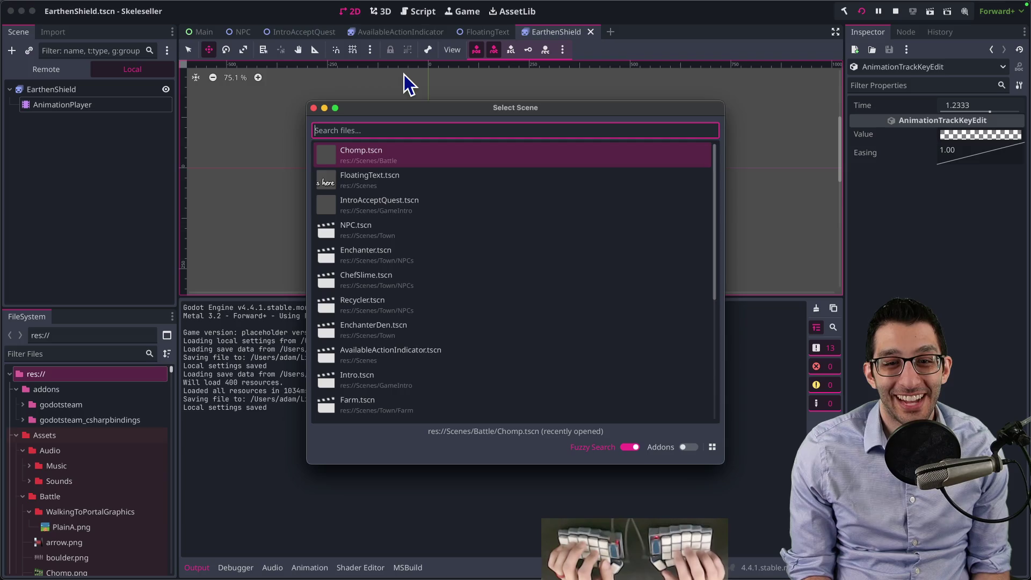
key("Escape")
key("super+Tab")
key("super+p")
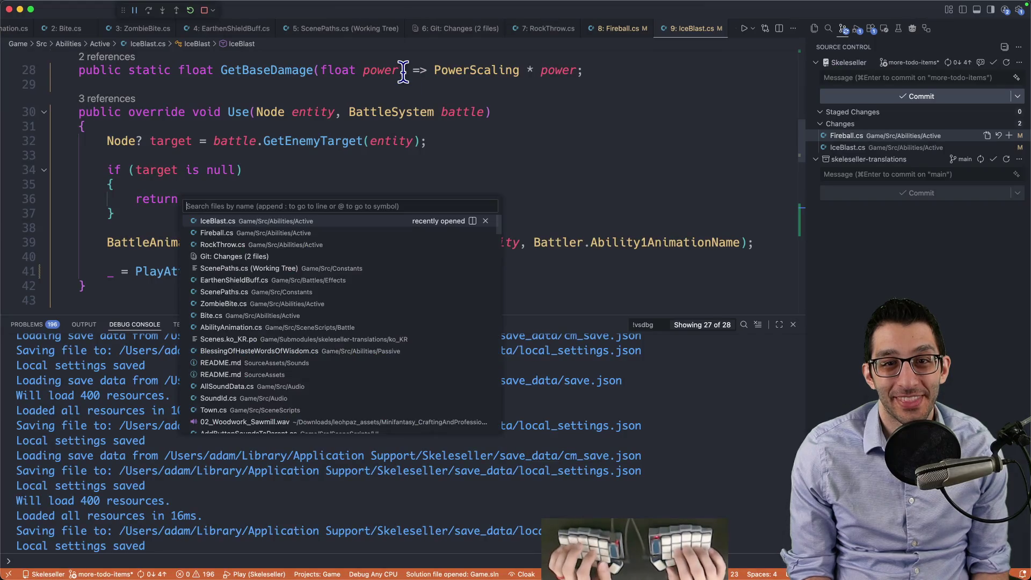
type("spriteshe")
key("Down")
key("Down")
key("Down")
key("Down")
key("Down")
key("Down")
key("Down")
Step: Open Battler.cs via Quick Open, hide the debug console and start a find for fps
key("alt+BackSpace")
type("spriteconver")
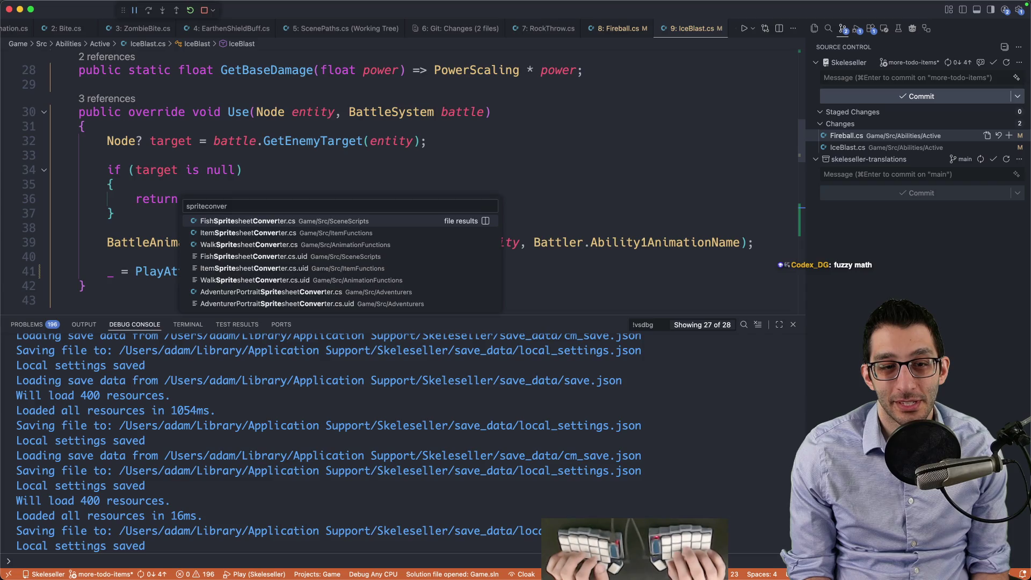
key("alt+BackSpace")
type("battler")
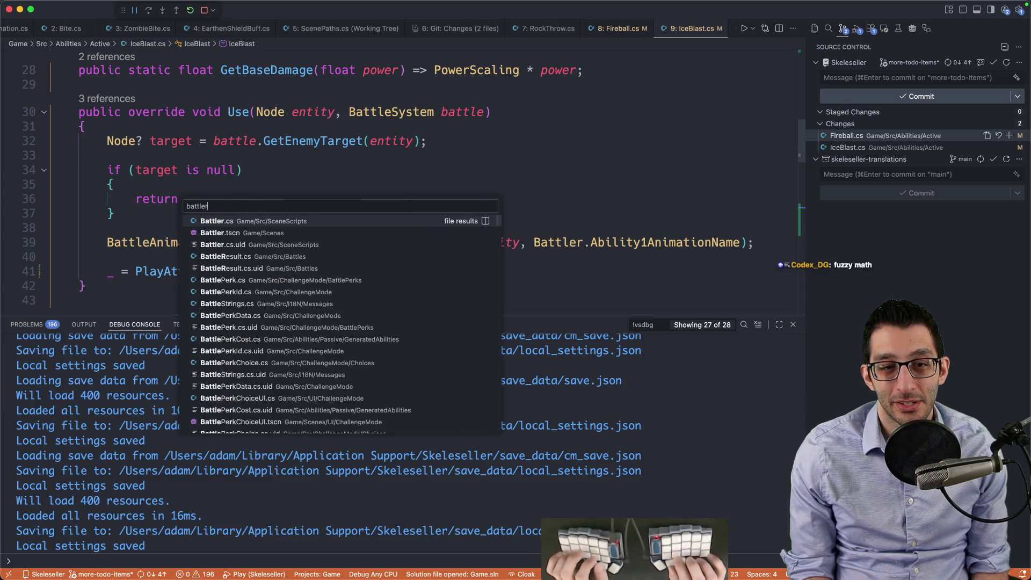
key("Return")
key("super+j")
key("super+f")
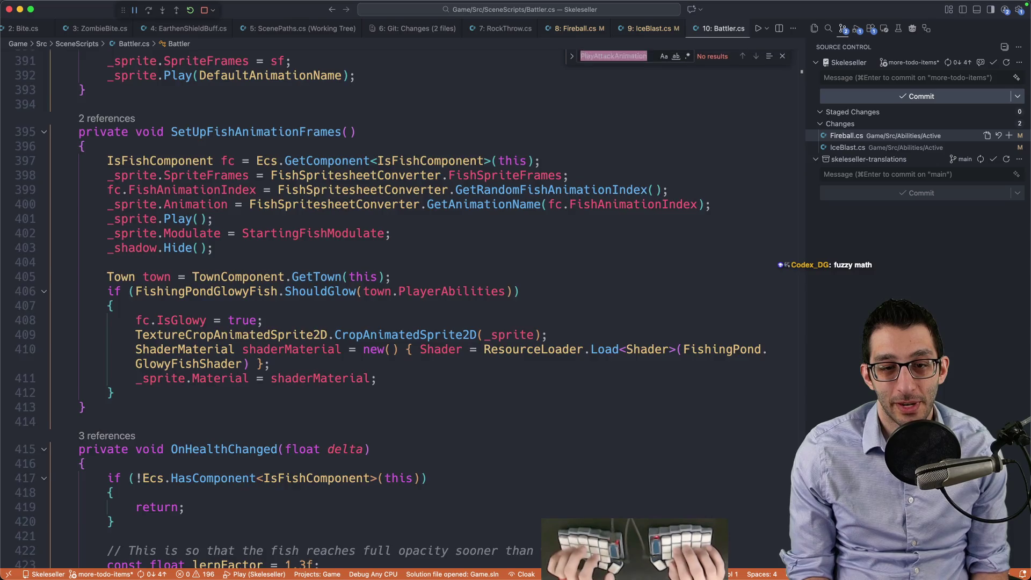
type("fps")
Step: Note animationFps is 5, jot 1/5 = 0.2 in a scratch file, then return to Battler.cs
key("Escape")
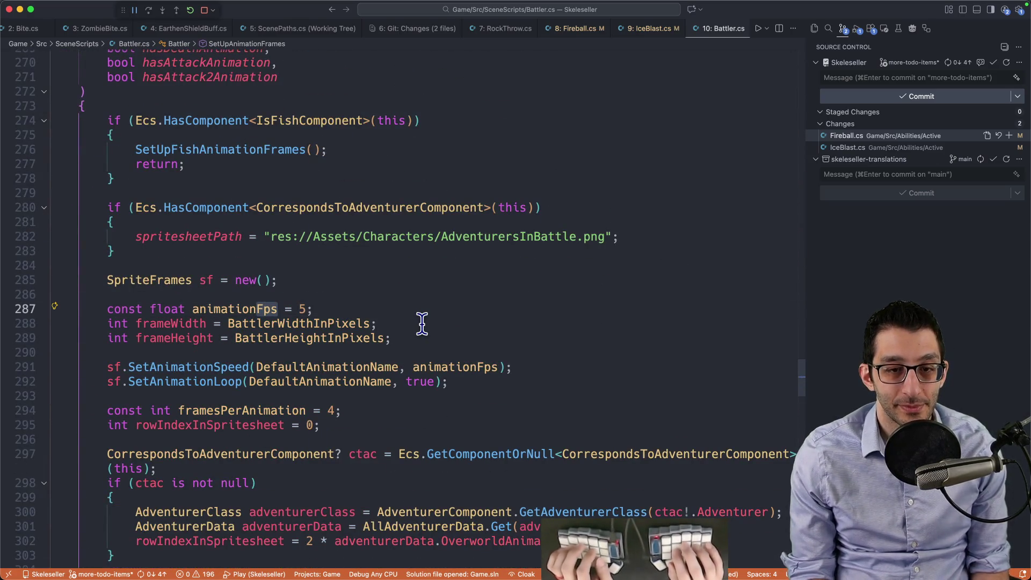
key("super+n")
type("1")
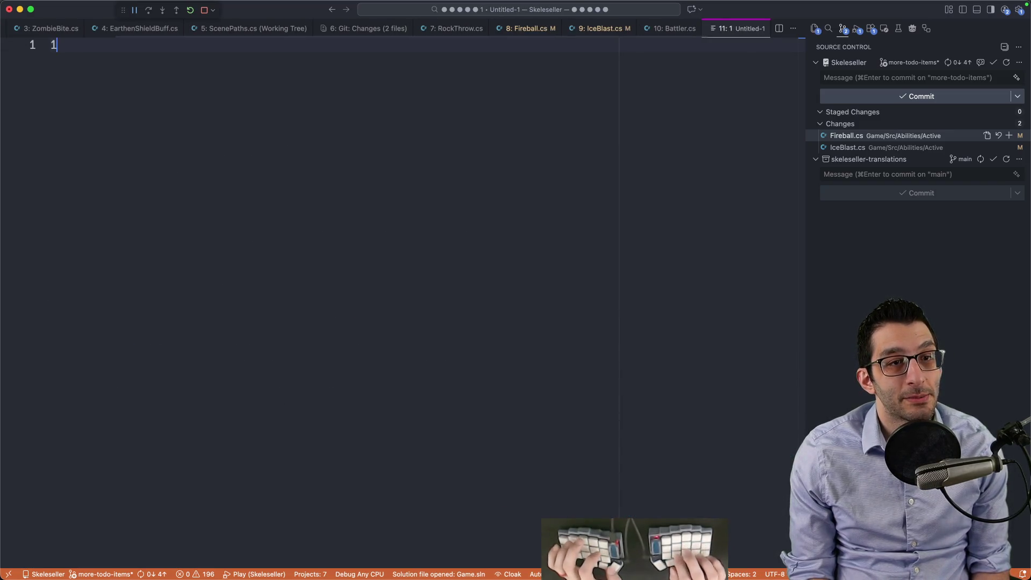
type("/5")
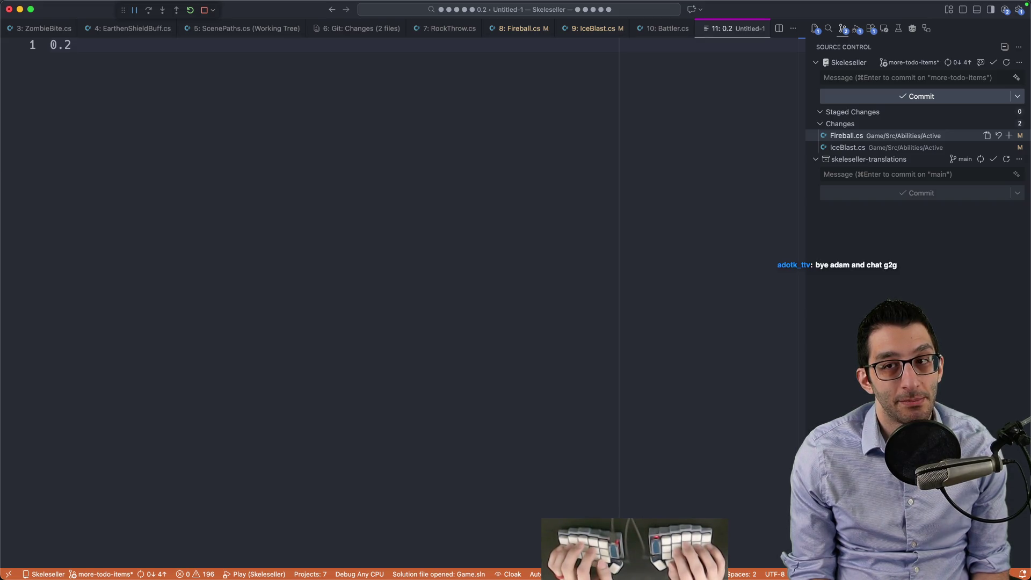
key("ctrl+Tab")
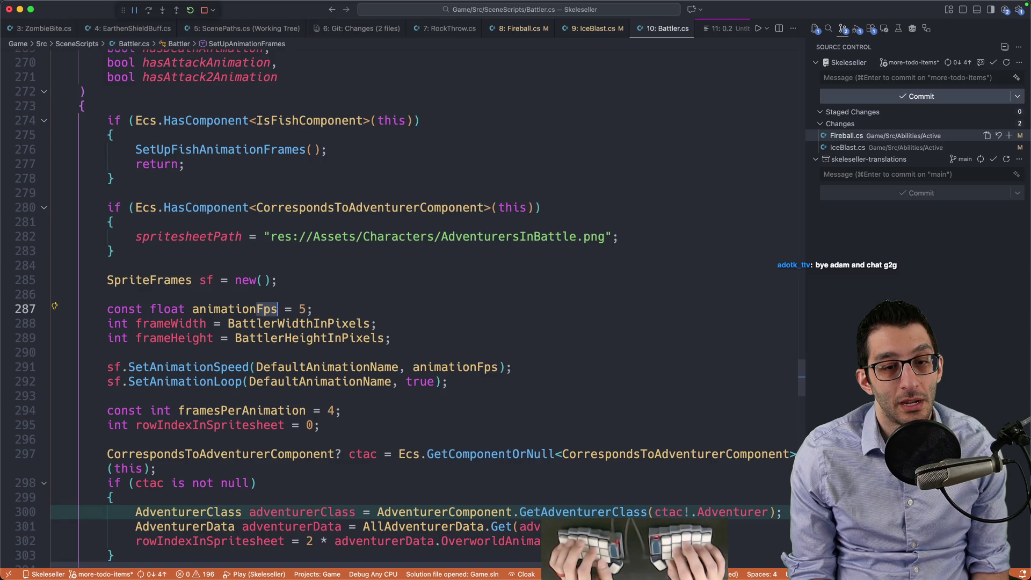
key("super+Tab")
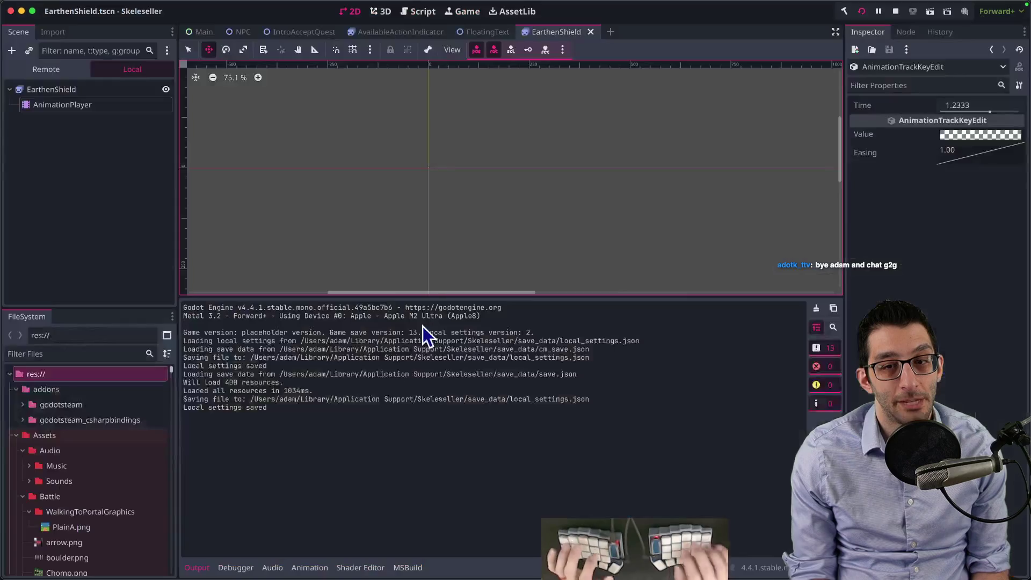
Step: Retry the forest battle with the same party, then bring up the Affinity Photo sprite sheet
left_click(733, 553)
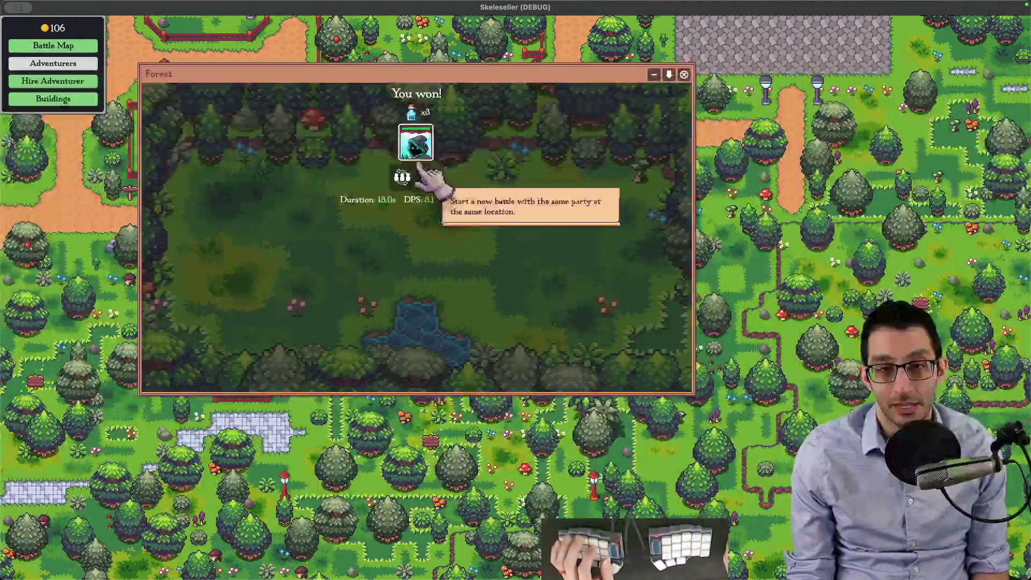
left_click(430, 177)
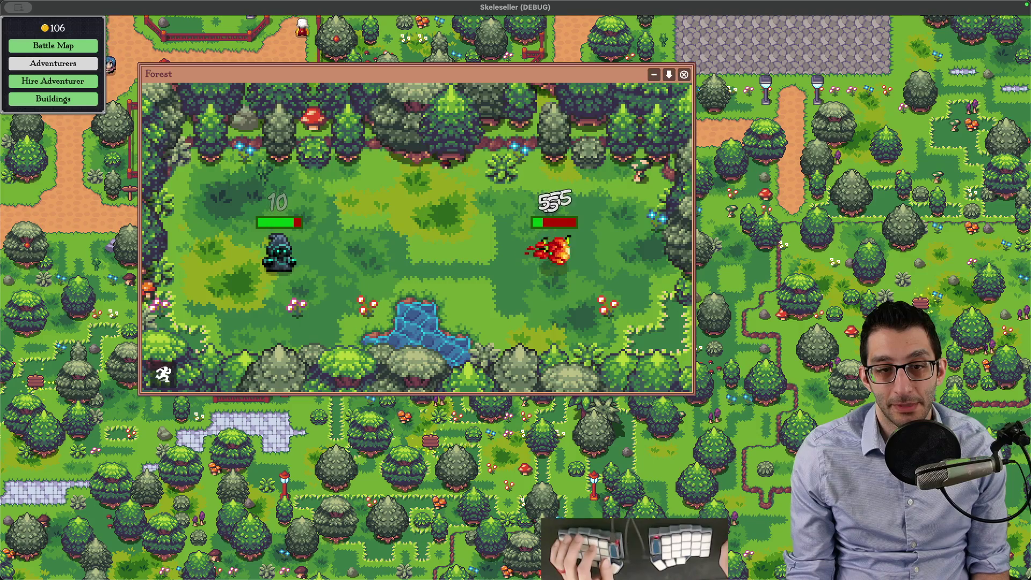
left_click(528, 548)
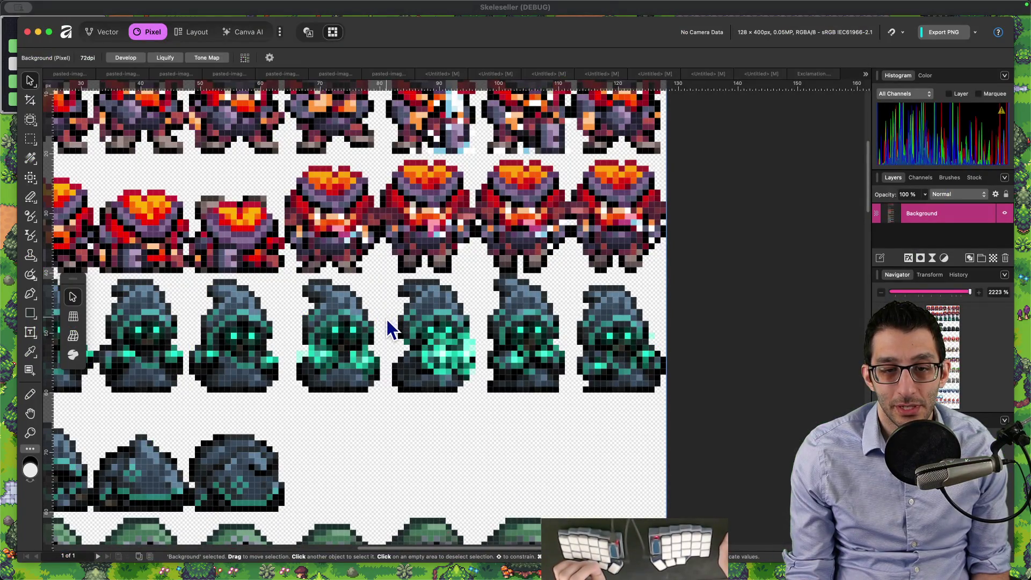
Step: In Fireball.cs change the CreateTimer delay from 0.41f to 0.21f
key("super+Tab")
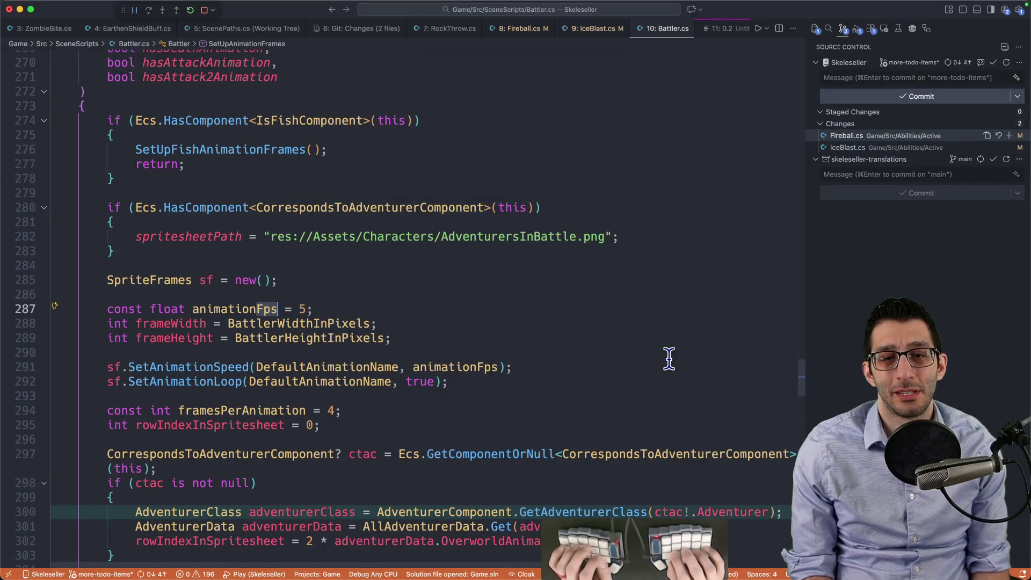
scroll(668, 357, "up", 5)
scroll(659, 361, "down", 2)
scroll(659, 362, "down", 3)
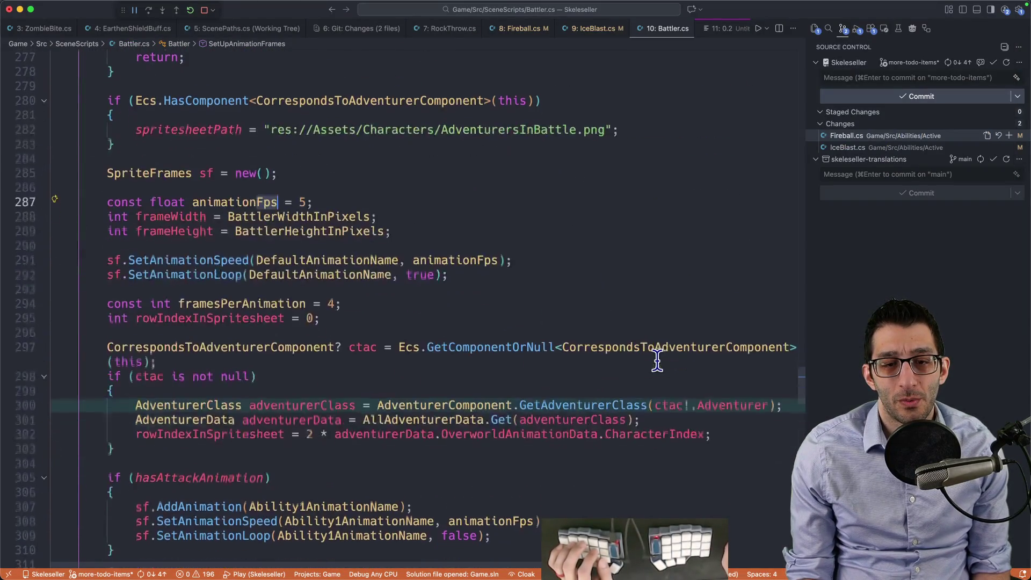
key("ctrl+Tab")
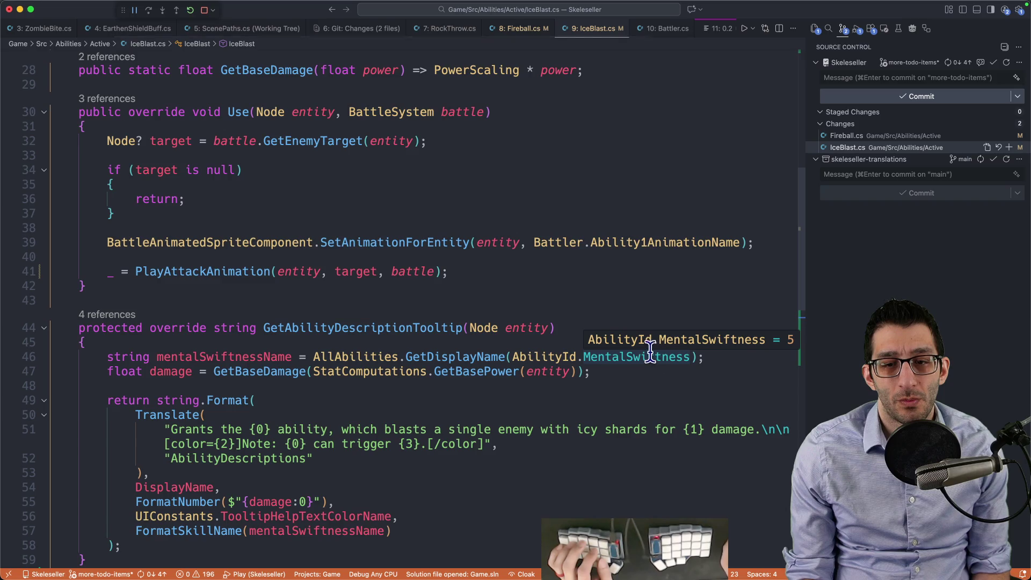
key("ctrl+Tab")
scroll(617, 345, "down", 10)
scroll(617, 345, "down", 5)
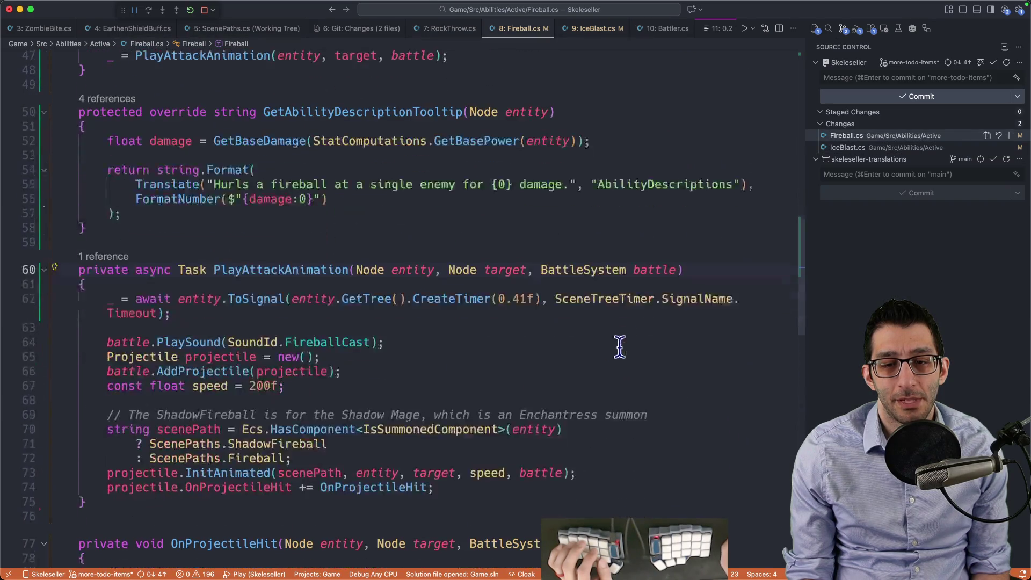
left_click(524, 288)
key("BackSpace")
type("2")
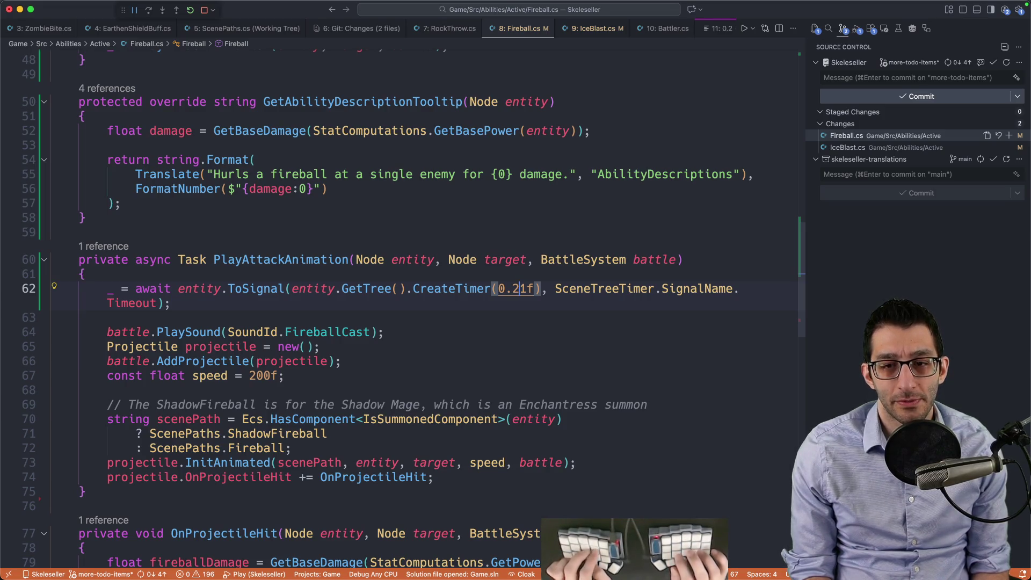
Step: Stop the running game and relaunch it with F5 to test the new timing
key("Escape")
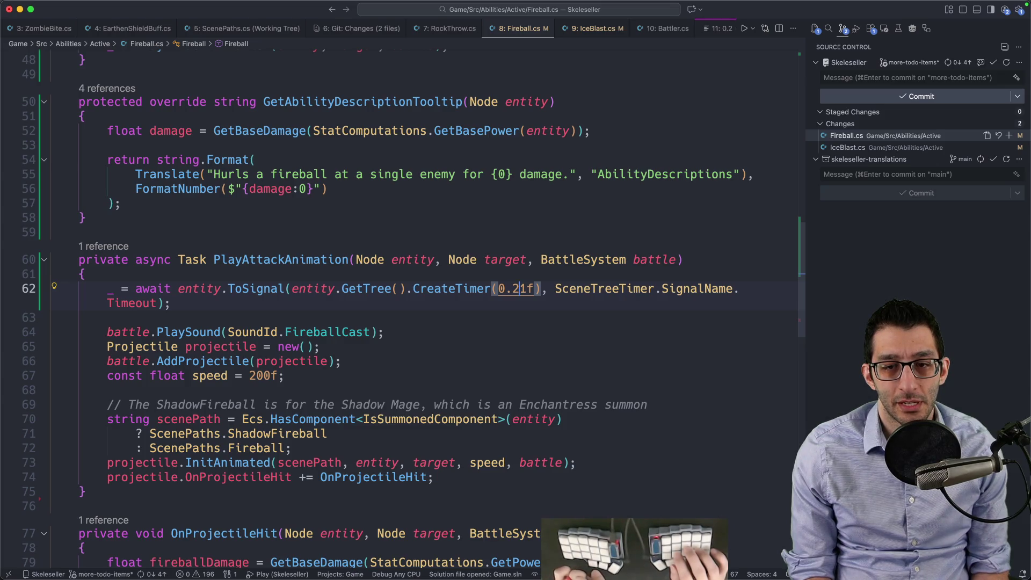
key("F5")
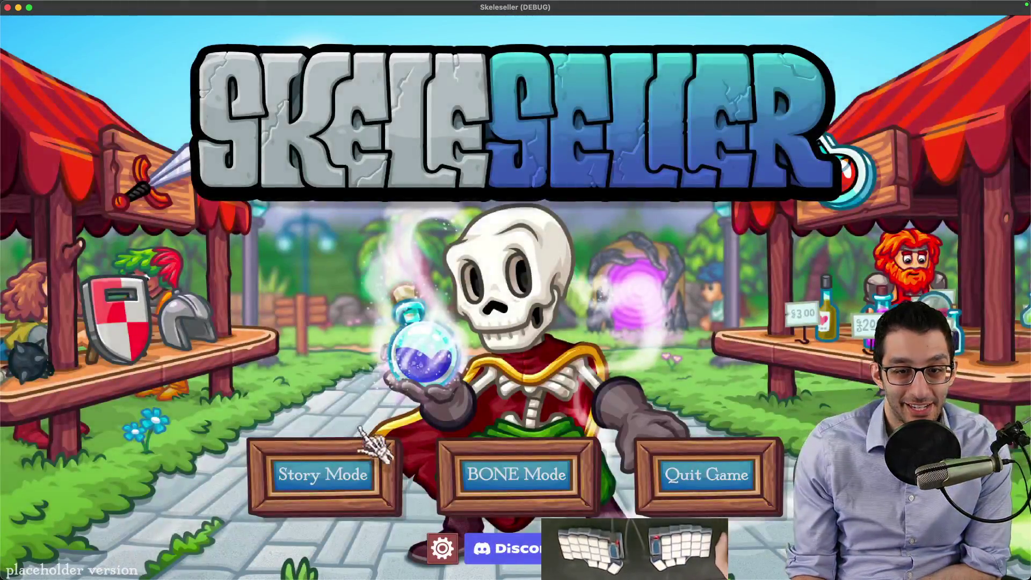
Step: Load the save, add the Mage to the party and start a forest battle, checking the Mage's details
left_click(327, 477)
left_click(454, 324)
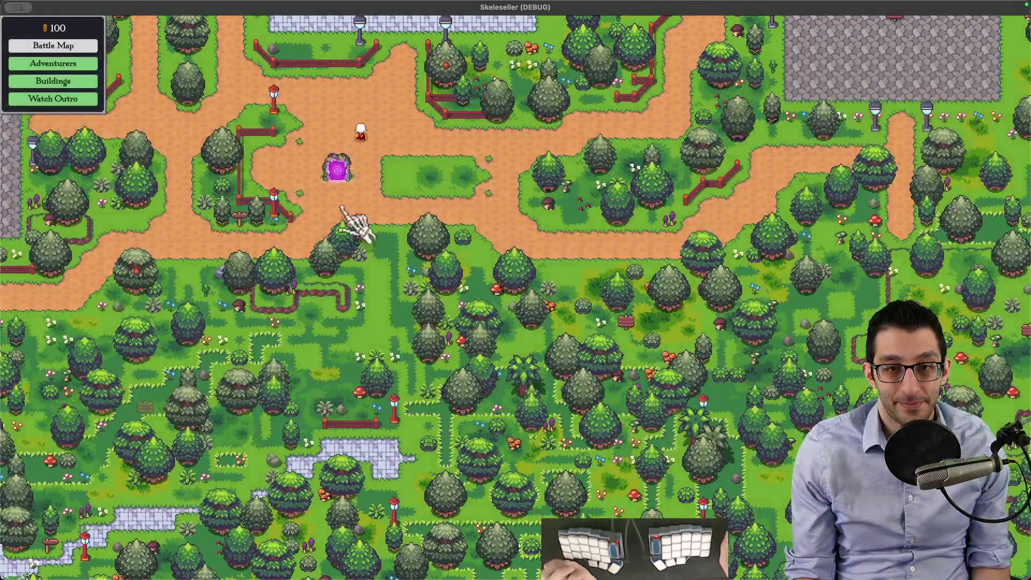
left_click(347, 169)
left_click(279, 207)
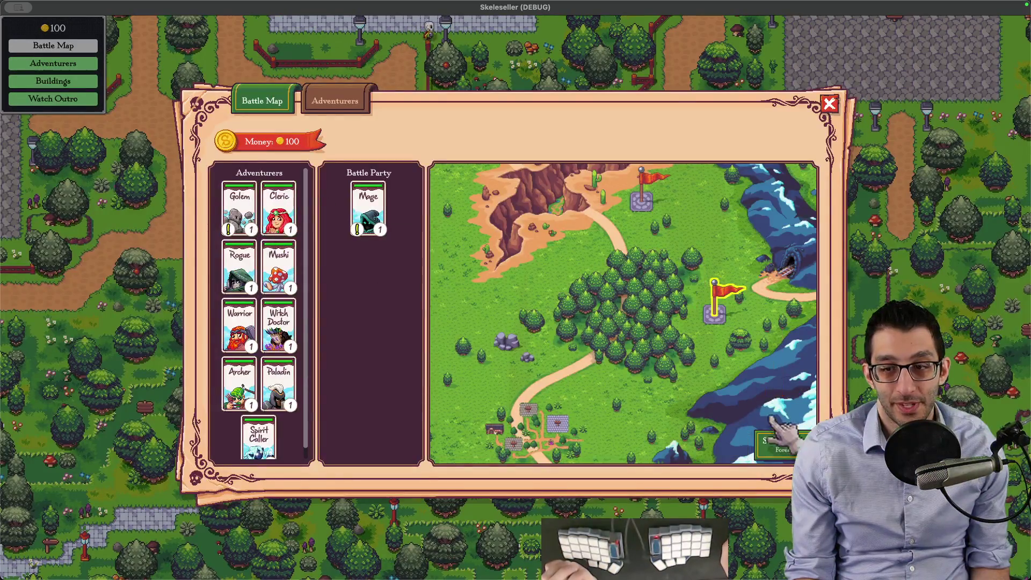
left_click(774, 430)
left_click(450, 180)
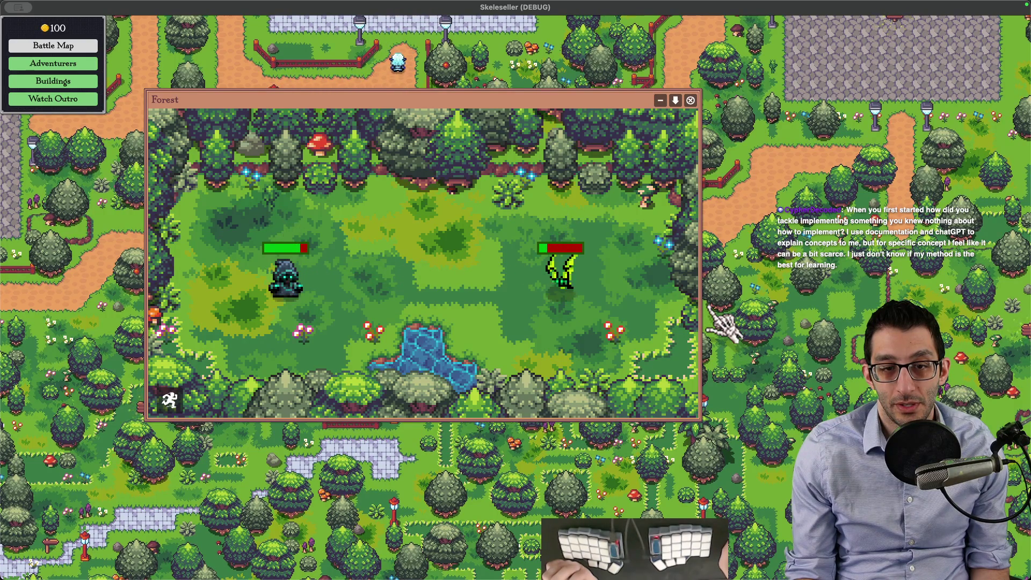
left_click(354, 206)
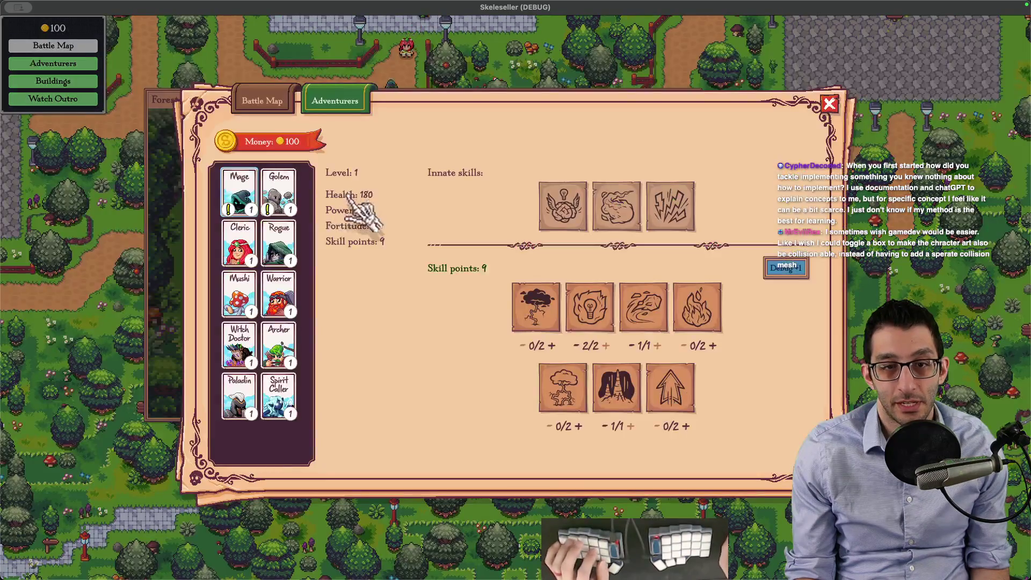
Step: Quit to title, reload the save and unlock all adventurers from the F1 debug menu
key("Escape")
key("Escape")
left_click(528, 395)
left_click(338, 451)
left_click(427, 319)
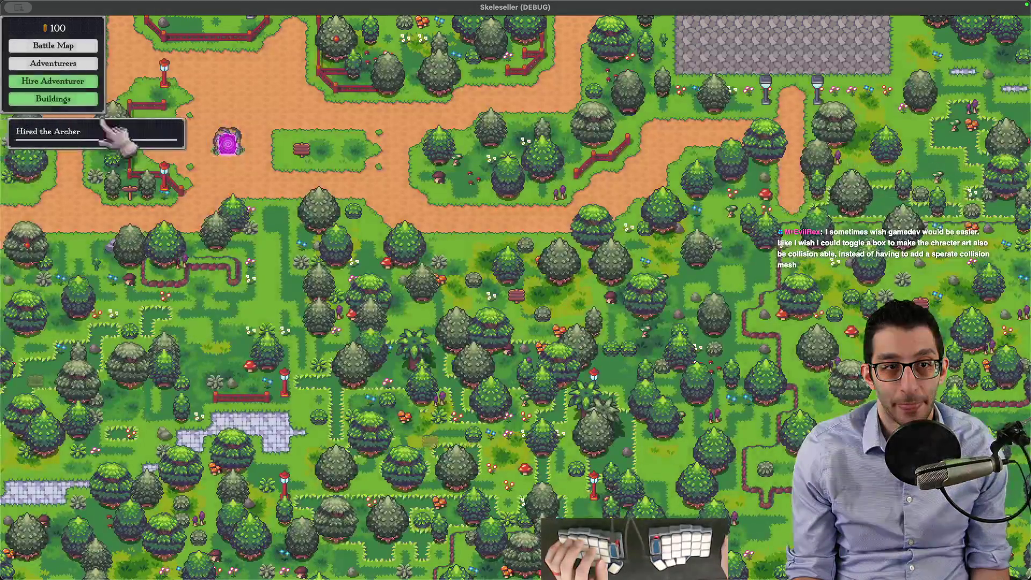
key("F1")
left_click(97, 87)
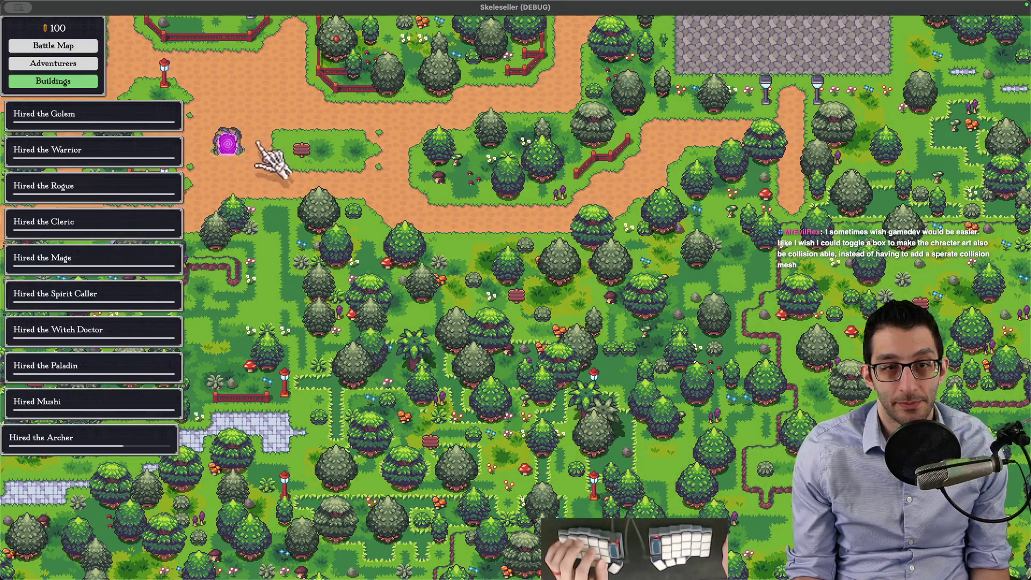
Step: Start another forest battle with the Mage, unpin and enlarge the battle window, then switch to GIMP
left_click(242, 150)
left_click(279, 326)
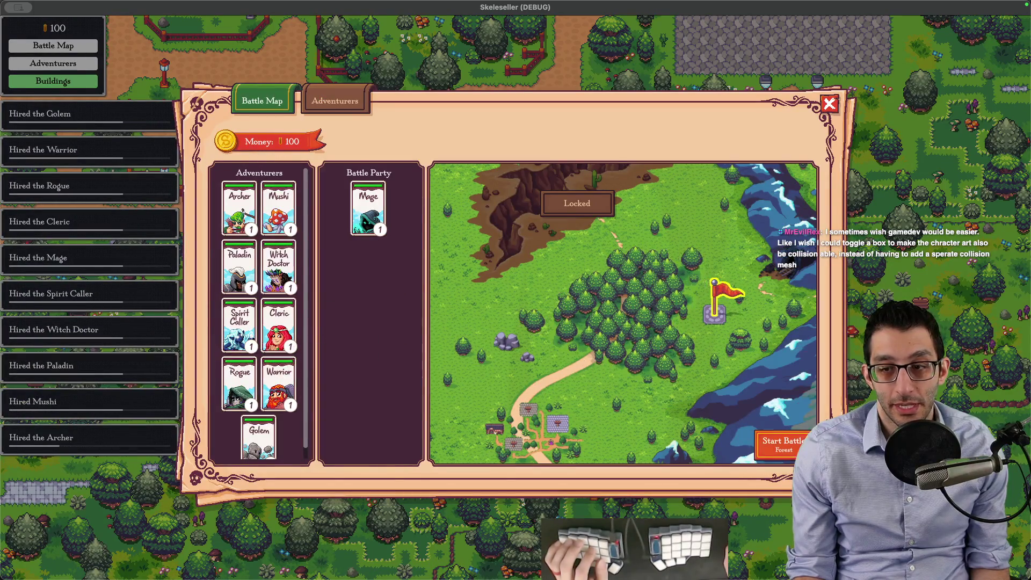
left_click(781, 443)
left_click(629, 416)
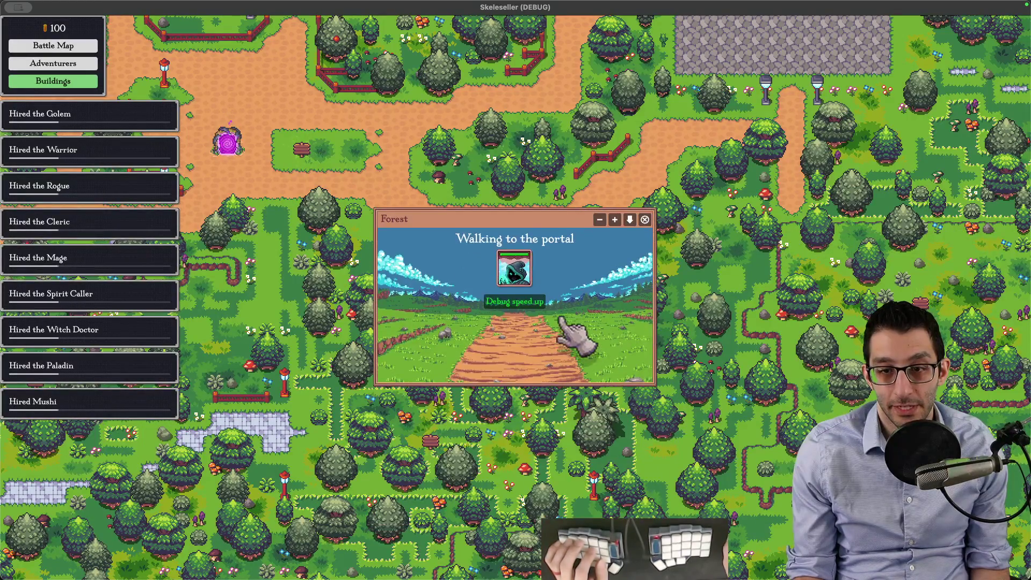
left_click(614, 218)
left_click_drag(621, 223, 410, 135)
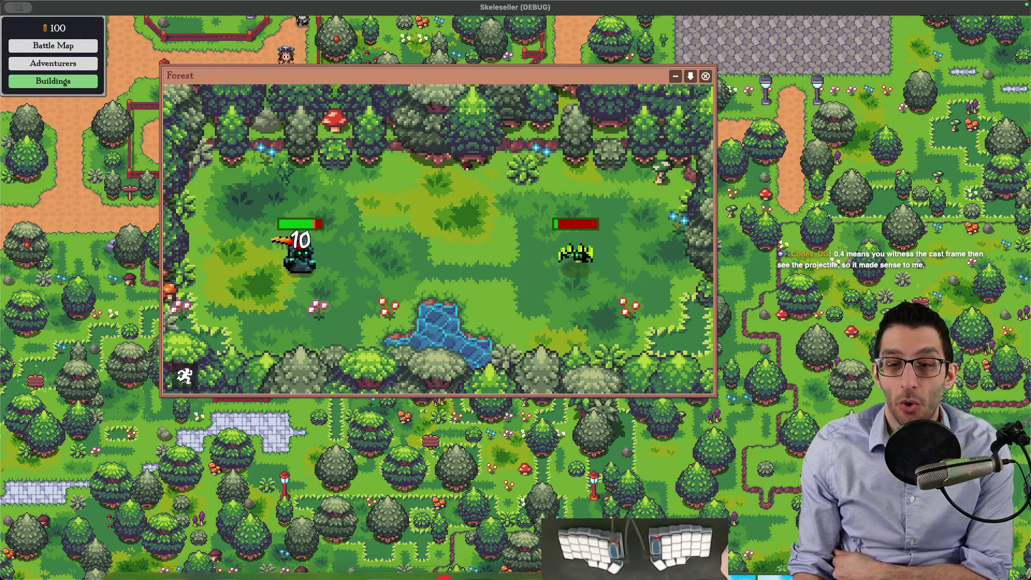
left_click(681, 544)
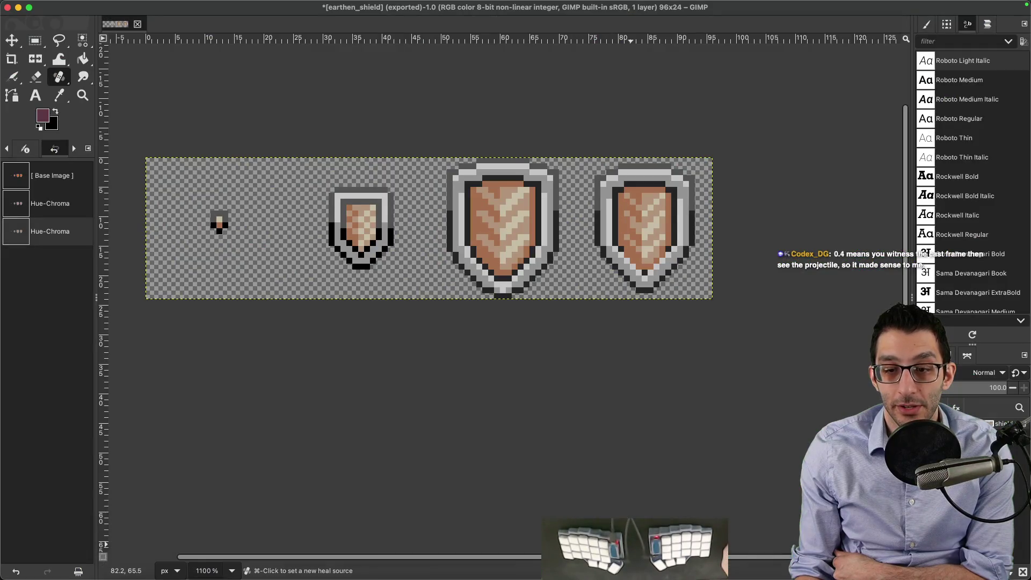
Step: Browse the mage, golem, ice and fire sprite rows in Affinity Photo, then return to Fireball.cs
mouse_move(516, 577)
left_click(530, 548)
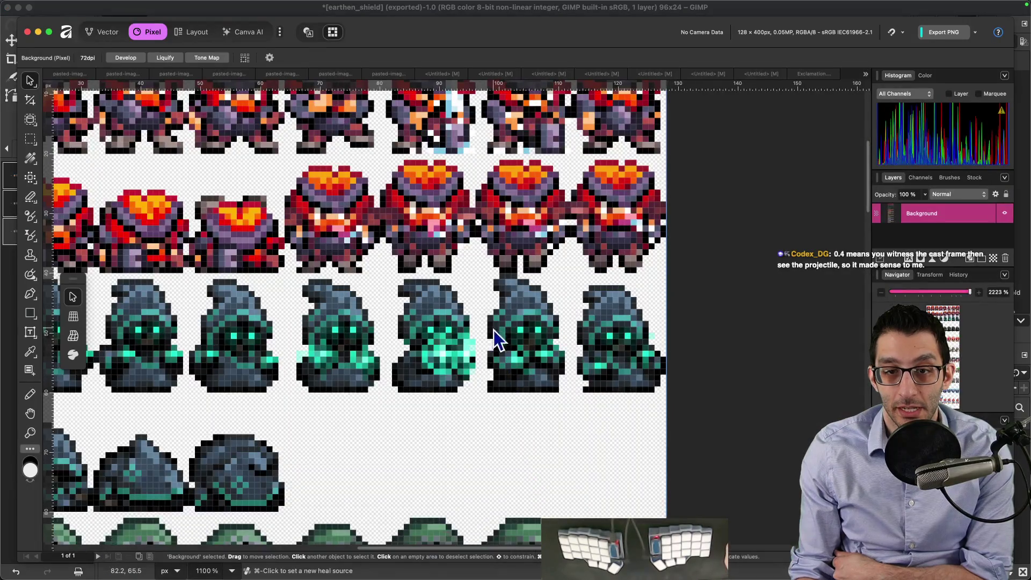
scroll(473, 288, "down", 3)
scroll(484, 258, "down", 3)
scroll(495, 222, "down", 5)
scroll(495, 202, "down", 5)
scroll(505, 202, "down", 5)
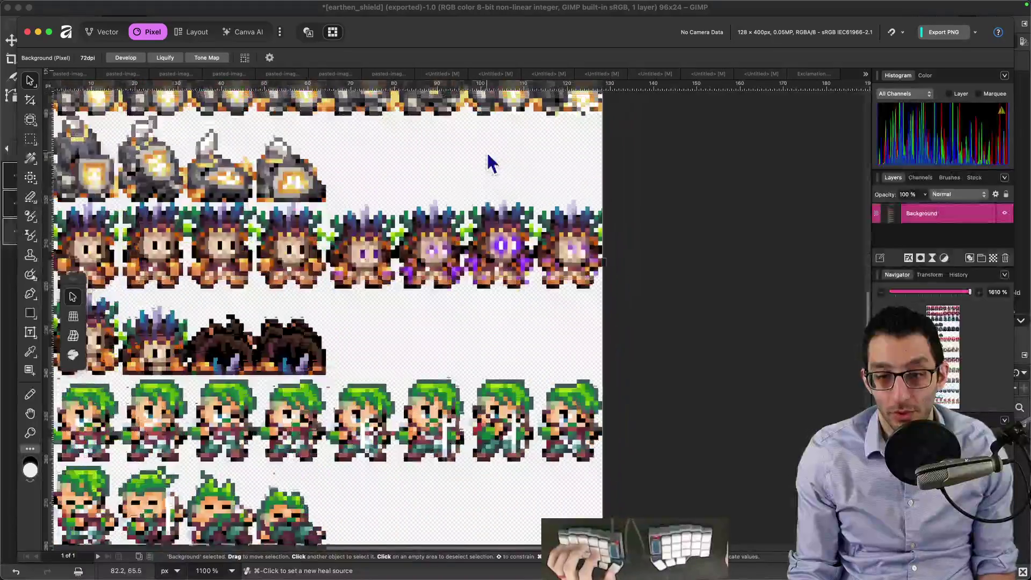
scroll(491, 161, "down", 5)
scroll(474, 178, "down", 2)
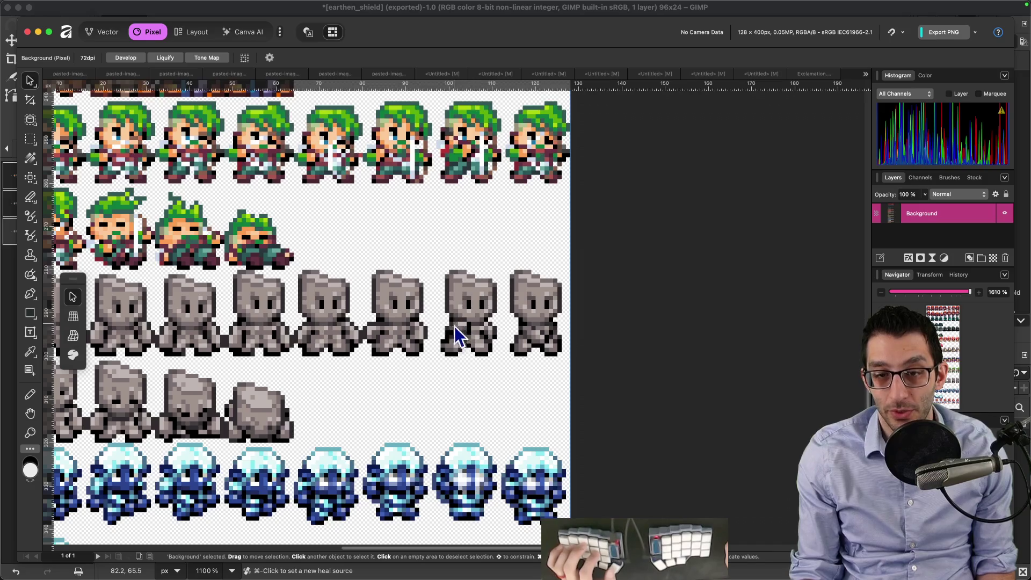
scroll(491, 114, "down", 5)
scroll(385, 219, "down", 2)
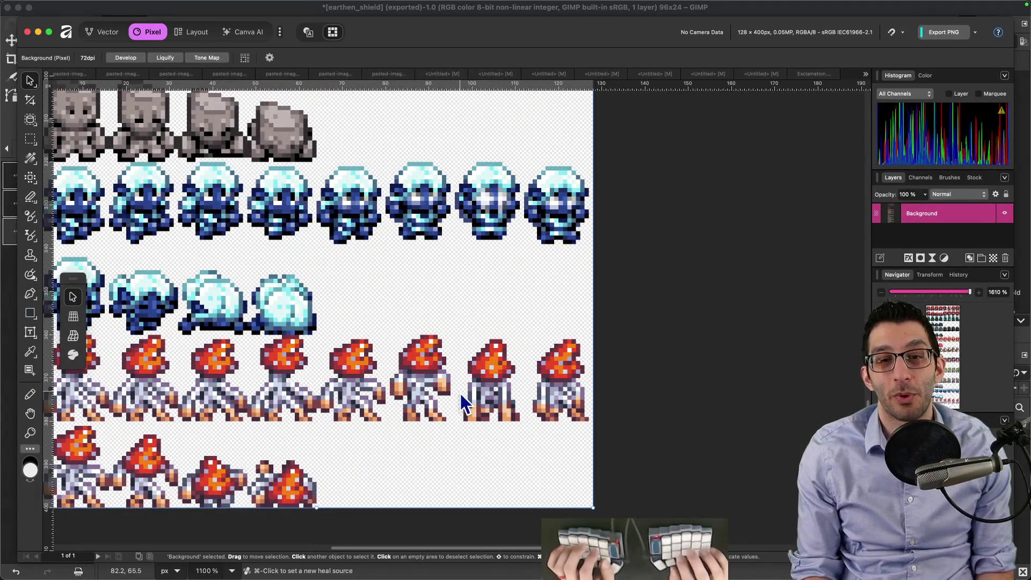
key("super+Tab")
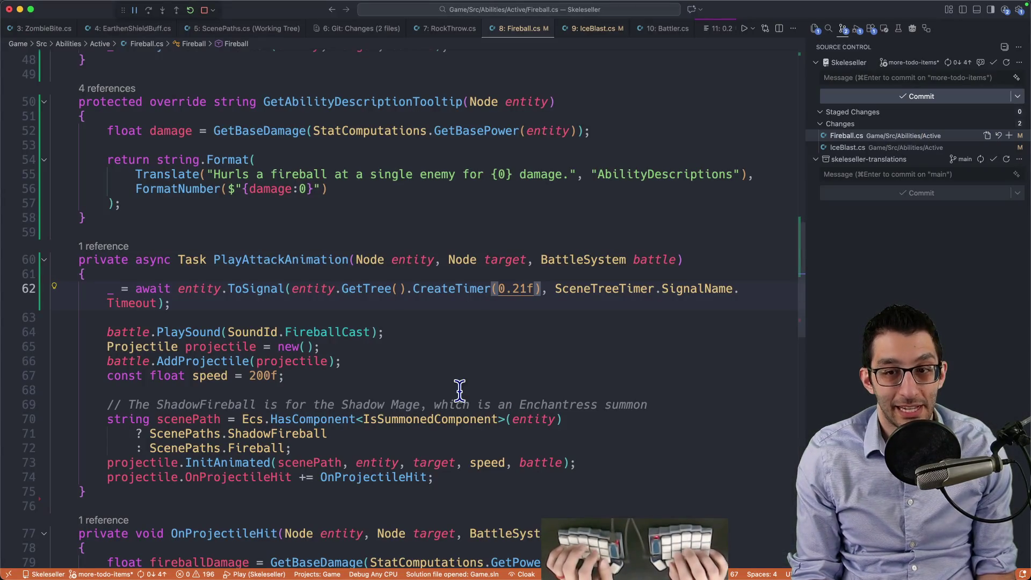
Step: In IceBlast.cs replace the 0.4f timer delay with 0.21f, then bring the sprite sheet back up
key("ctrl+9")
scroll(488, 363, "down", 8)
double_click(522, 346)
type("0.21f")
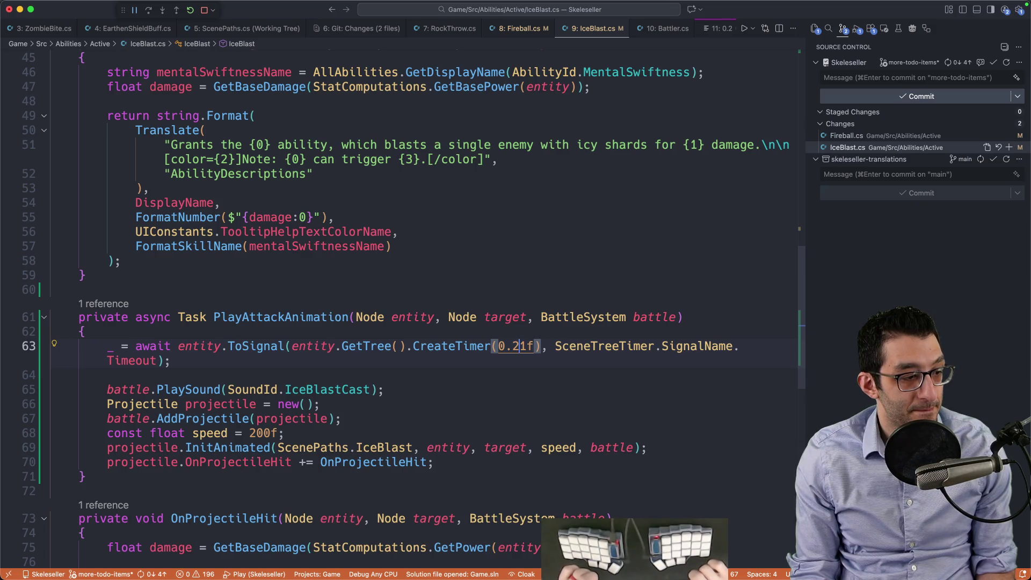
key("Left")
key("Left")
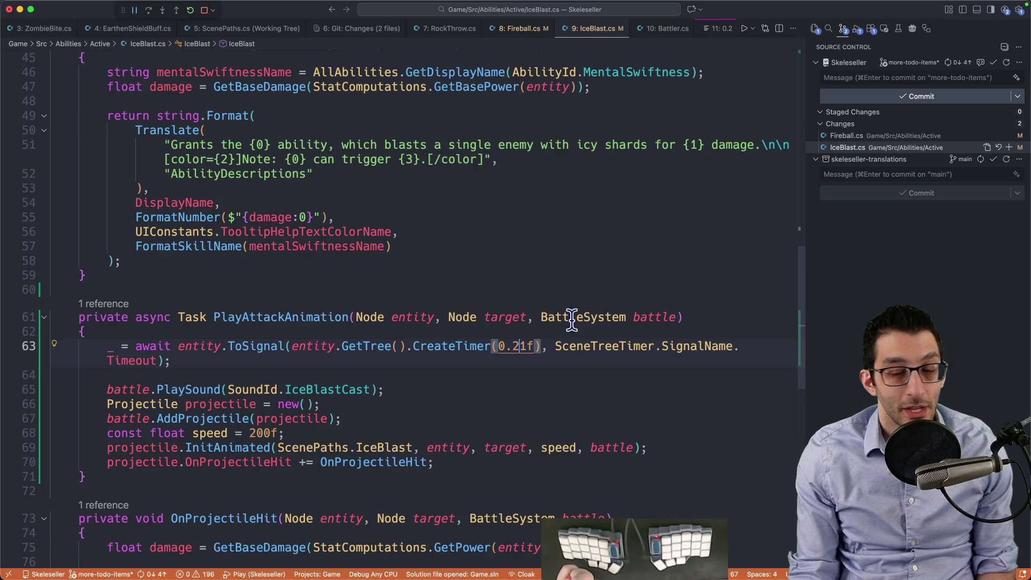
left_click(528, 548)
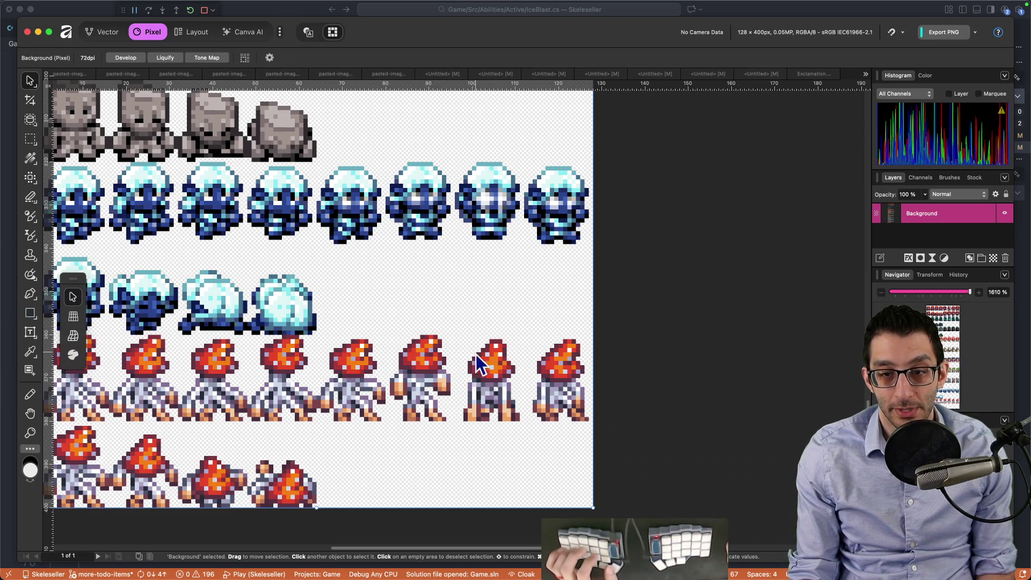
scroll(480, 365, "up", 2)
scroll(482, 363, "up", 3)
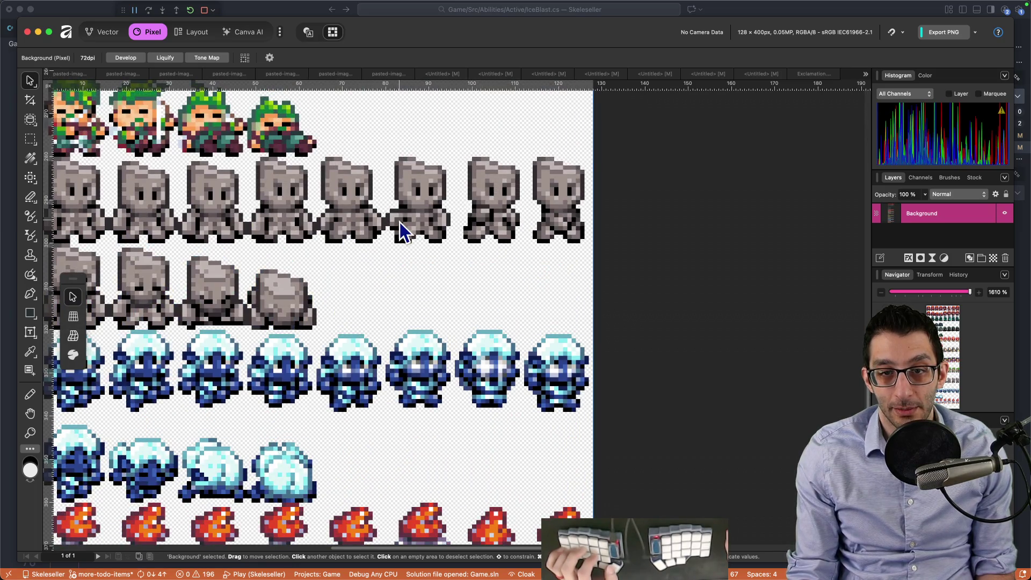
scroll(491, 230, "up", 3)
scroll(483, 235, "up", 5)
scroll(468, 250, "up", 5)
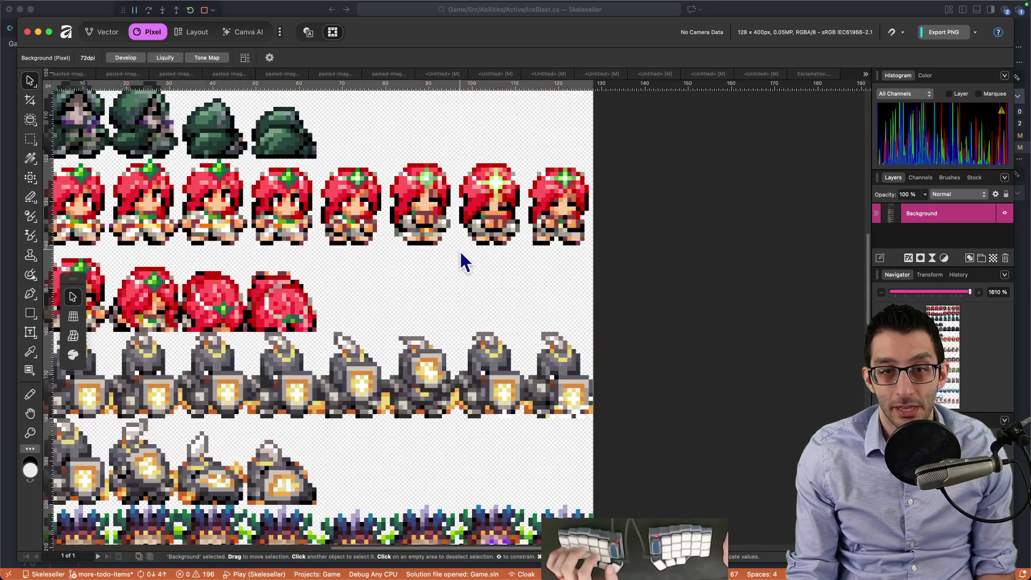
scroll(457, 263, "up", 5)
scroll(448, 274, "up", 4)
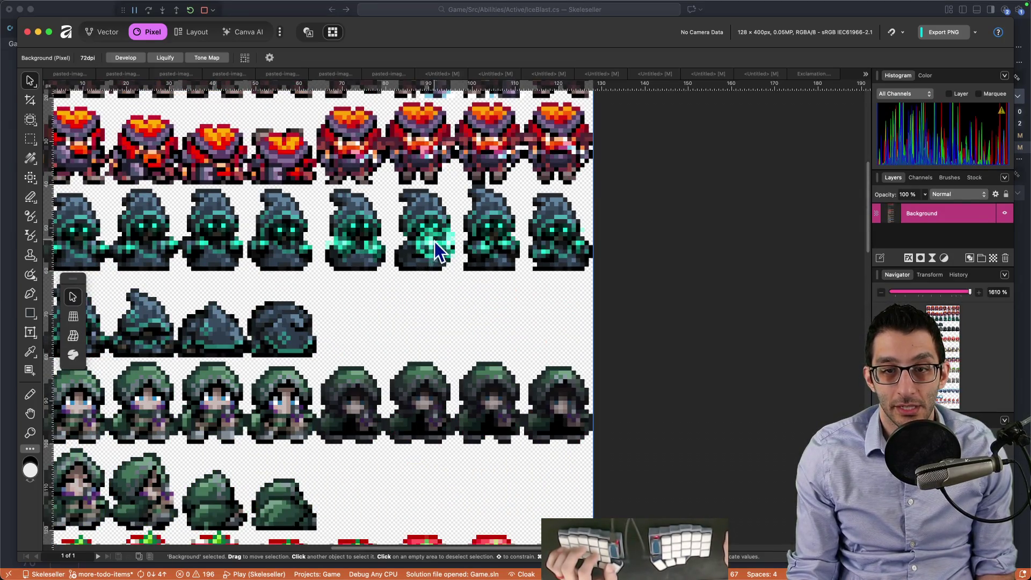
scroll(445, 262, "up", 2)
scroll(442, 270, "up", 4)
scroll(441, 271, "down", 8)
scroll(441, 275, "down", 2)
Step: Return from the Affinity Photo sprite sheet to IceBlast.cs in the editor
key("super+Tab")
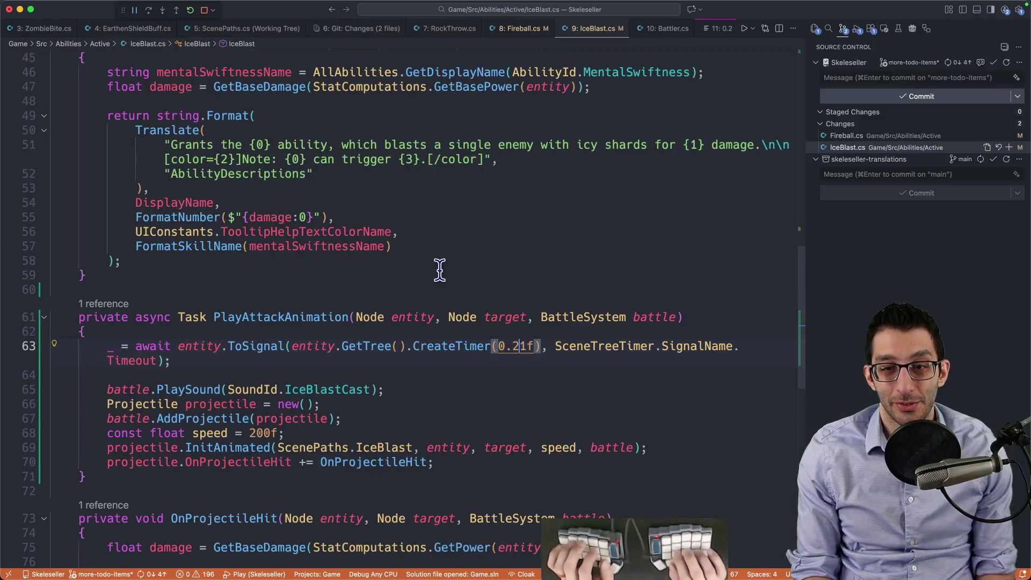
Step: Search the whole project for 0.41f timer delays and step through the matches, ending in Fireball.cs
key("super+shift+f")
type("%0.42")
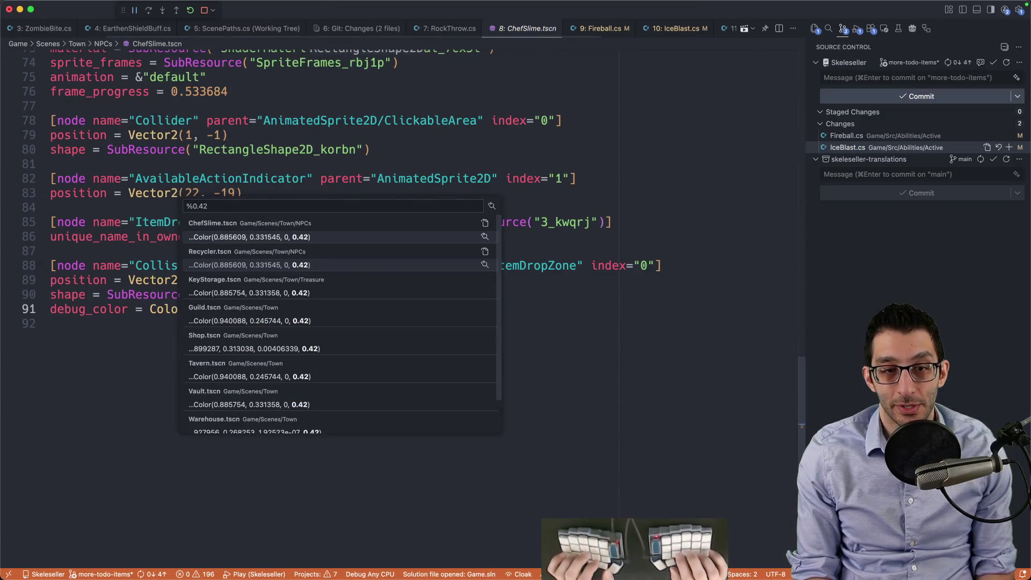
type("f")
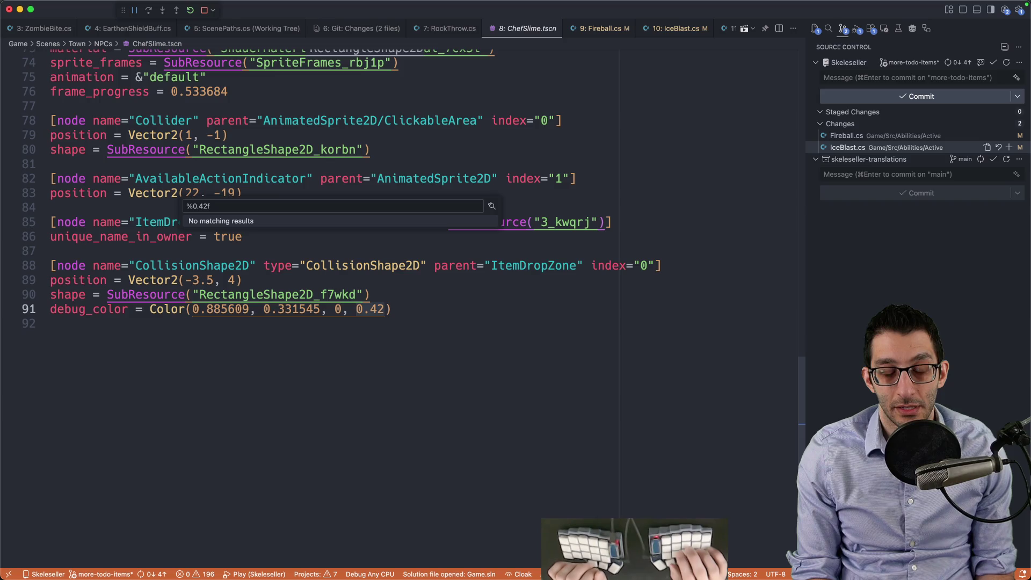
key("BackSpace")
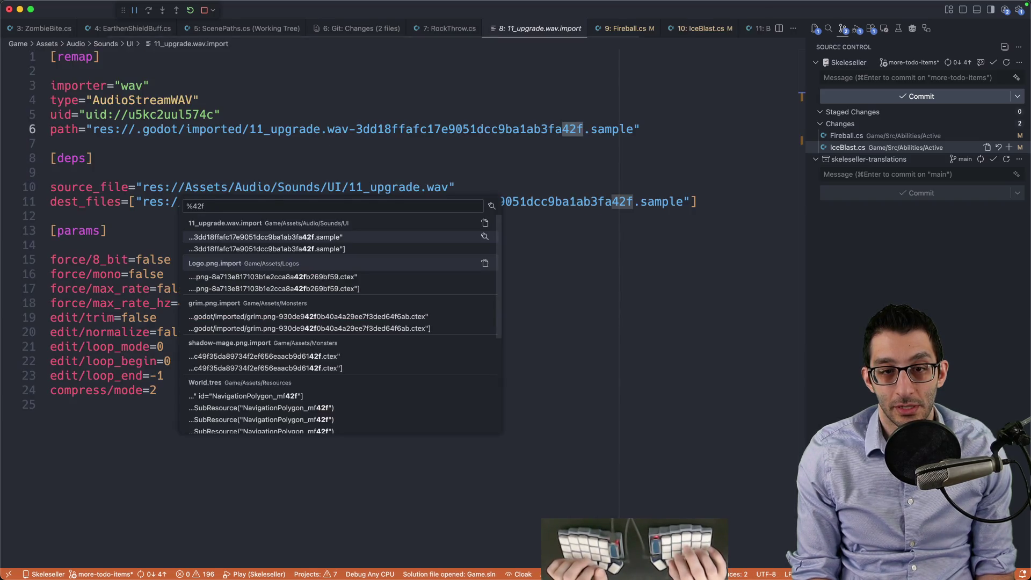
key("BackSpace")
type("f1")
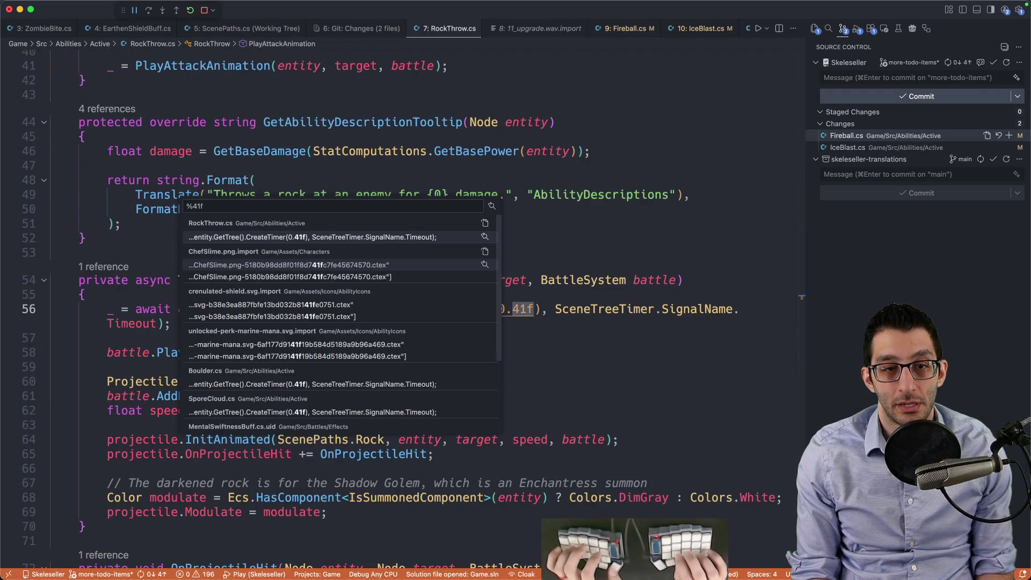
key("Left")
key("Left")
type("0.")
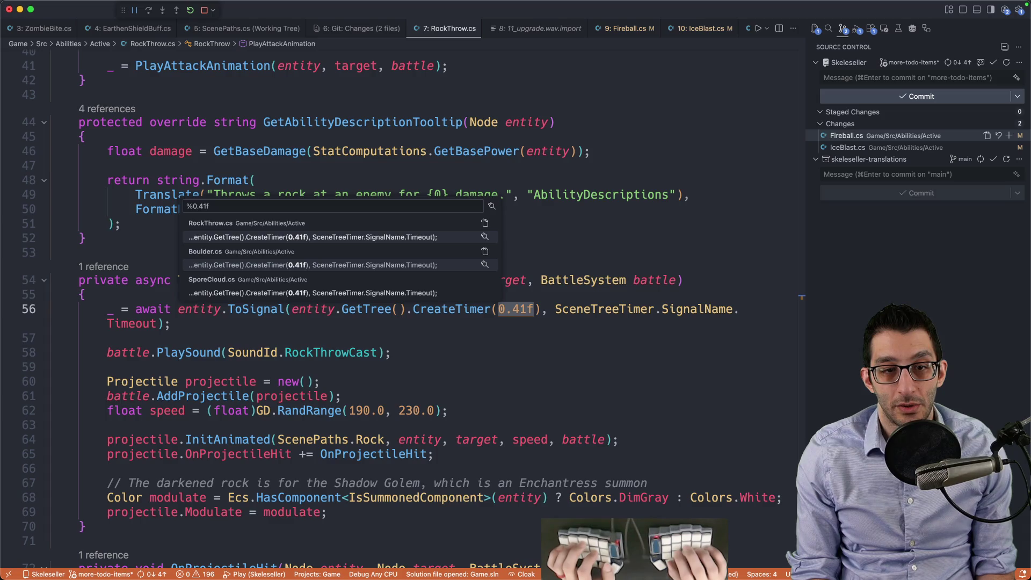
key("Down")
key("Down")
key("Escape")
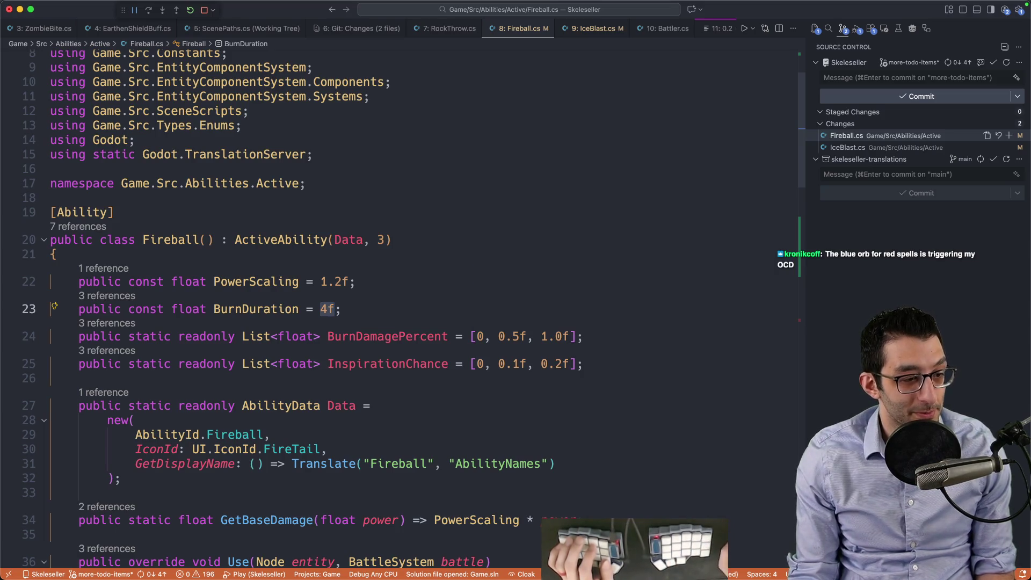
Step: Glance at the Affinity Photo sprite sheet and switch back to the code editor
left_click(680, 549)
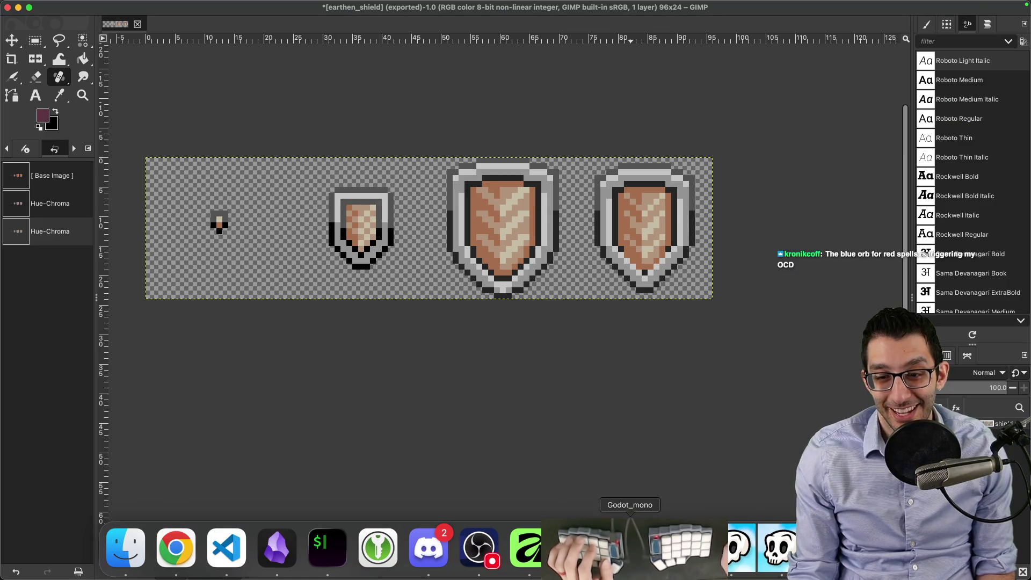
left_click(527, 547)
scroll(403, 242, "up", 3)
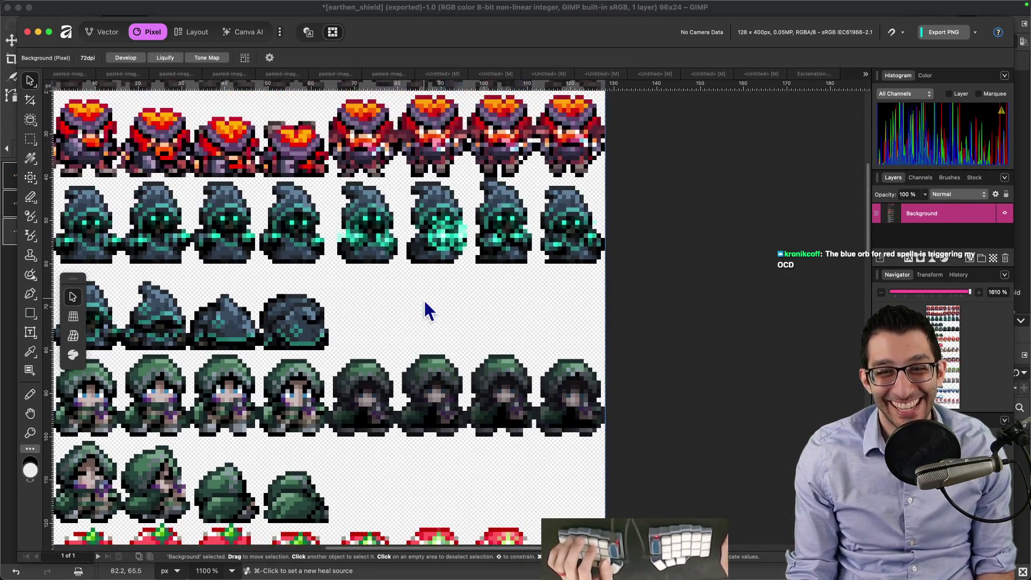
scroll(430, 289, "left", 3)
scroll(498, 312, "up", 1)
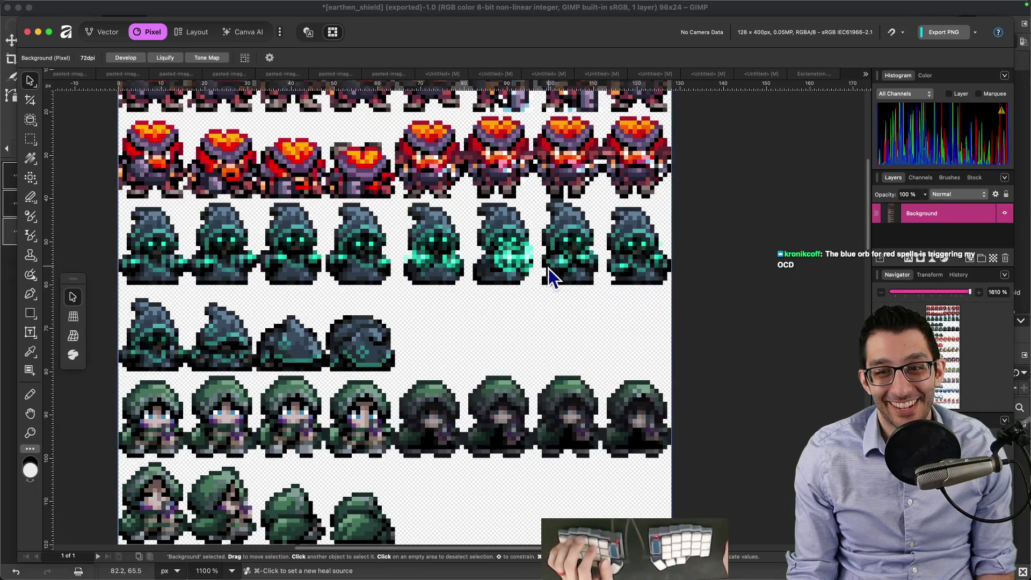
key("super+Tab")
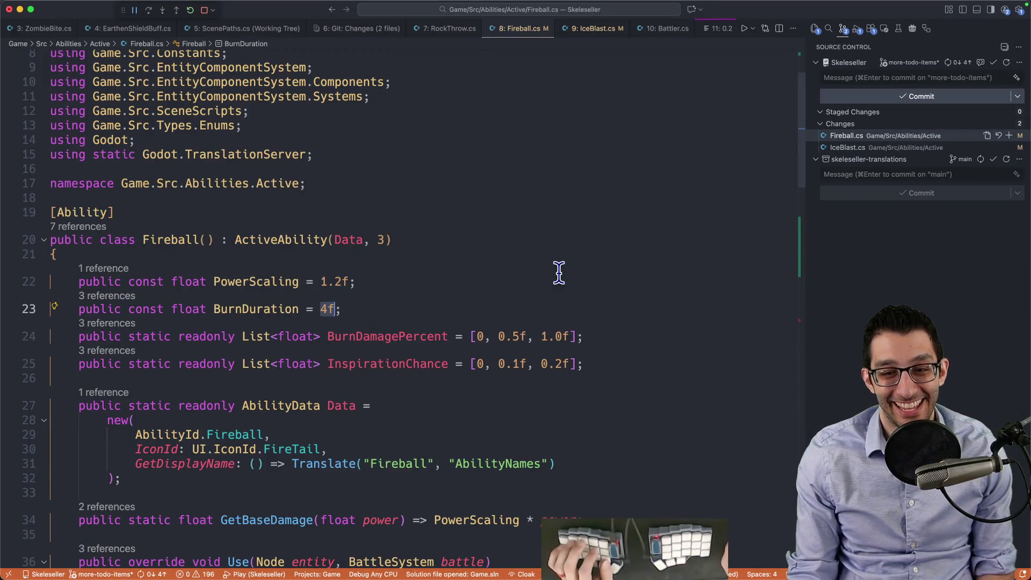
scroll(558, 278, "down", 10)
scroll(558, 278, "down", 2)
scroll(549, 276, "down", 2)
scroll(540, 273, "down", 1)
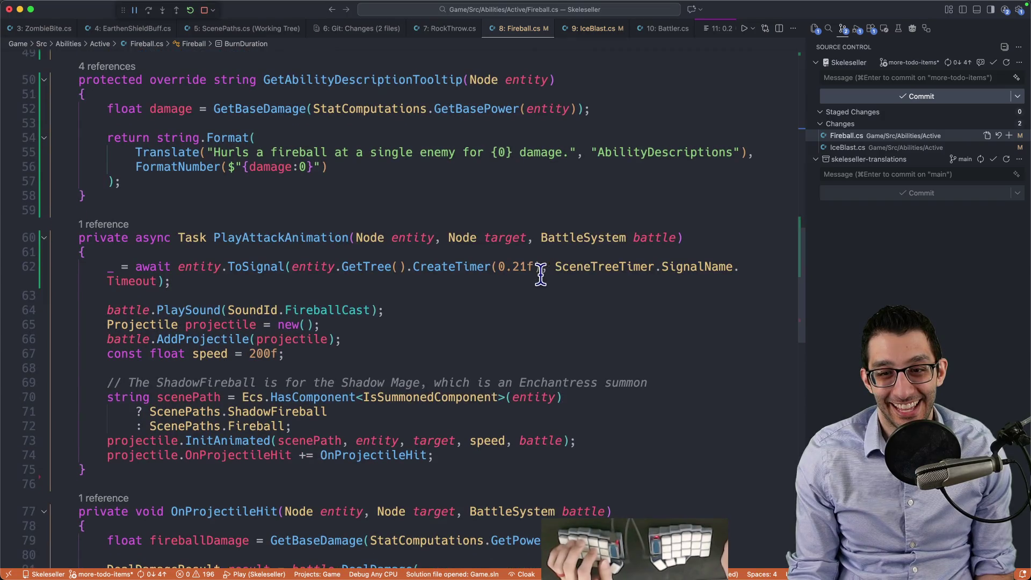
Step: Copy the local animationFps declaration into a new class-level field near the top of Battler.cs
double_click(529, 270)
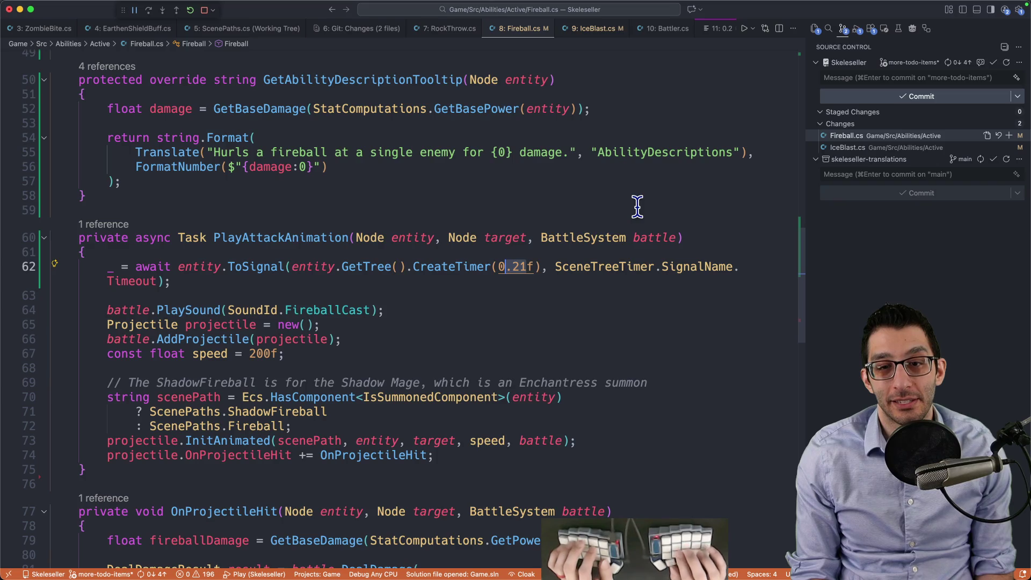
key("super+t")
type("battler fps")
key("Return")
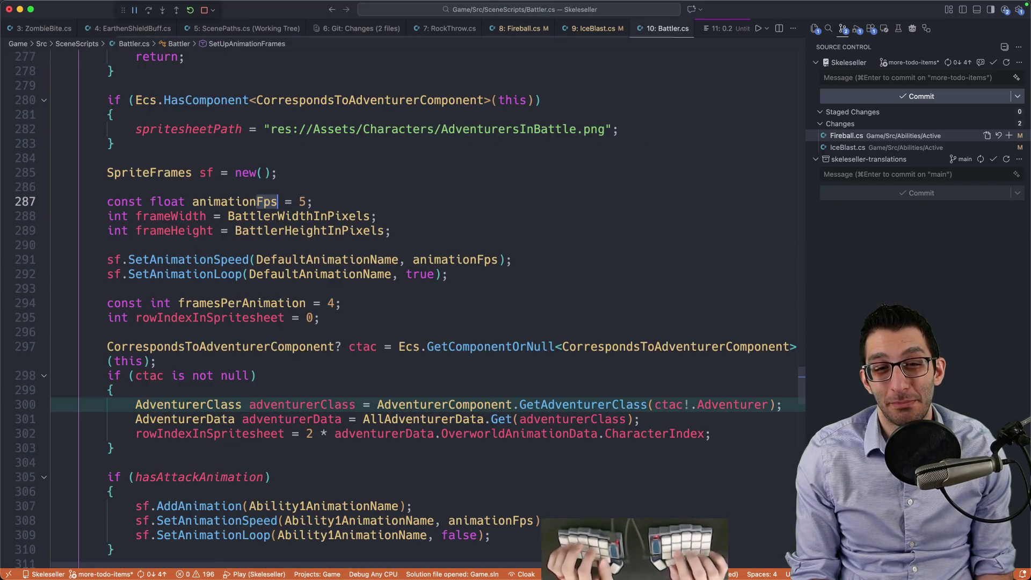
scroll(242, 254, "up", 2)
double_click(282, 256)
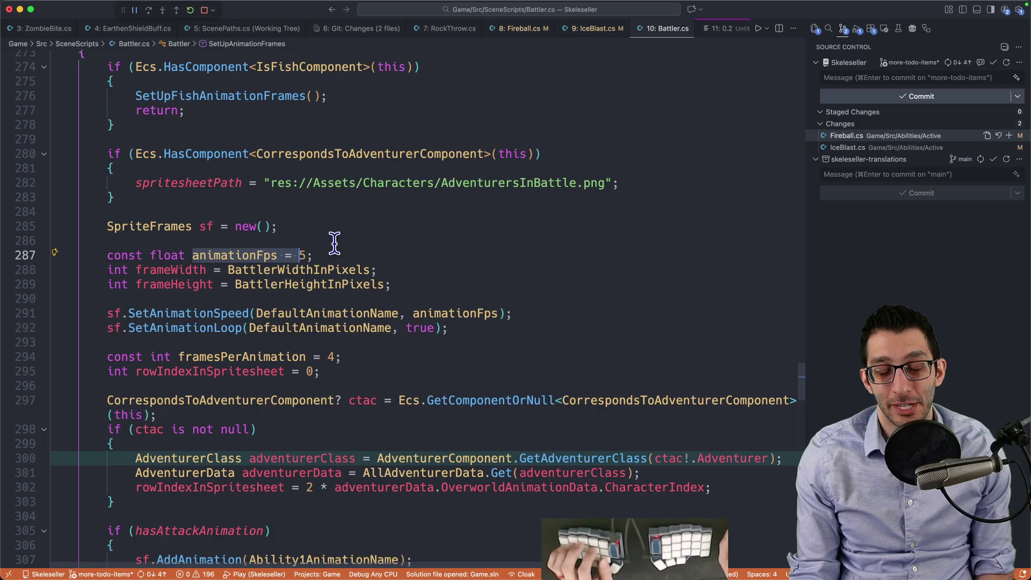
key("alt+Up")
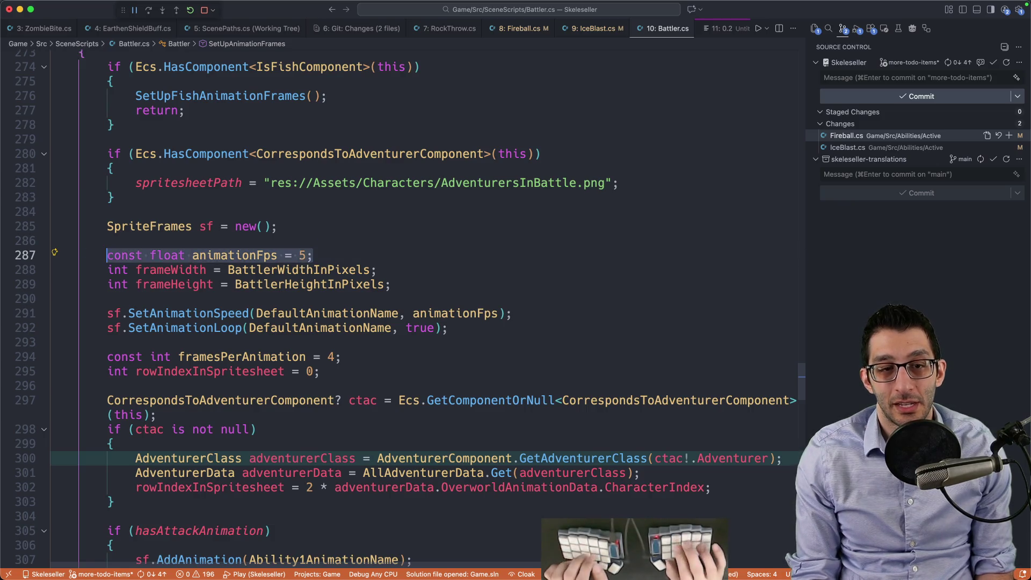
key("super+Home")
scroll(345, 240, "down", 2)
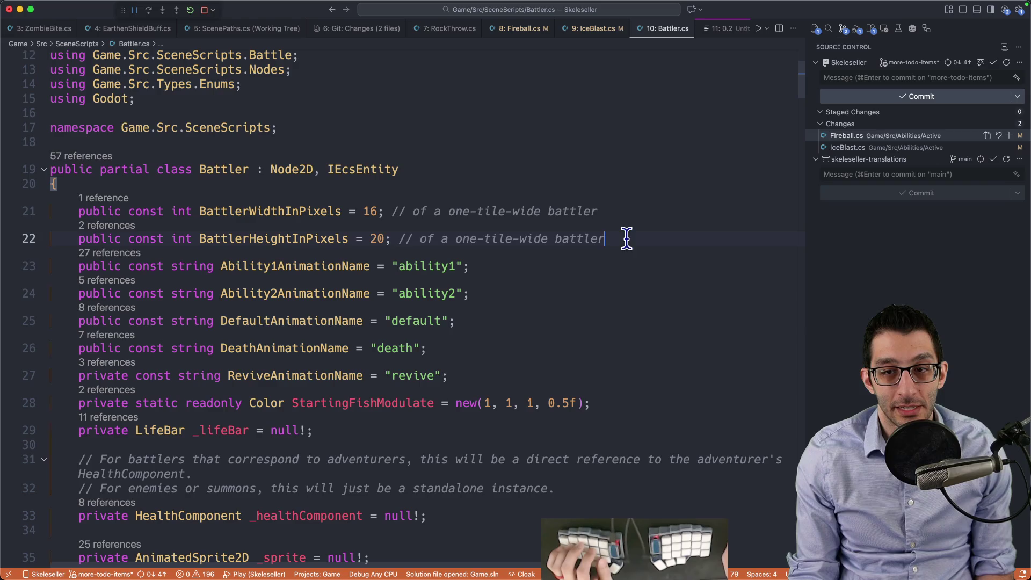
key("Return")
type("public ")
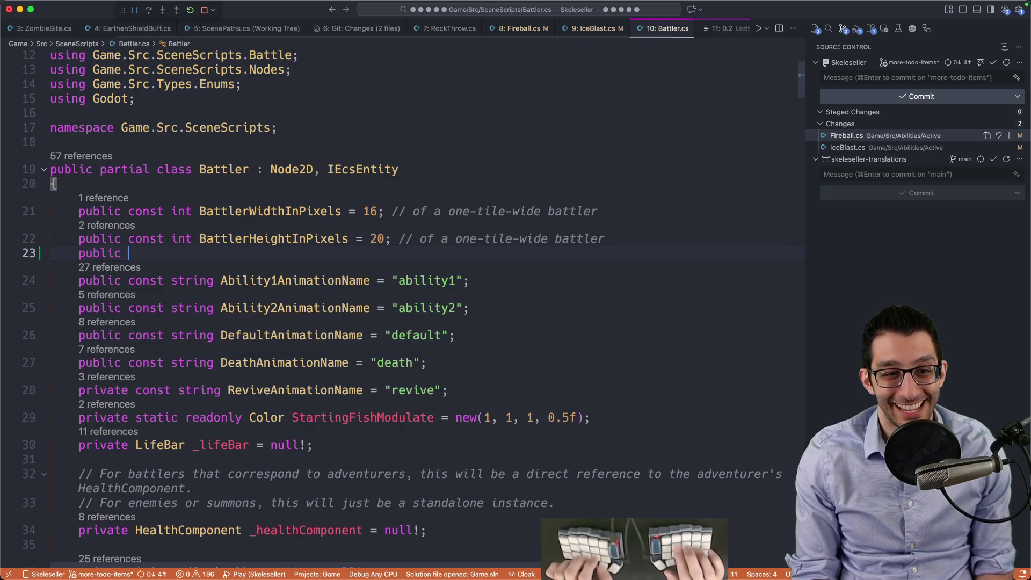
type("const float")
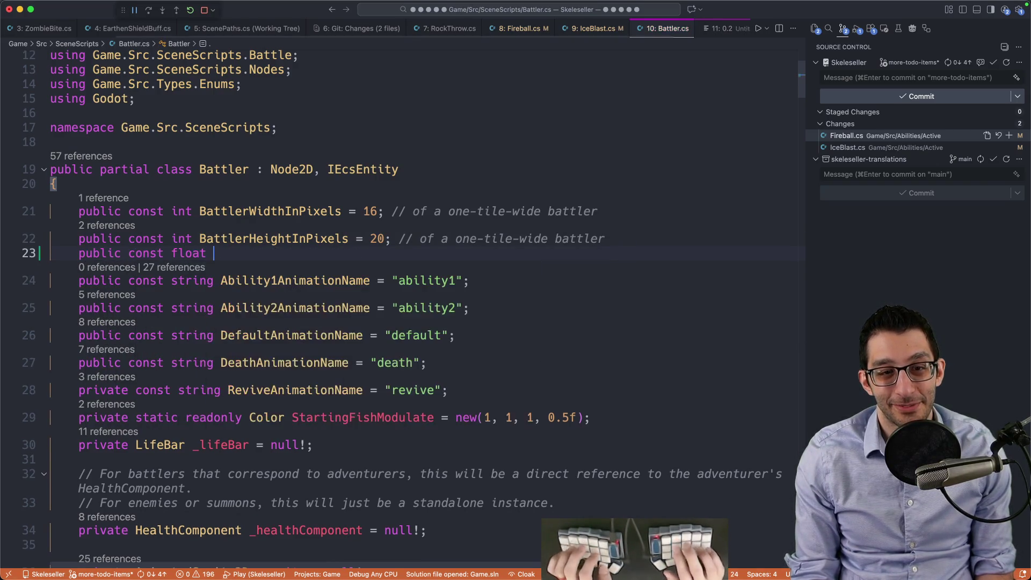
key("Tab")
key("alt+Left")
key("alt+Left")
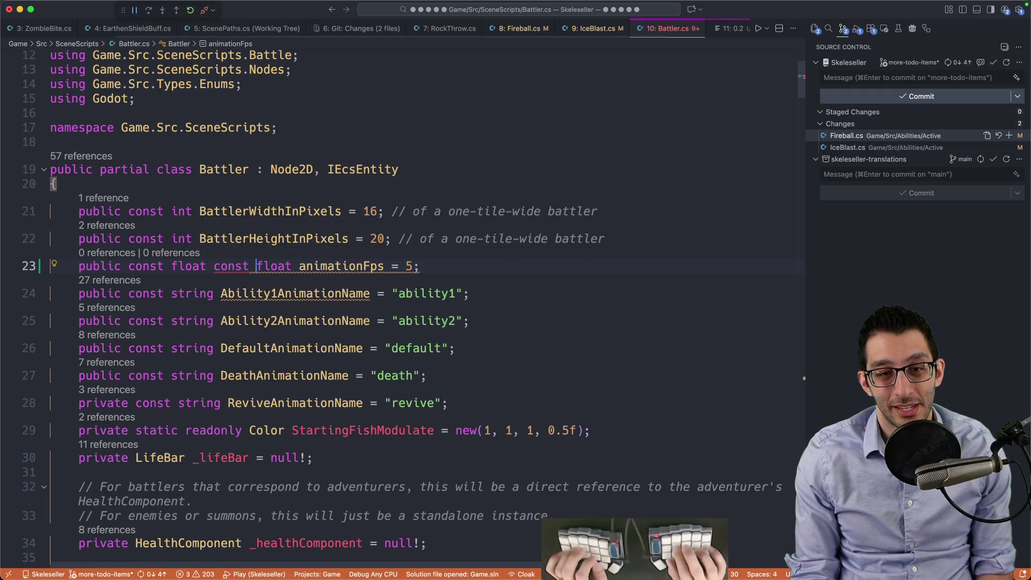
key("shift+alt+Right")
Step: Remove the old local animationFps declaration and the duplicated 'const float' on the new field
key("super+f")
key("Return")
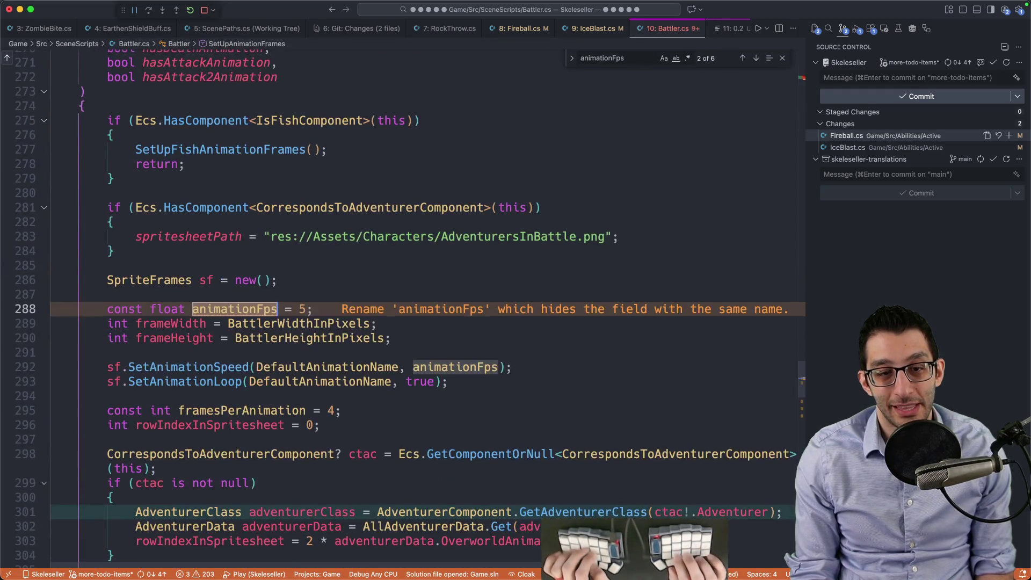
key("Return")
key("Return")
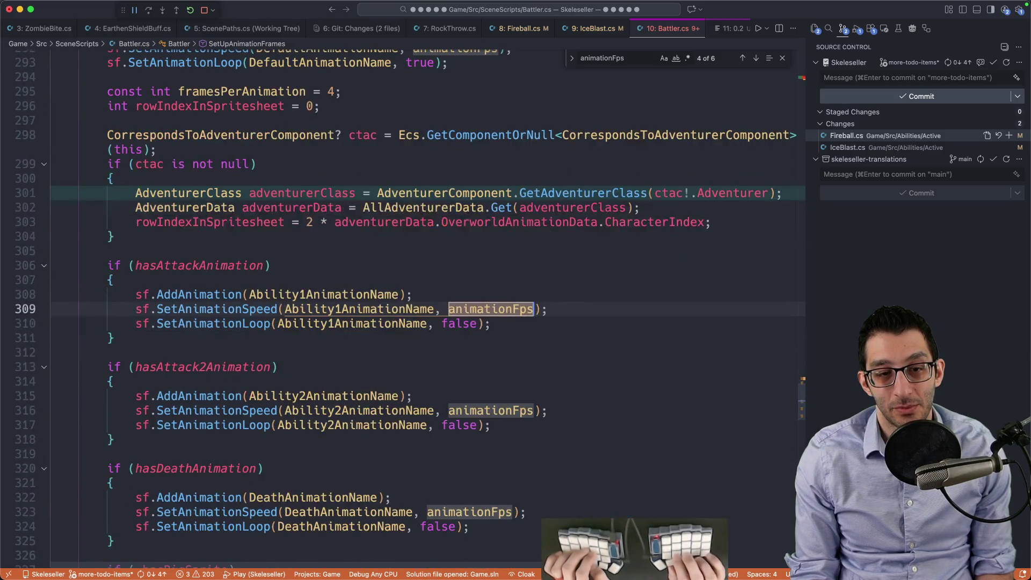
key("shift+Return")
key("shift+Return")
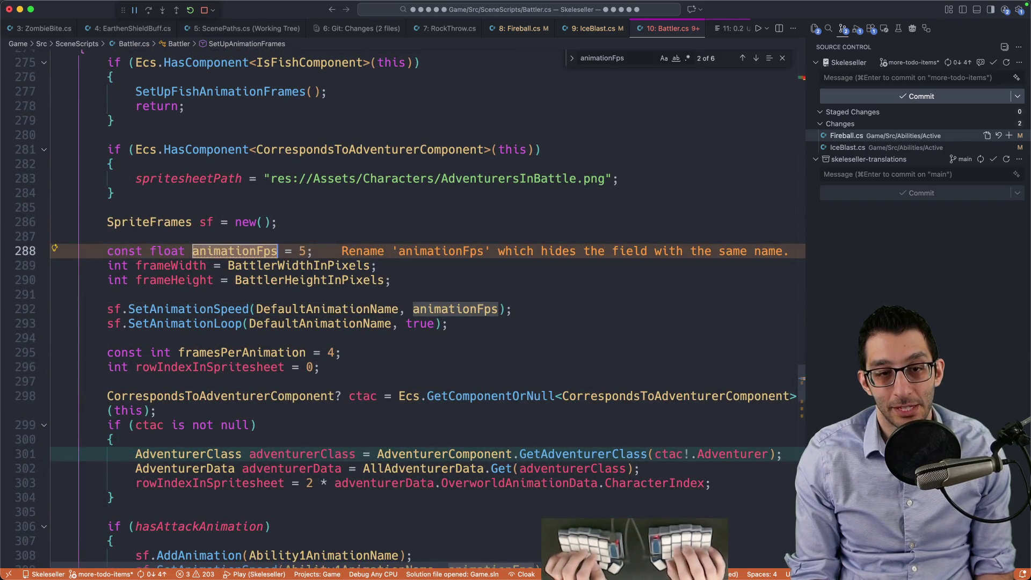
key("super+x")
key("shift+Return")
key("alt+shift+Left")
key("alt+shift+Left")
key("BackSpace")
Step: Rename the field to BattleAnimationSpeed, then correct it to BattleAnimationFps
key("F2")
type("Battleed")
key("Return")
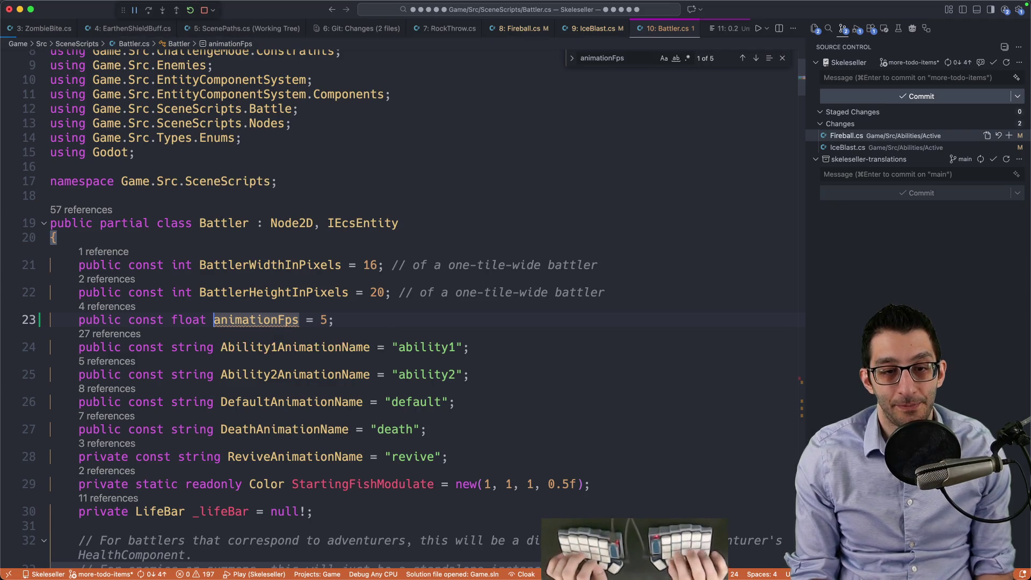
key("Return")
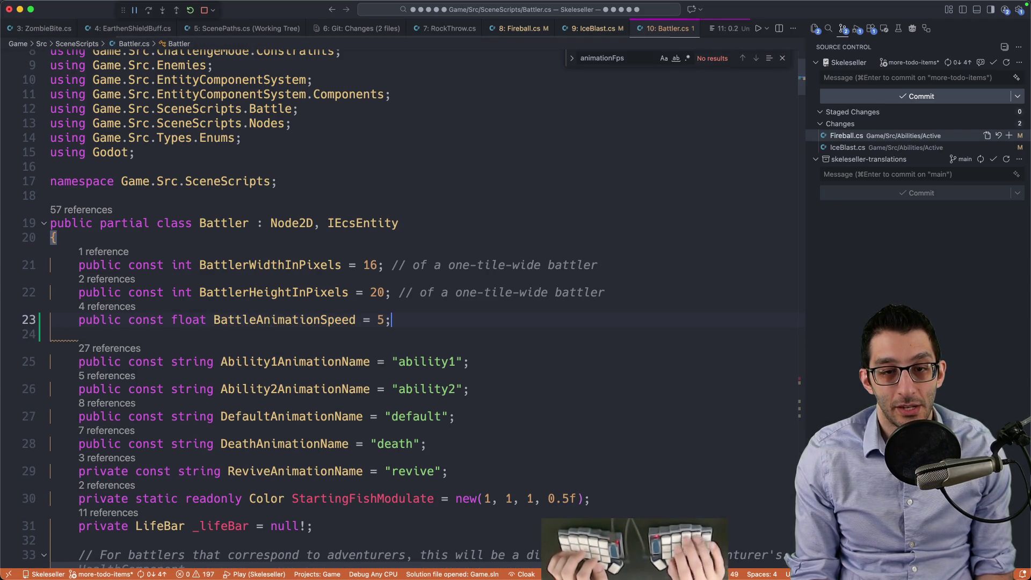
key("F2")
key("Right")
key("BackSpace")
key("BackSpace")
type("s")
key("Return")
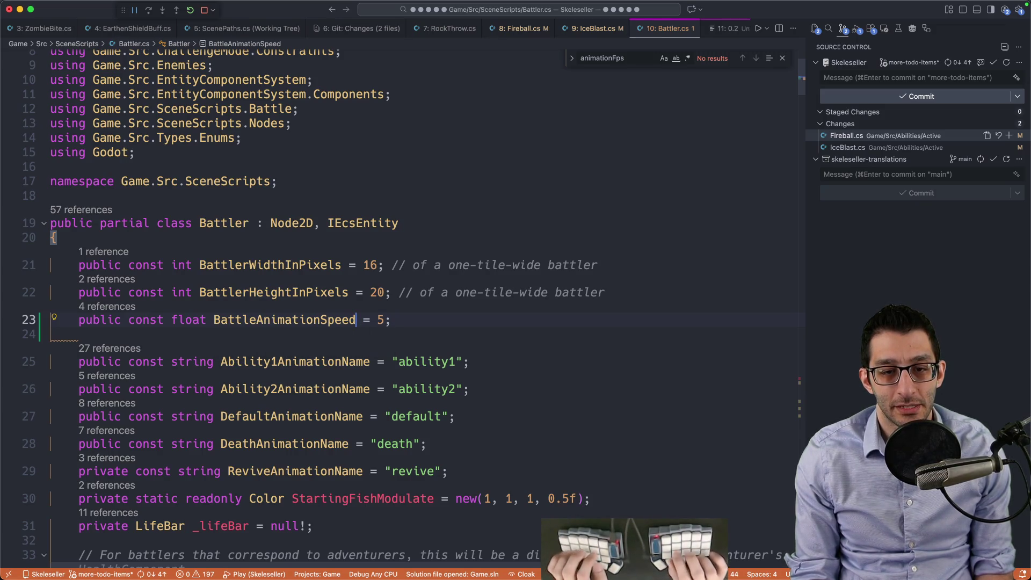
type("Fps")
Step: Add Frame2CastDuration = 1 / BattleAnimationFps + 0.1f, then cycle tabs back to Battler.cs
key("Return")
type("public const float")
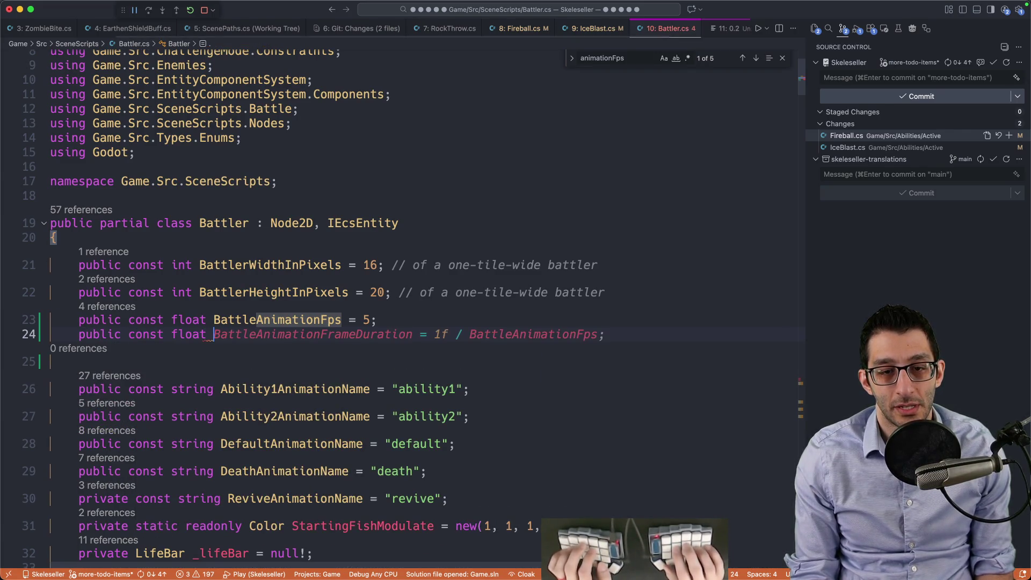
type(" Farme")
key("BackSpace")
key("BackSpace")
key("BackSpace")
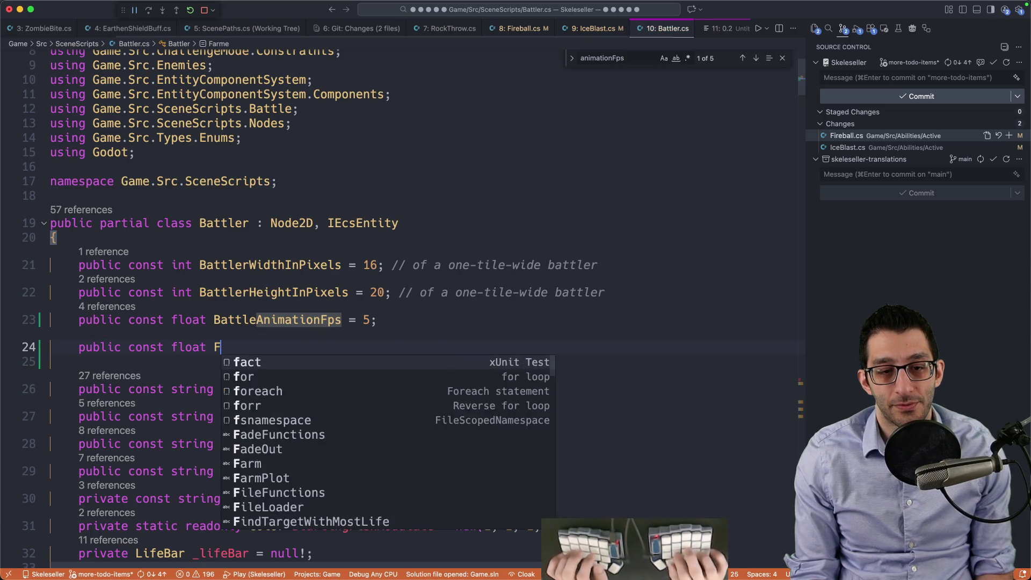
type("rame2Cas")
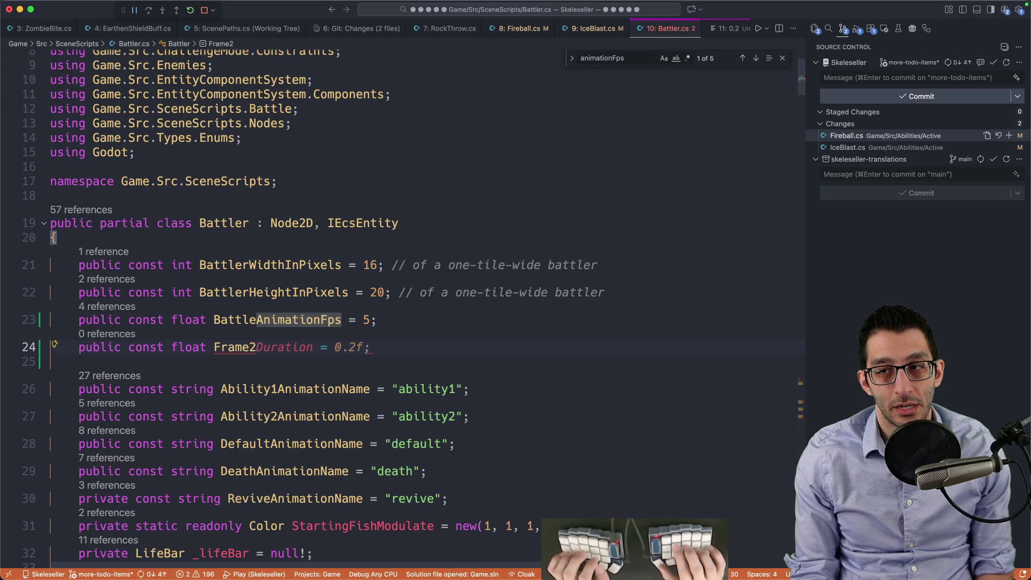
type("tDurati")
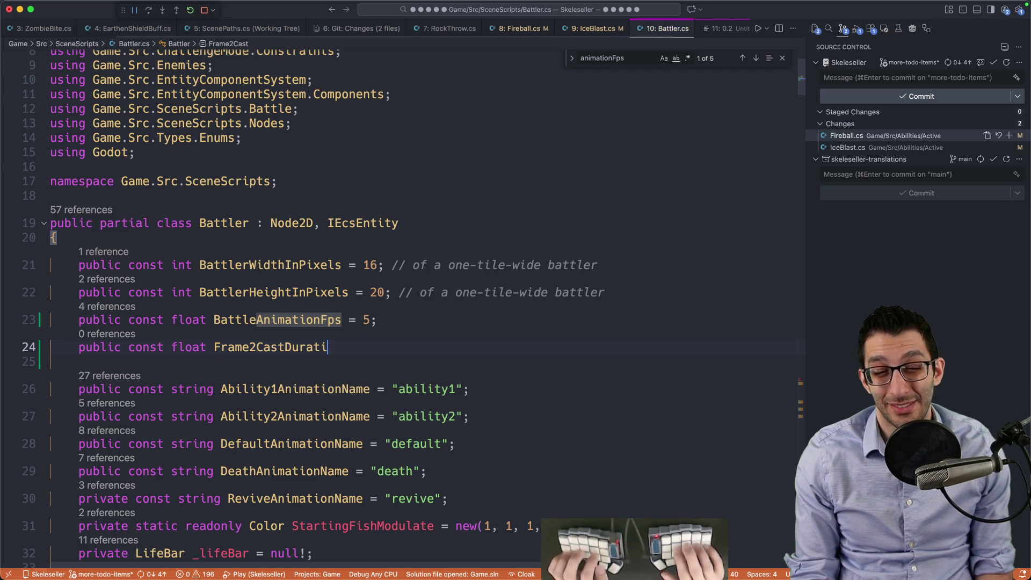
type("on = 1f /")
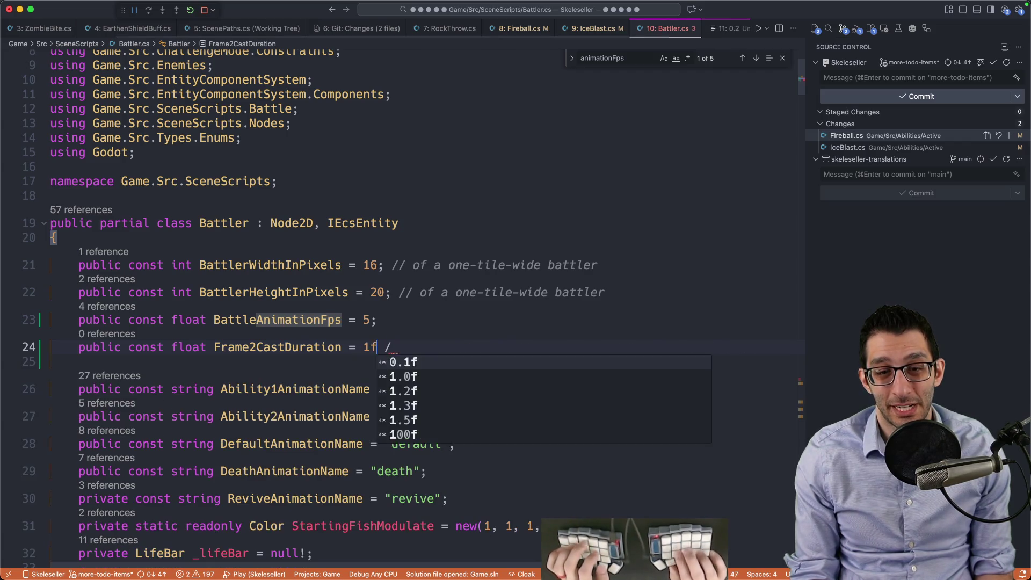
key("Tab")
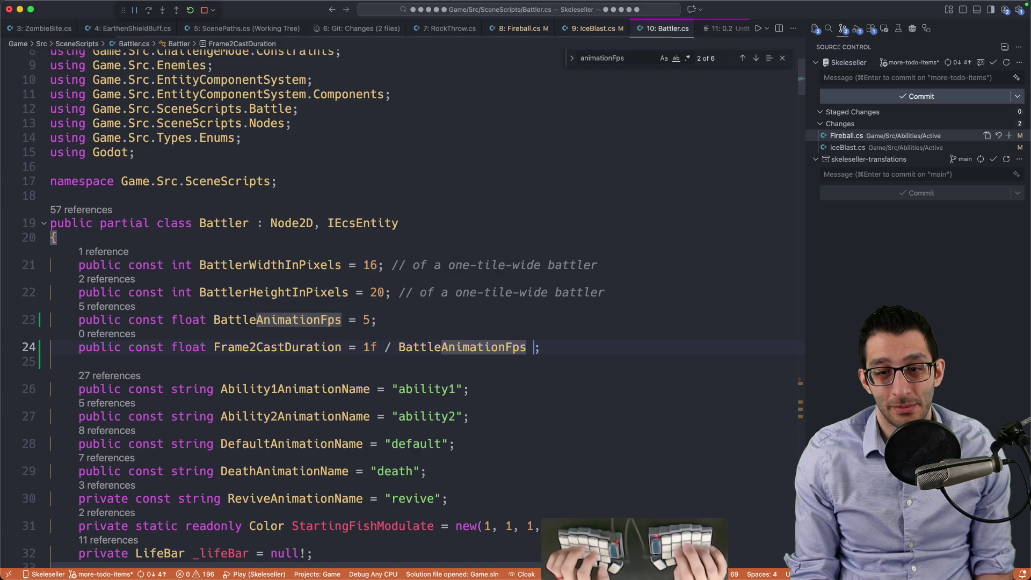
type("f")
key("Left")
key("Left")
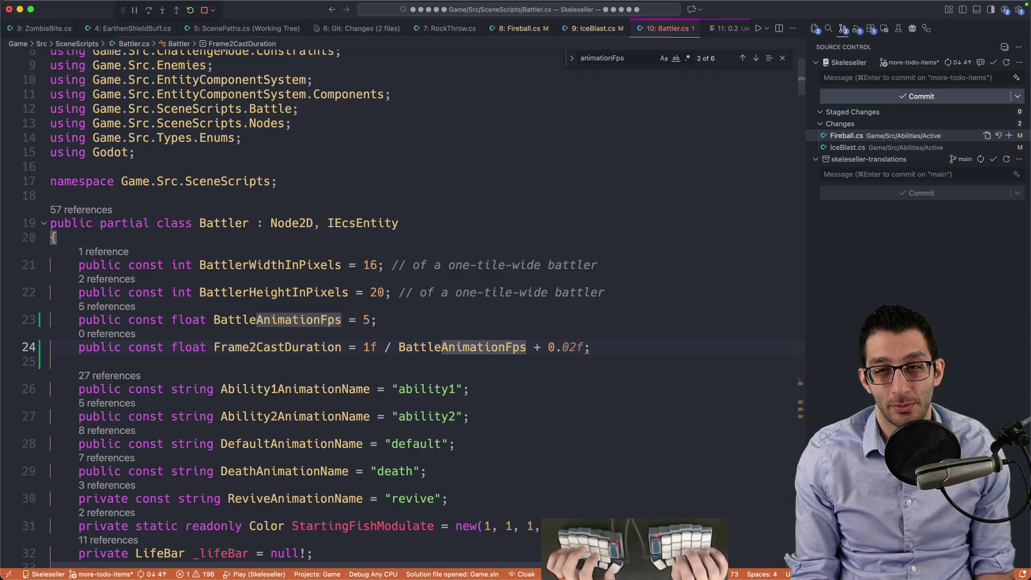
type("1f")
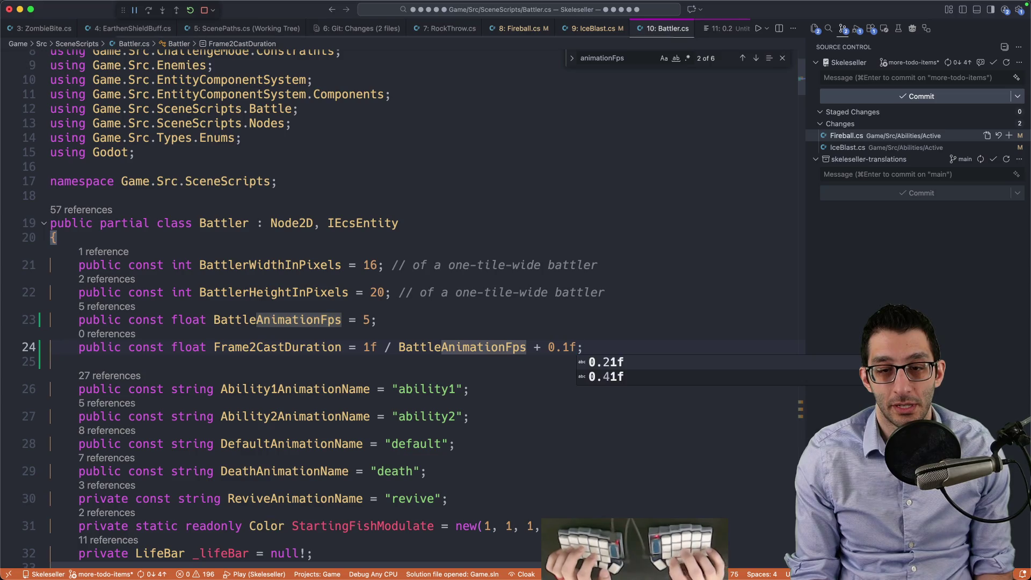
key("ctrl+9")
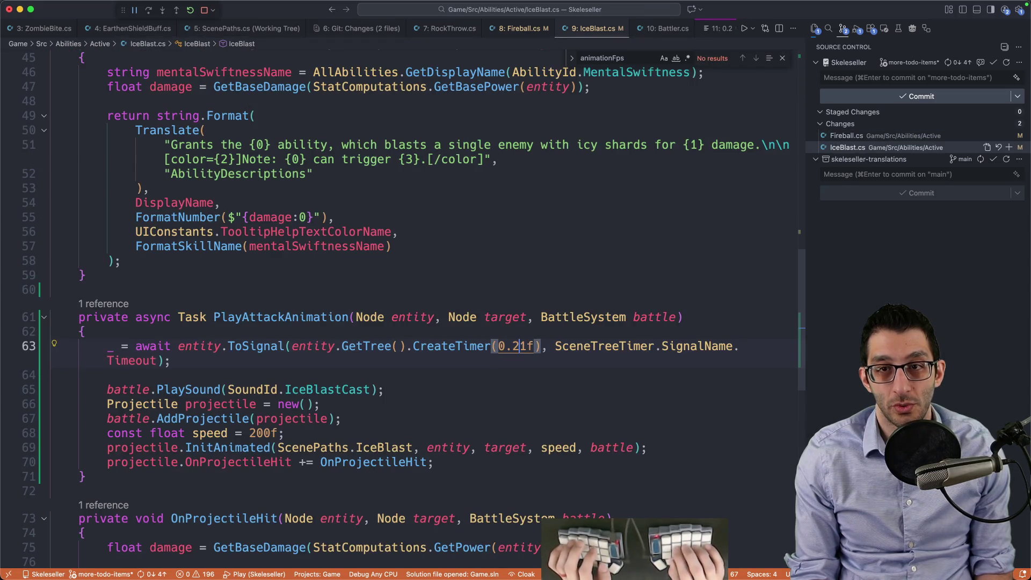
key("ctrl+7")
key("ctrl+Page_Down")
key("ctrl+Page_Down")
key("ctrl+Page_Down")
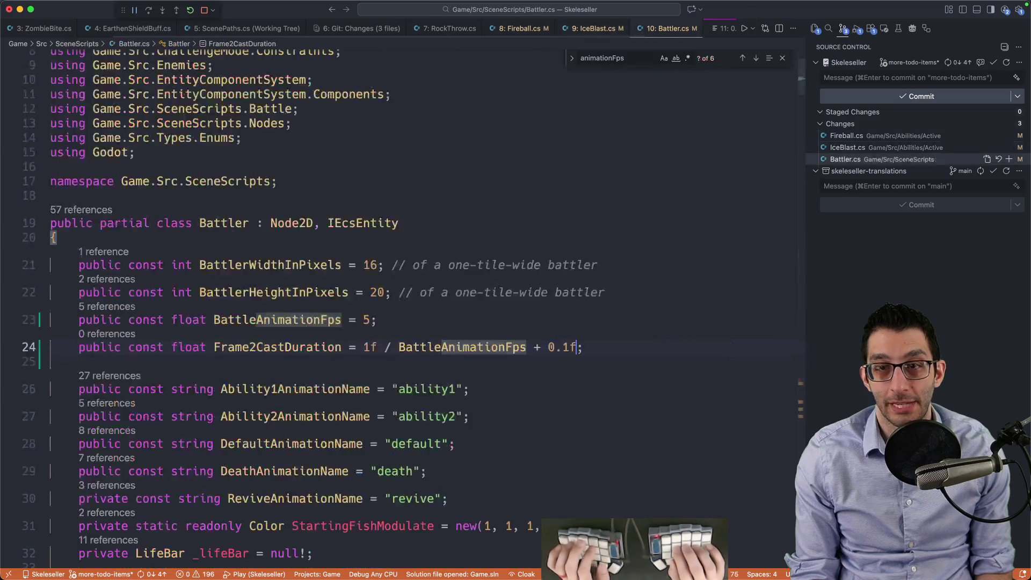
Step: Duplicate the Frame2CastDuration line into a Frame3CastDuration constant of 2 * frame time
key("shift+alt+Down")
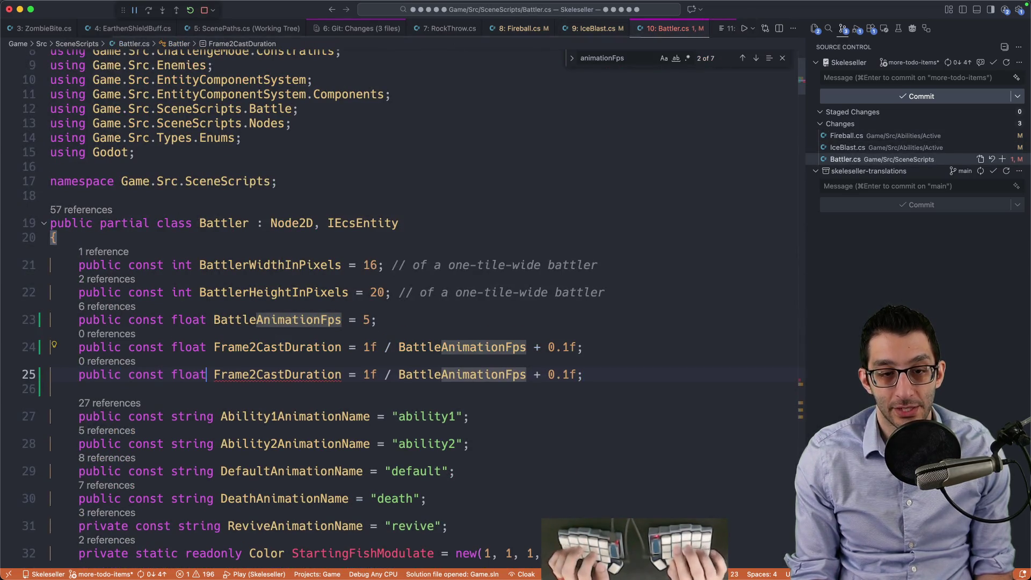
key("BackSpace")
type("3")
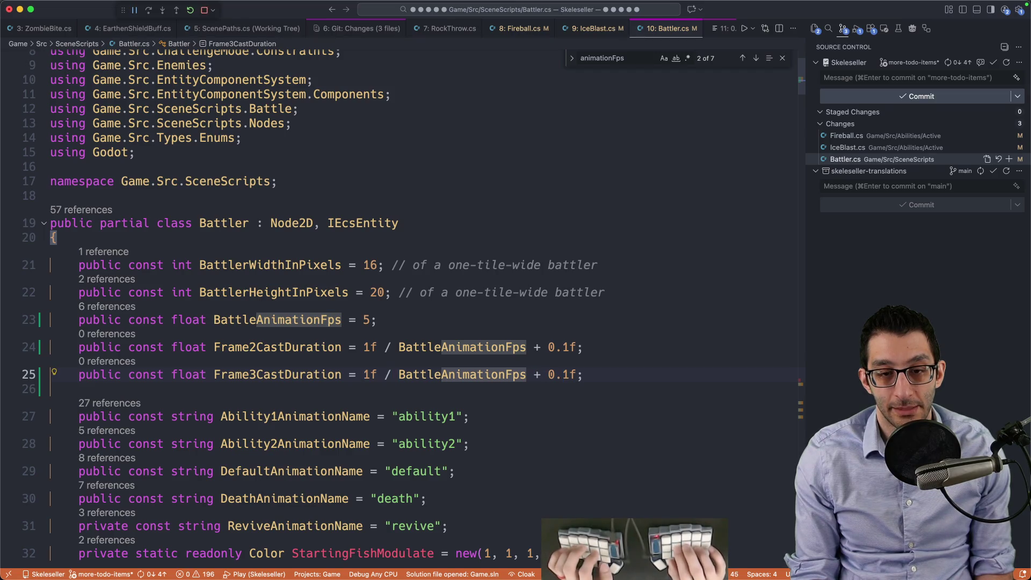
key("BackSpace")
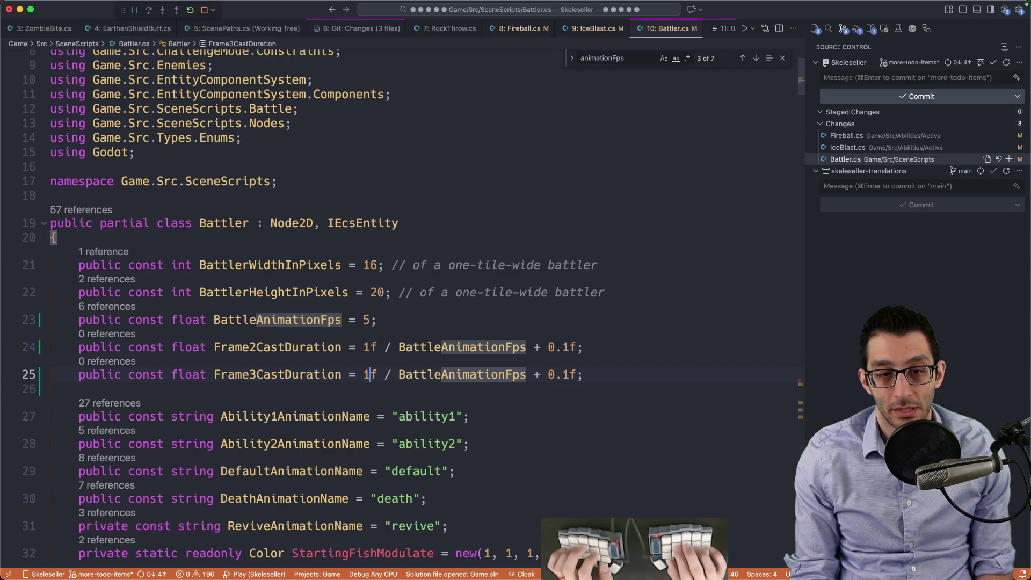
type("2")
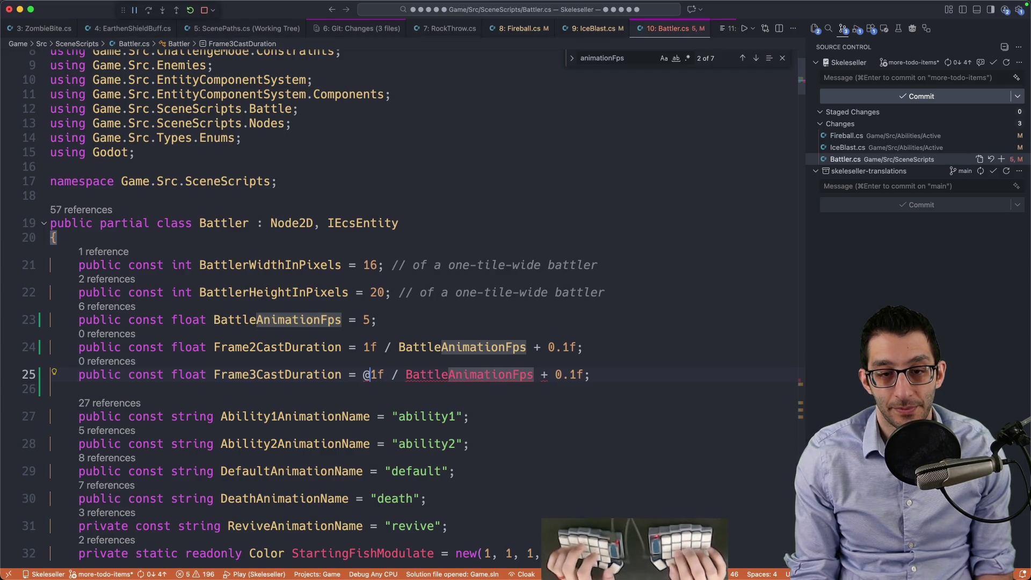
type(" *")
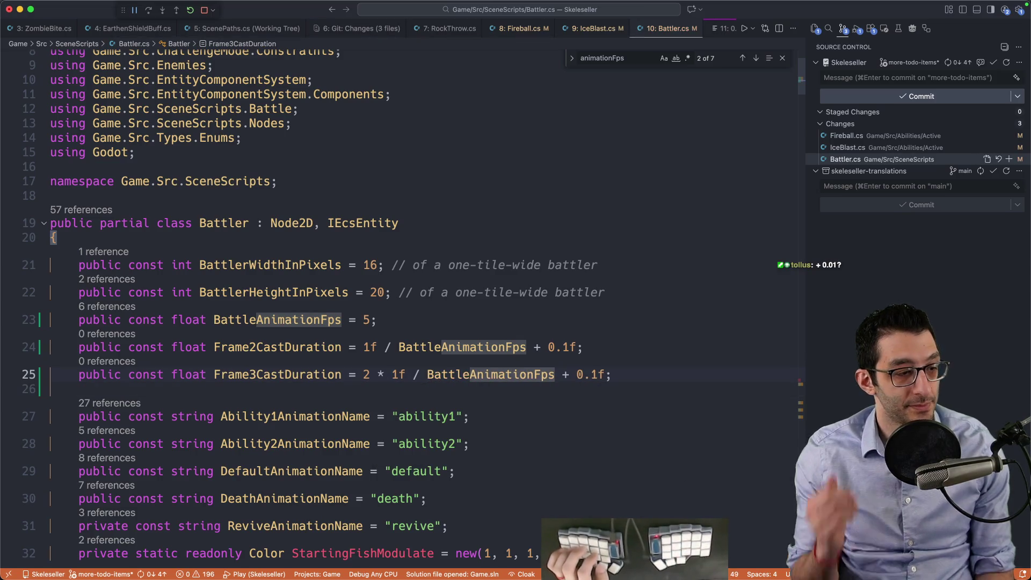
key("ctrl+Tab")
key("ctrl+Tab")
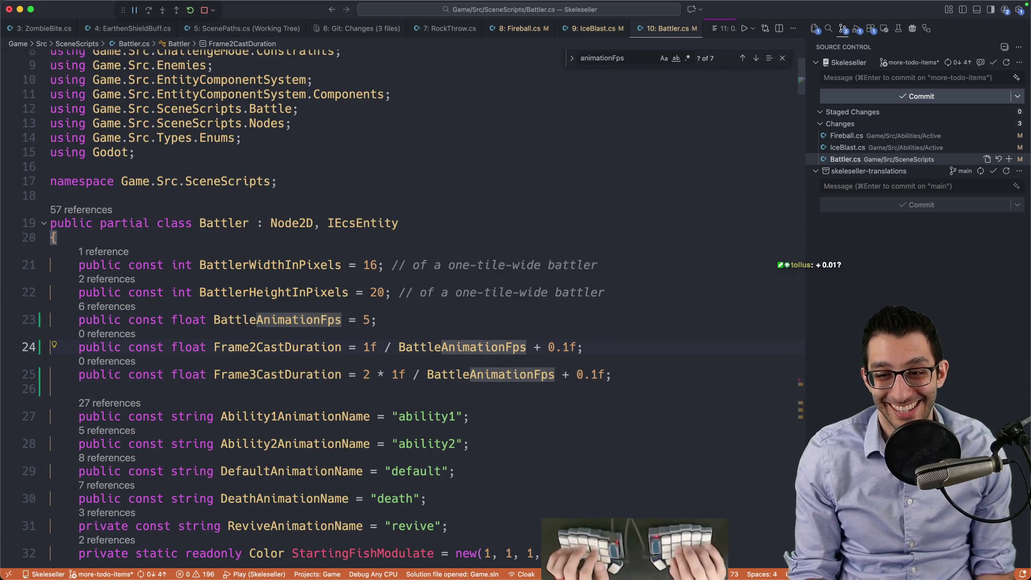
Step: Lower both cast-duration padding values from 0.1f to 0.01f with multi-cursor editing
left_click(563, 347)
key("super+d")
key("super+d")
key("Left")
type("0")
key("alt+Left")
key("alt+Left")
key("alt+Left")
key("Delete")
key("End")
key("Left")
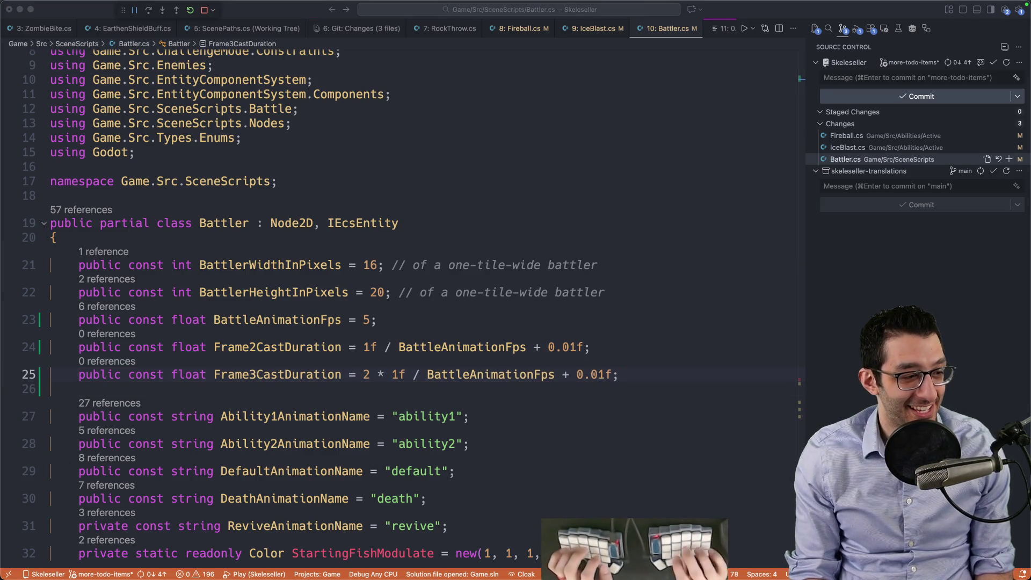
Step: Start a documentation comment line above the Frame2CastDuration constant
left_click(593, 314)
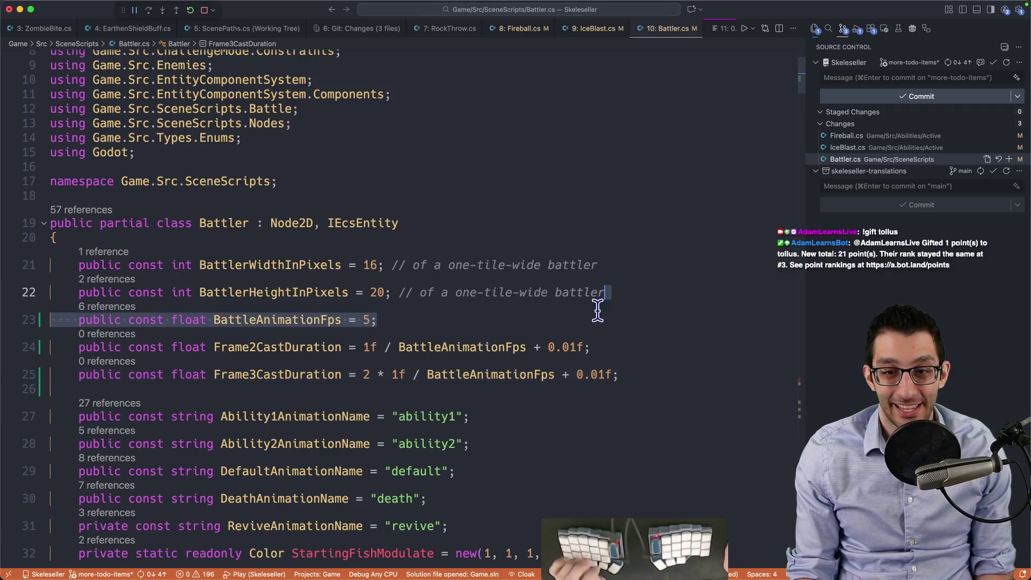
left_click(298, 351)
left_click(415, 321)
key("Return")
key("Return")
type("///If a projectile should be creat")
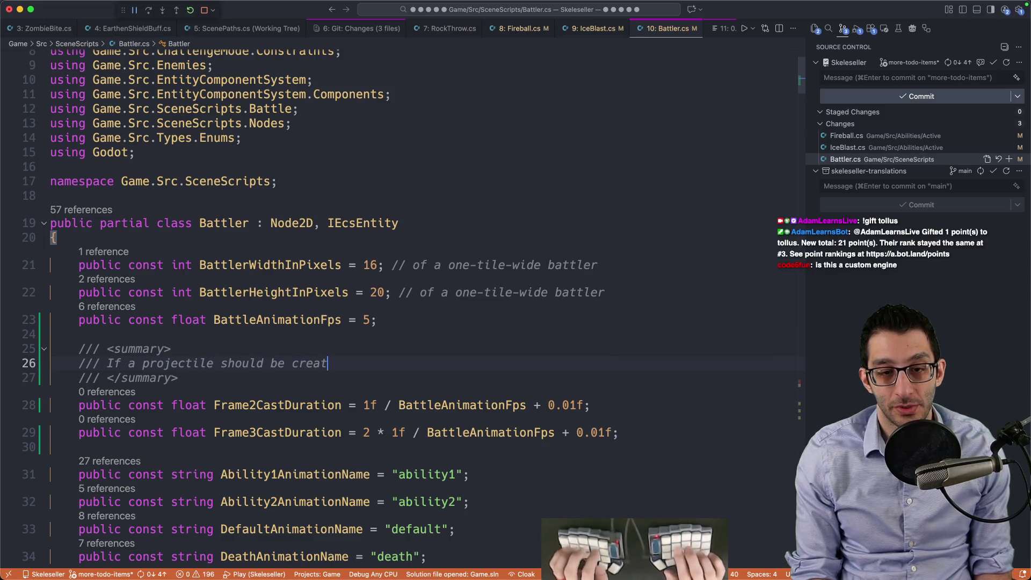
type(" of an animation")
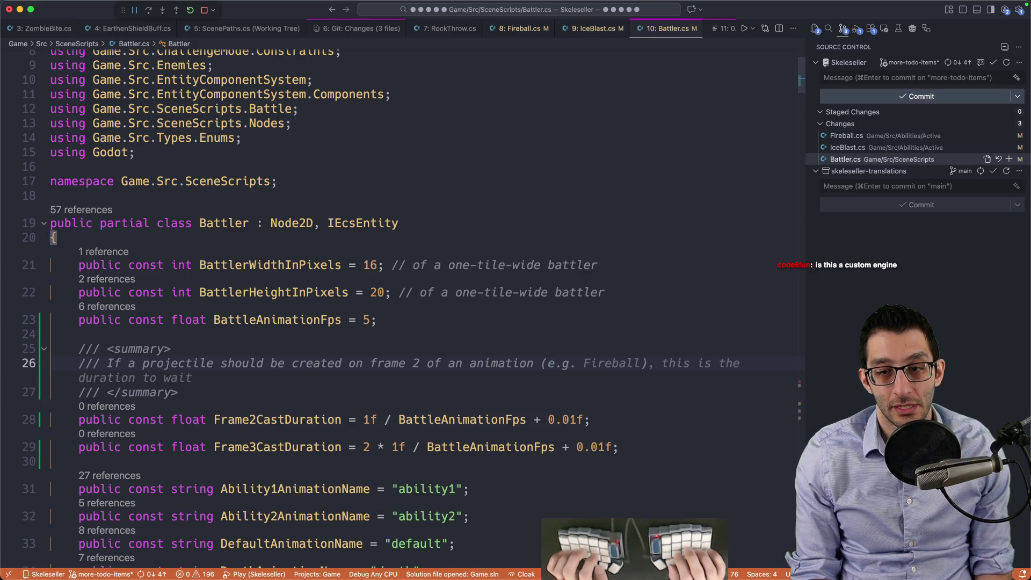
type("the Mage's Fireball),")
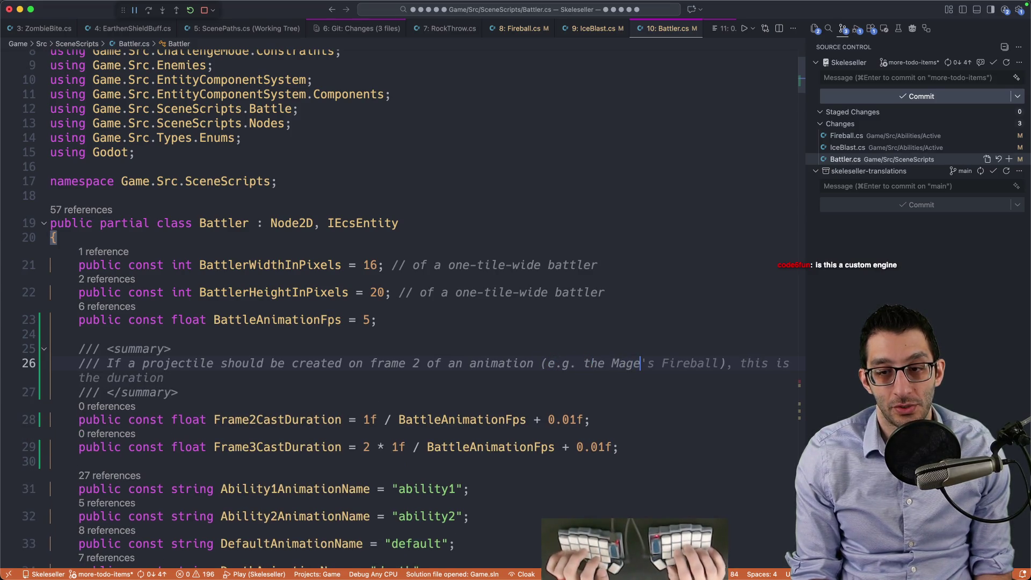
type(" use this")
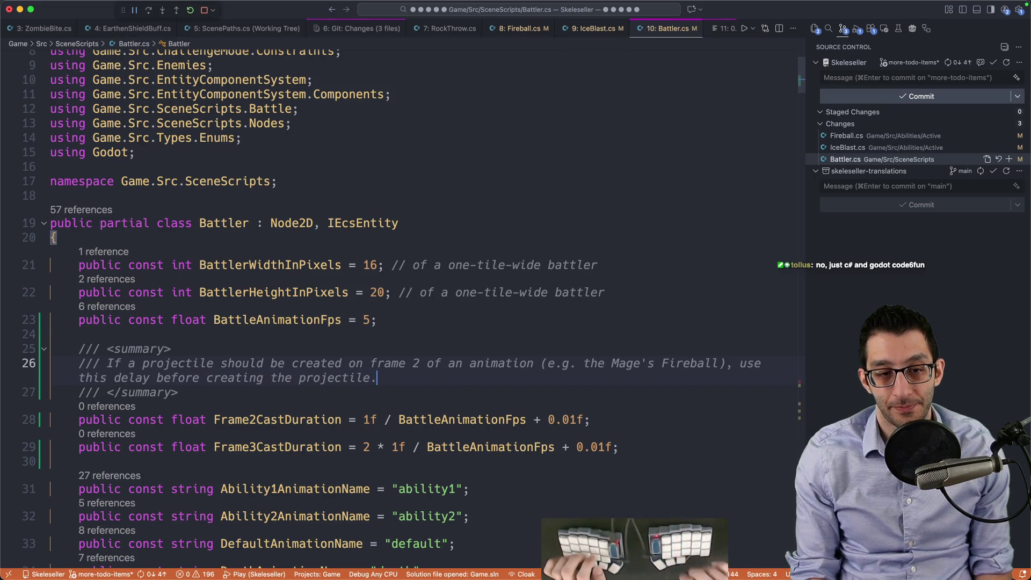
Step: Wrap the frame-2 projectile summary comment onto two lines and switch to Fireball.cs
key("Return")
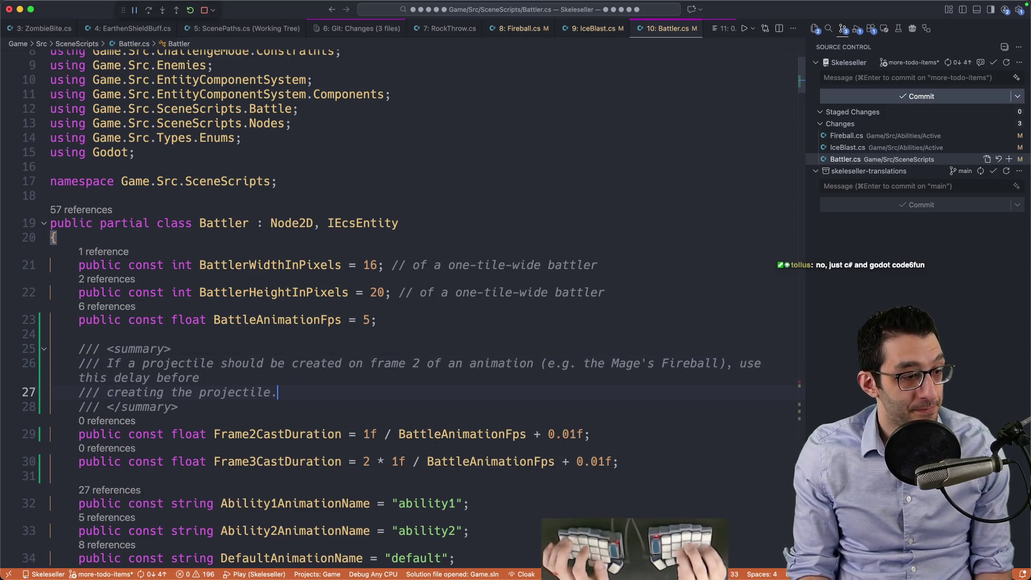
key("Up")
scroll(334, 320, "down", 3)
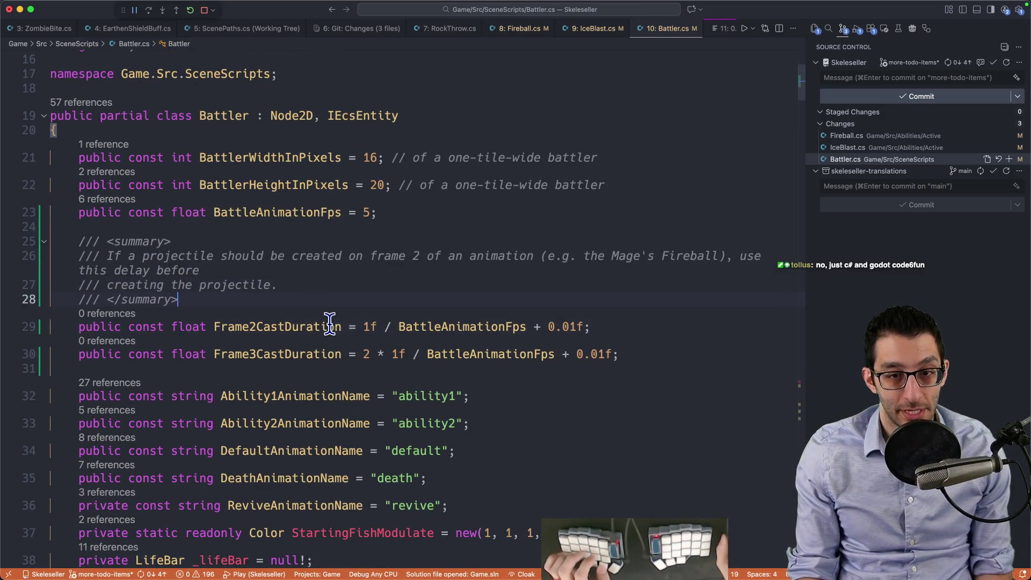
key("ctrl+8")
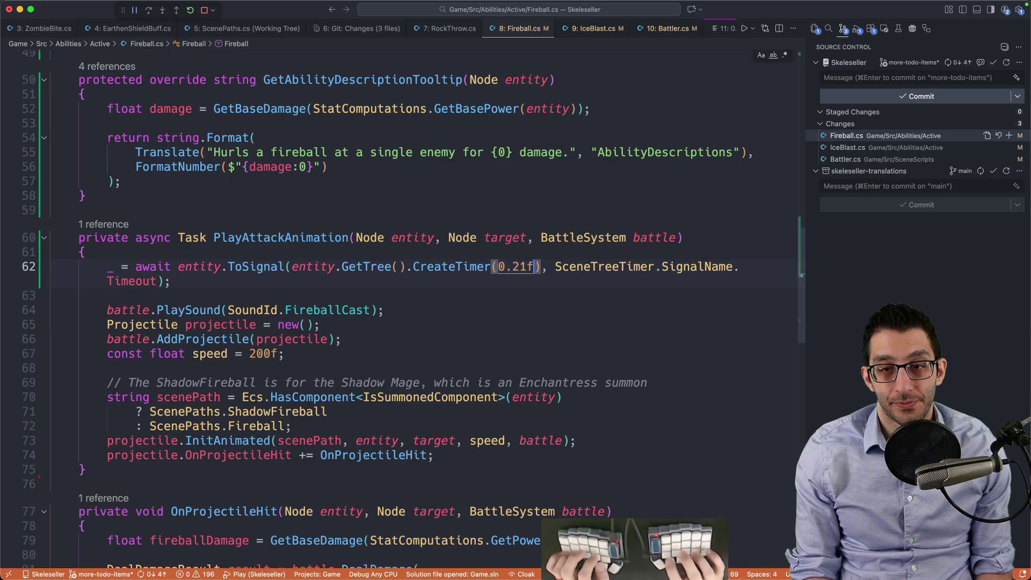
type("Battle")
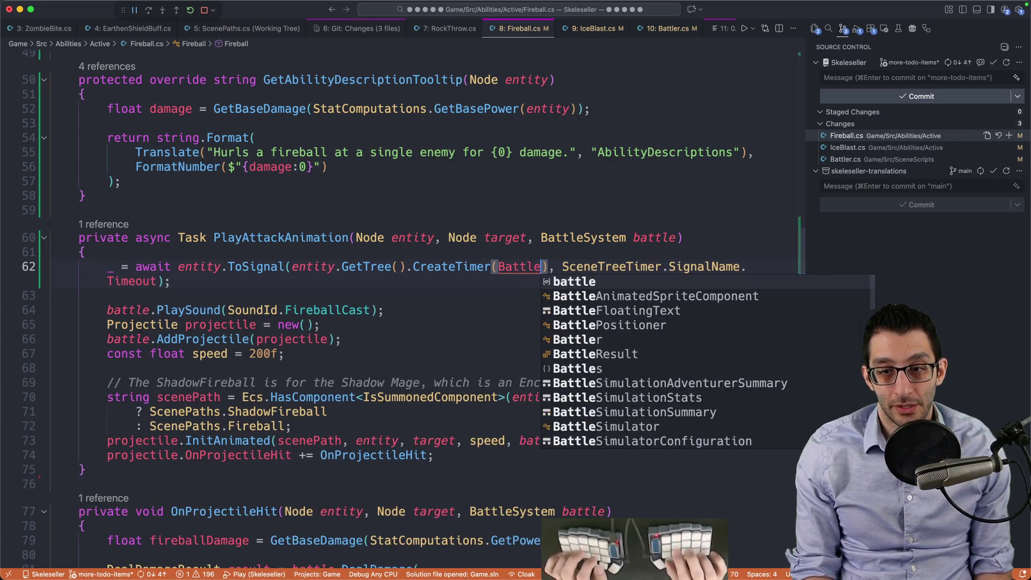
Step: Replace Fireball.cs's 0.21f timer delay with Battler.Frame2CastDuration
key("Down")
key("Down")
key("Down")
key("Return")
key("Tab")
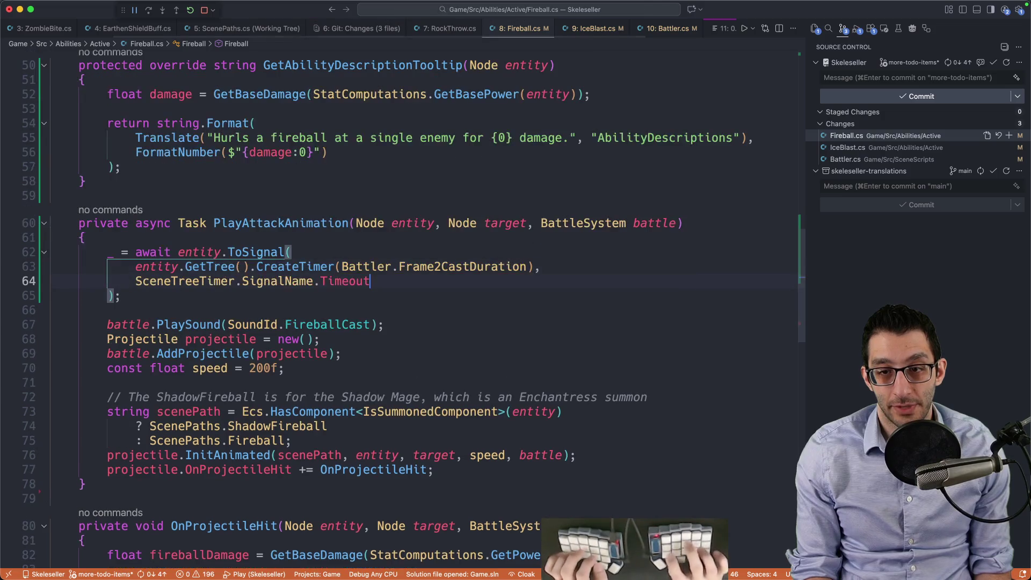
key("ctrl+shift+super+Right")
Step: Replace IceBlast.cs's 0.21f timer delay with Battler.Frame2CastDuration and save
key("super+9")
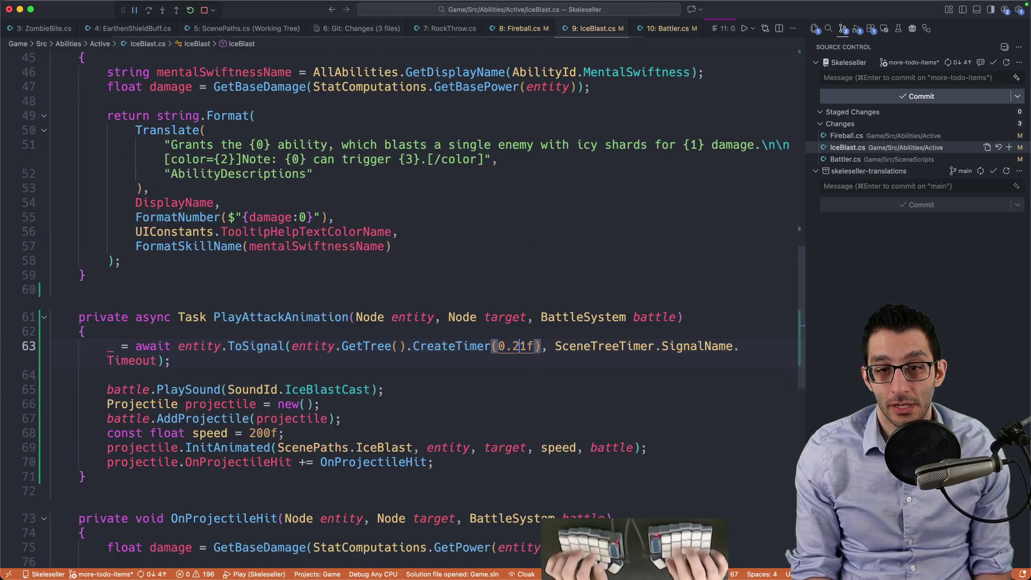
key("ctrl+shift+super+Right")
key("BackSpace")
type("Battler.Frame2CastDuration")
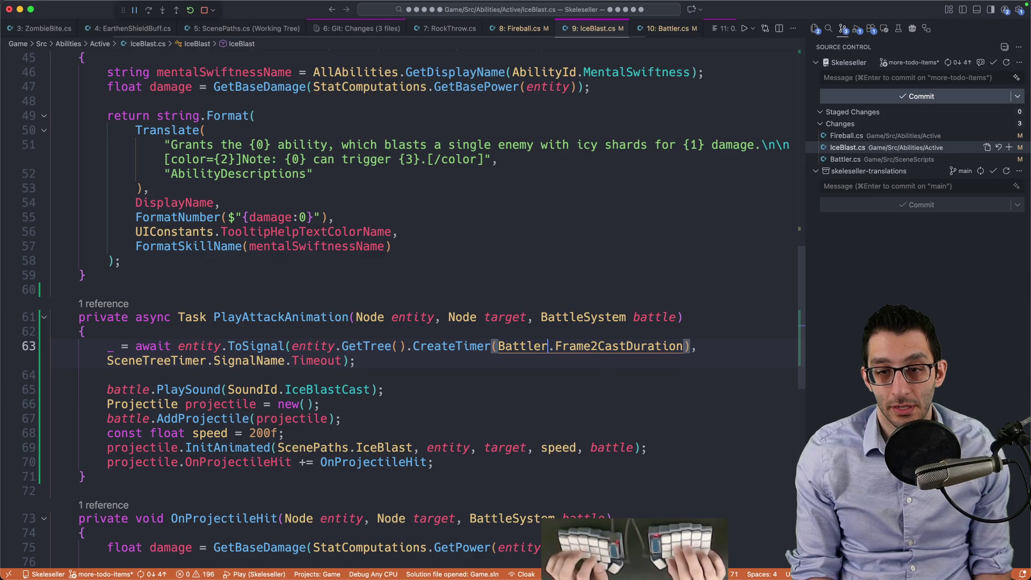
key("super+s")
key("super+p")
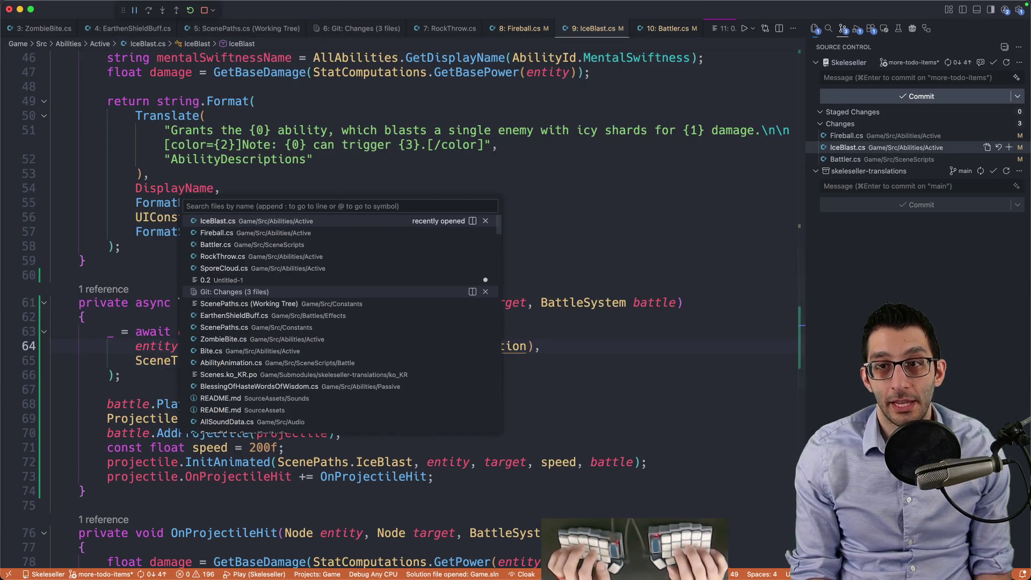
key("Escape")
Step: Search all files for 0.41f and replace SporeCloud's delay with Battler.Frame3CastDuration
key("super+p")
type("%0.41f")
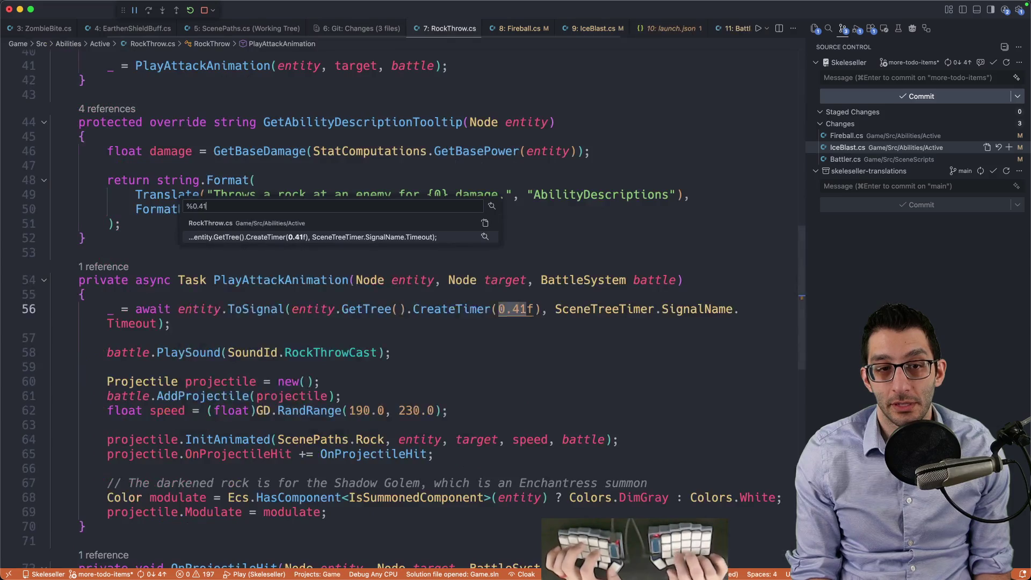
key("super+Return")
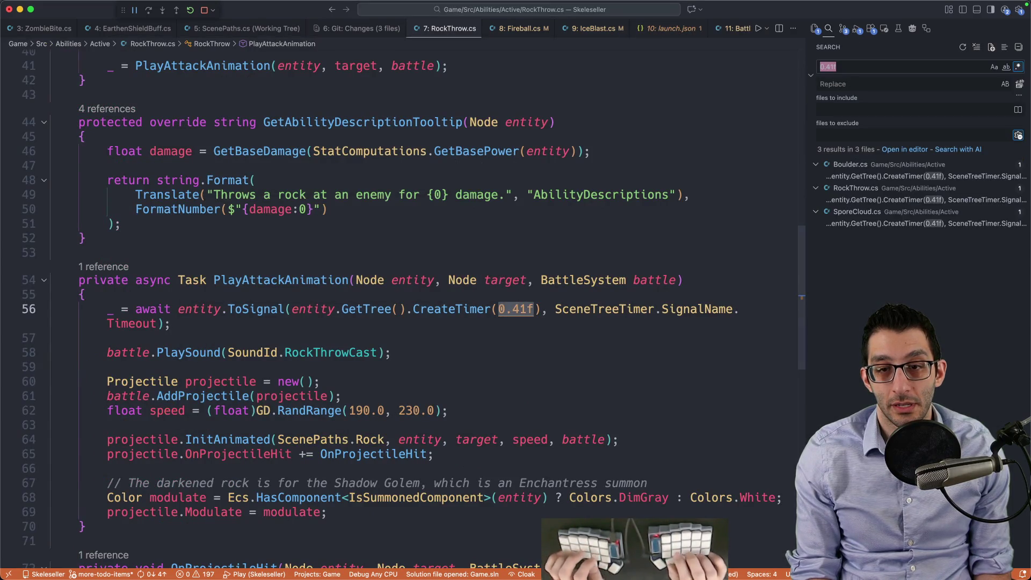
key("F4")
key("F4")
key("F4")
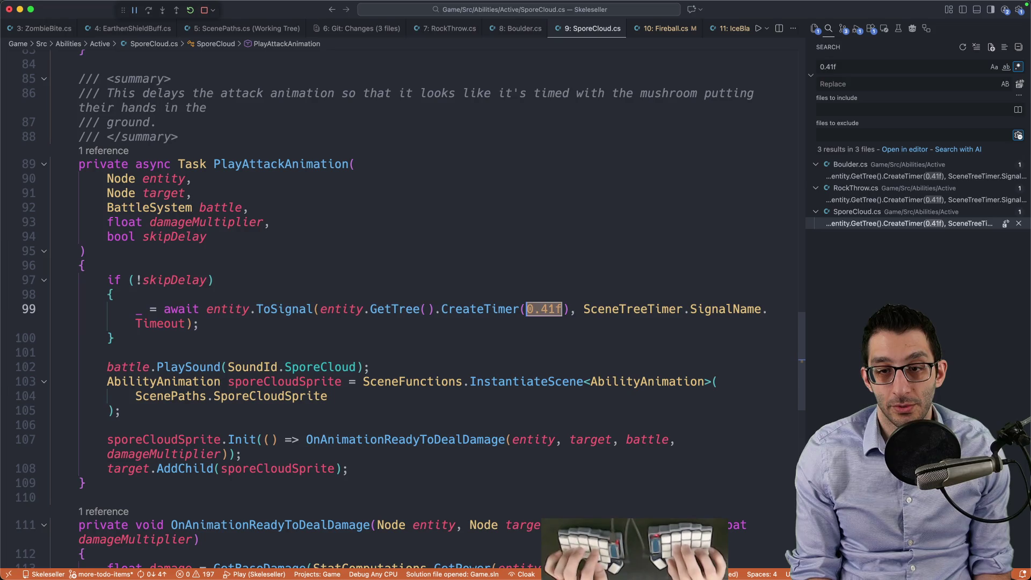
type("Battler.Frame2CastDuration")
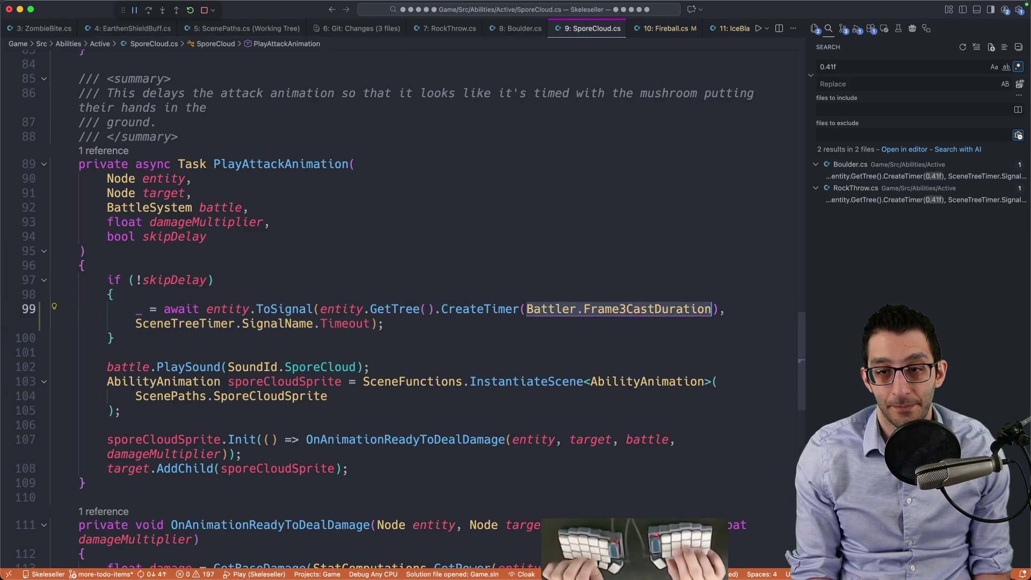
Step: Replace Boulder and RockThrow's 0.41f delays with Battler.Frame3CastDuration, save, and launch the game
key("F4")
type("Battler.Frame3CastDuration")
key("F4")
type("Battler.Frame3CastDuration")
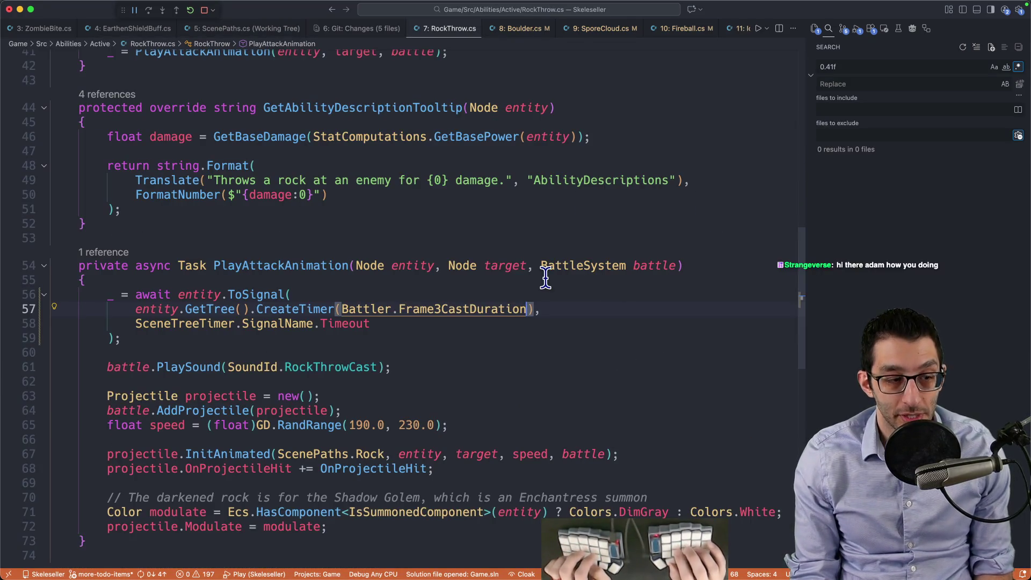
key("super+s")
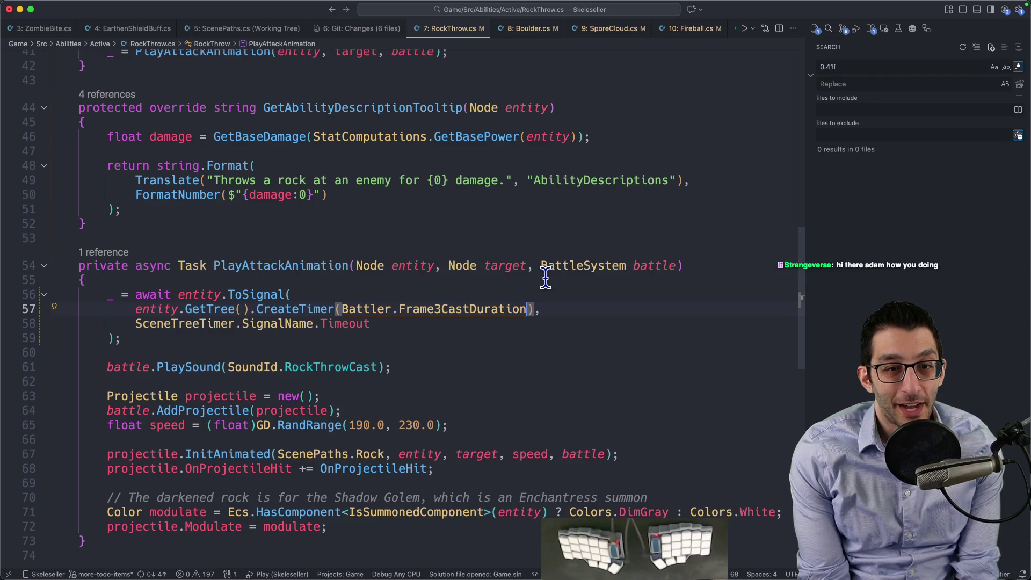
key("F5")
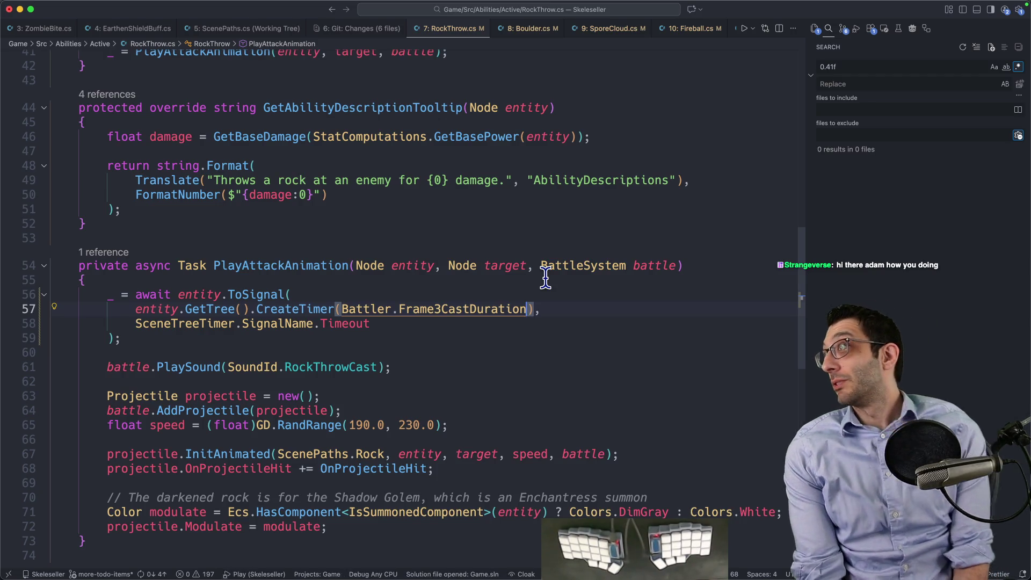
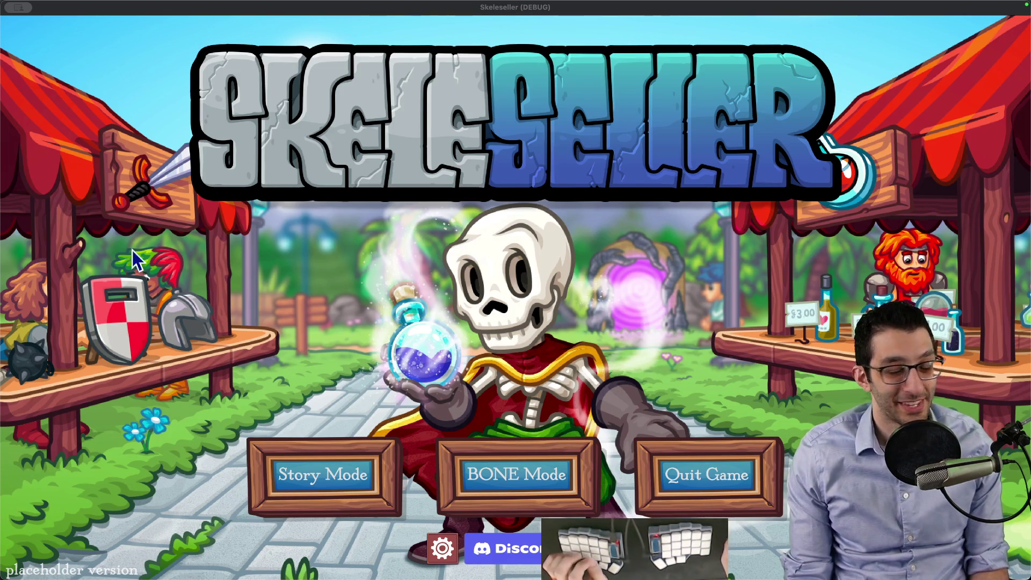
Step: Continue the saved Story Mode town and unlock all adventurers from the debug tools
left_click(397, 476)
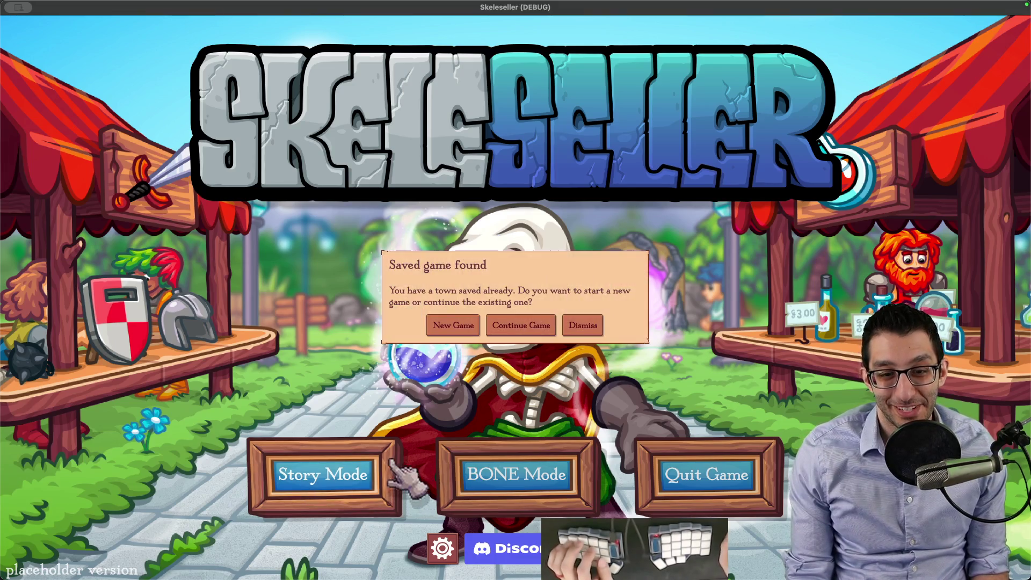
left_click(513, 337)
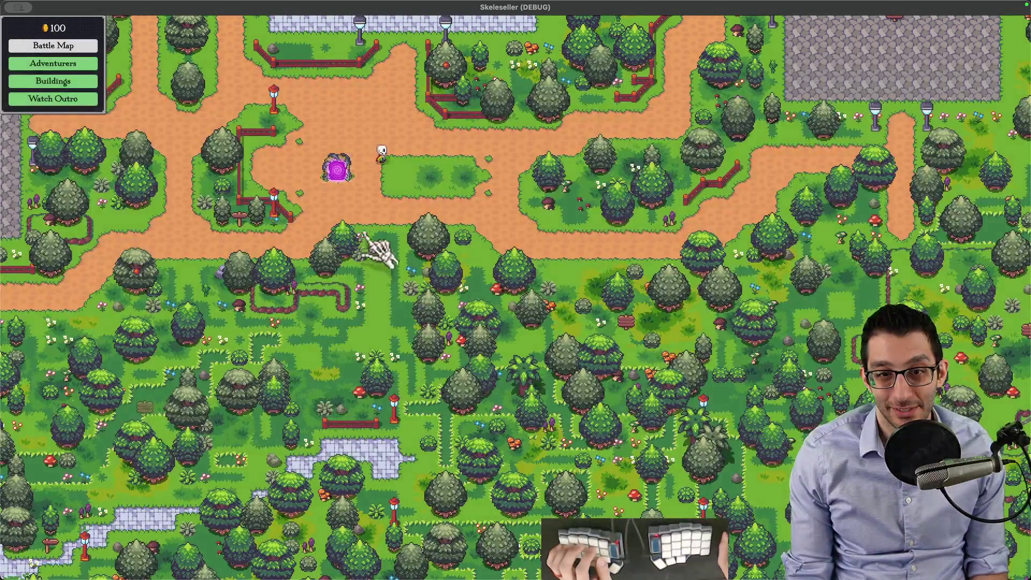
left_click_drag(379, 250, 543, 349)
key("Escape")
key("Escape")
key("grave")
left_click(97, 89)
Step: Win a Forest battle with the Golem added, then swap the Golem out for Mushi
left_click(493, 276)
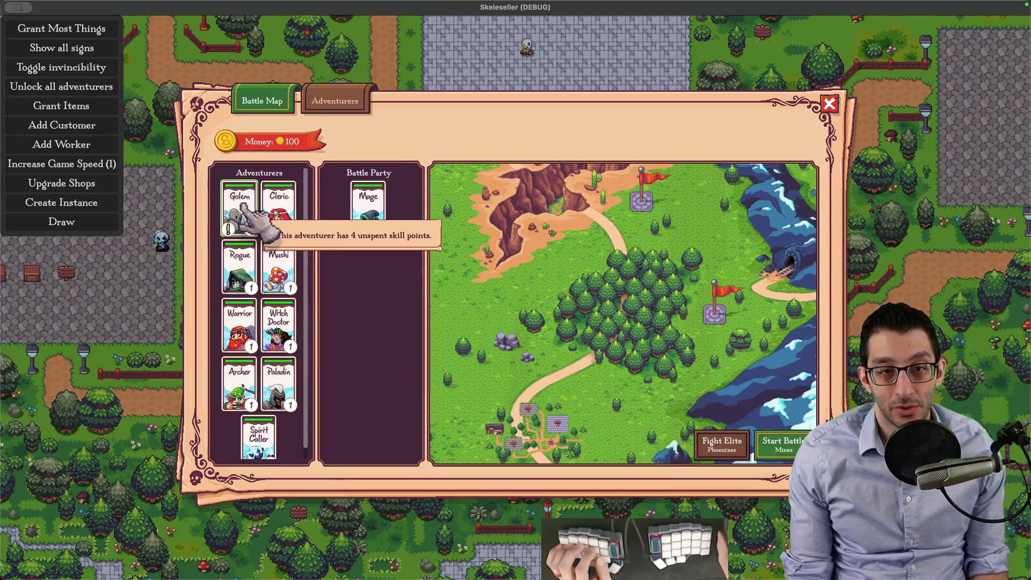
left_click(240, 208)
left_click(781, 443)
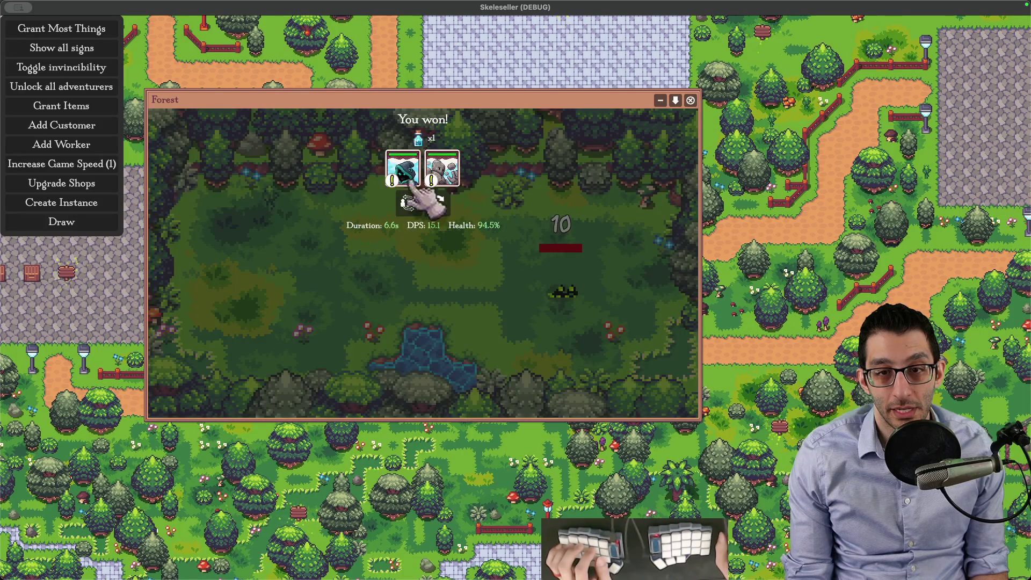
left_click(421, 191)
left_click(369, 208)
left_click(239, 266)
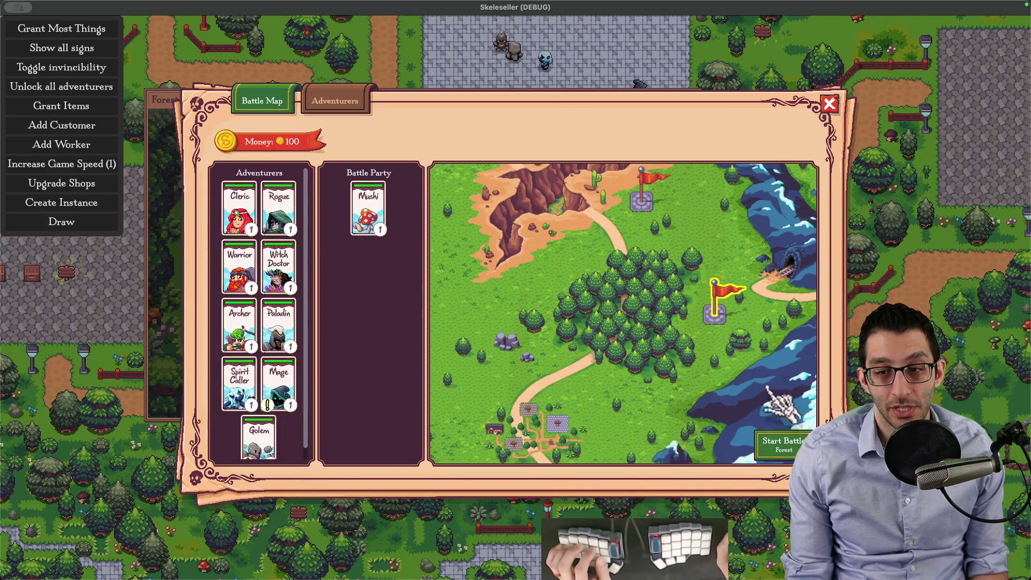
Step: Fight the Forest battle with Mushi, hide the debug tools and bring up the adventurers' stats
left_click(782, 443)
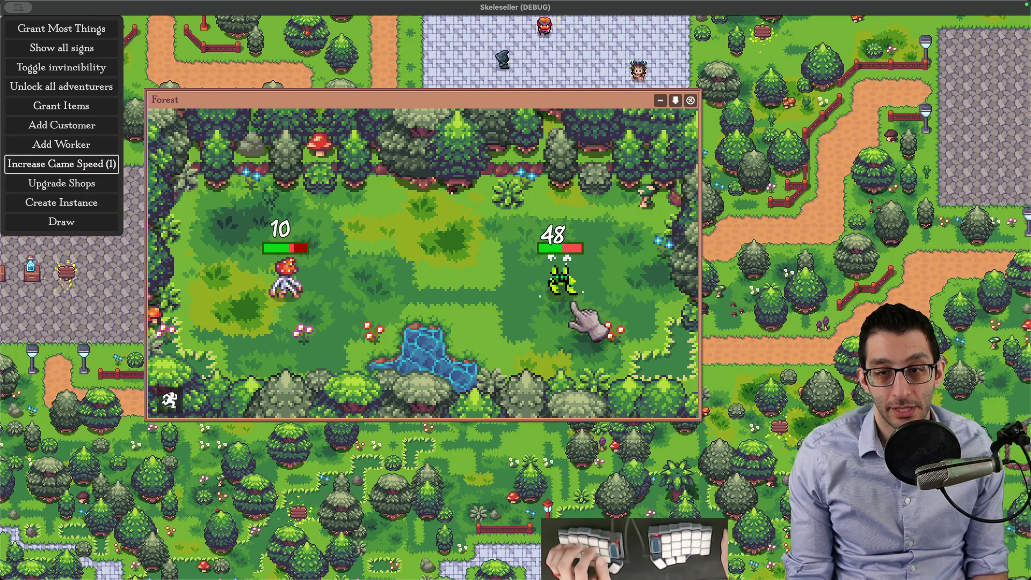
key("Escape")
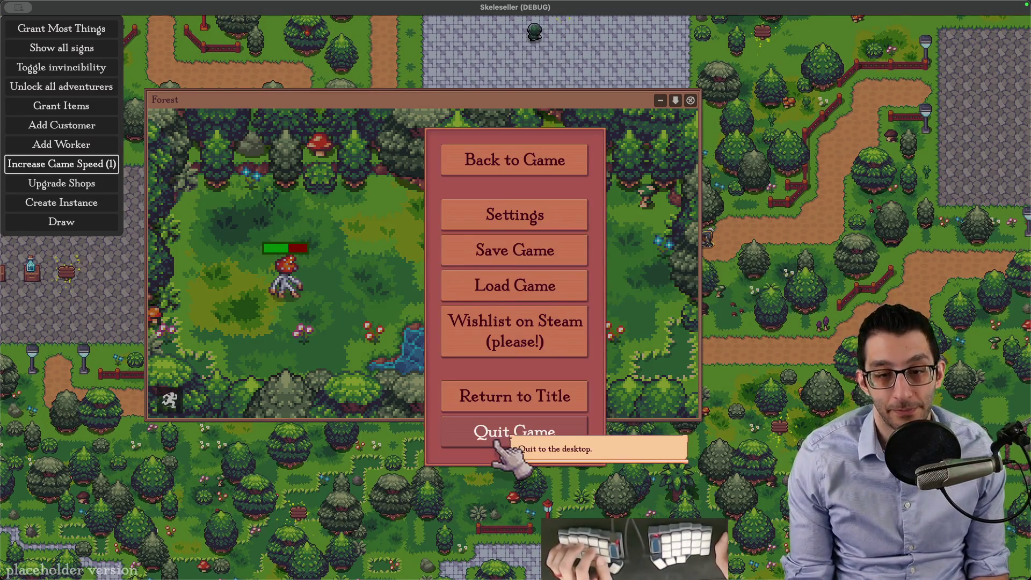
key("Escape")
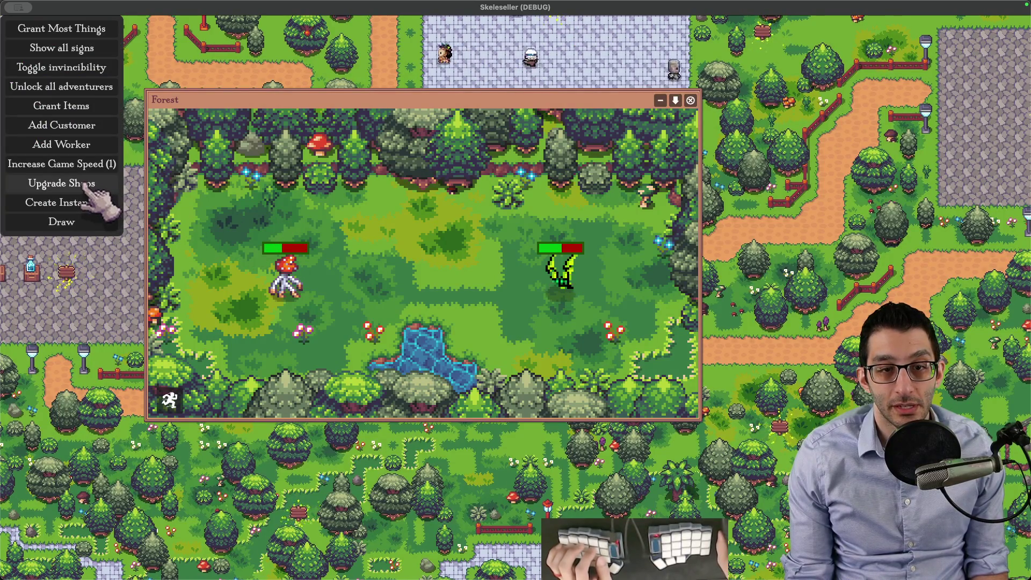
key("grave")
left_click(95, 74)
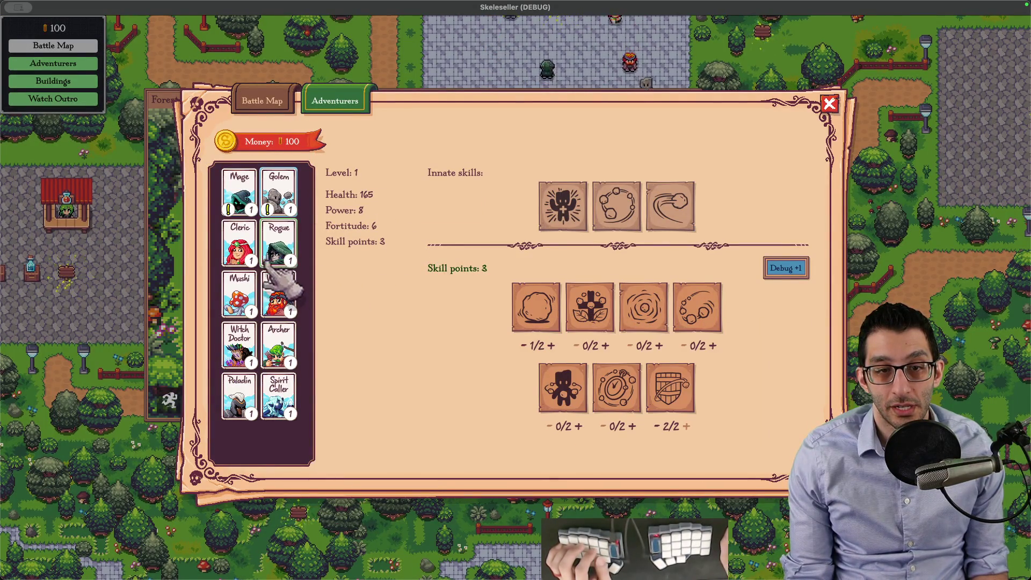
Step: Review the Mage's skills, then start a Forest battle with the Golem in the party
left_click(238, 194)
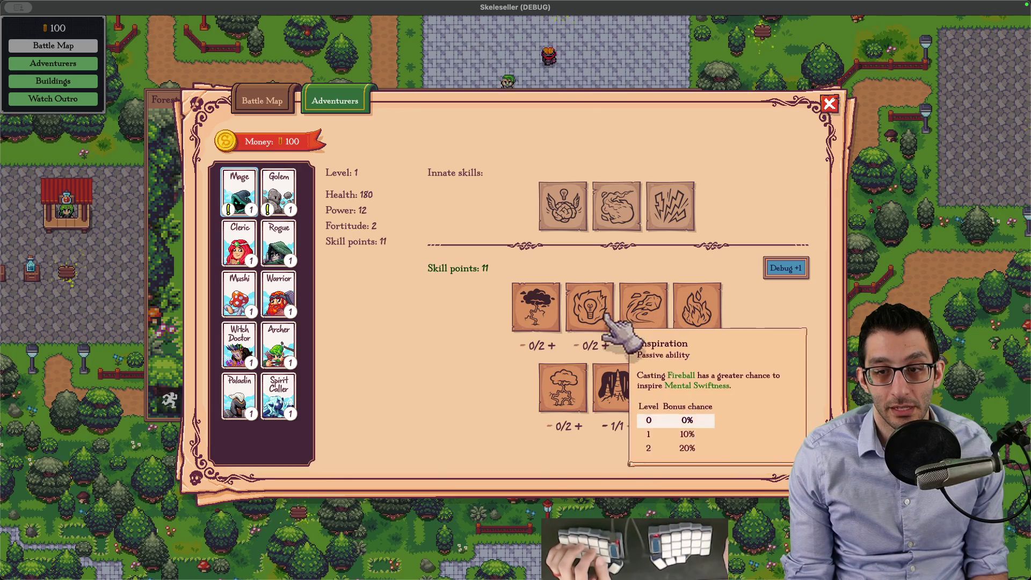
key("Escape")
left_click(391, 182)
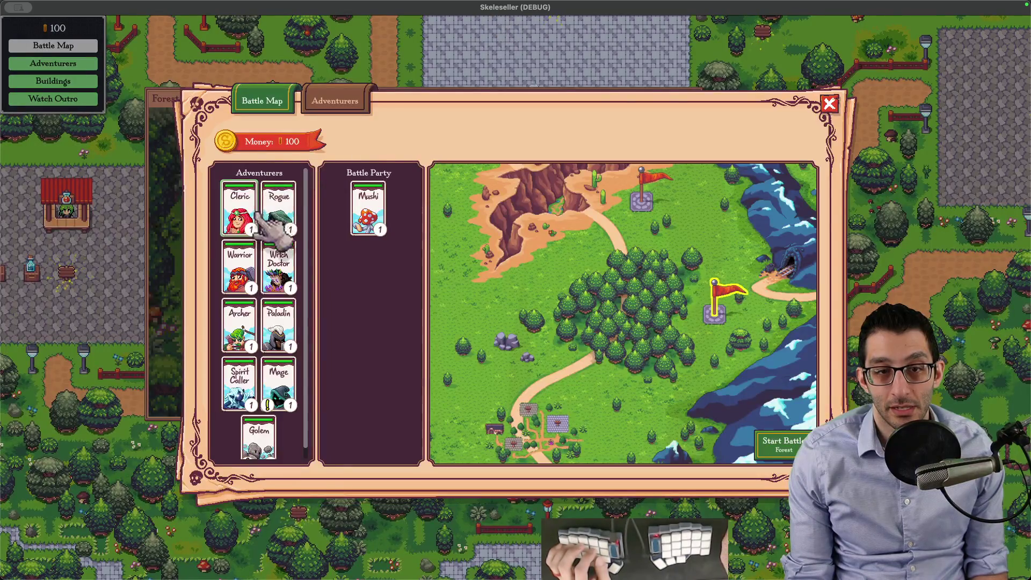
left_click(290, 395)
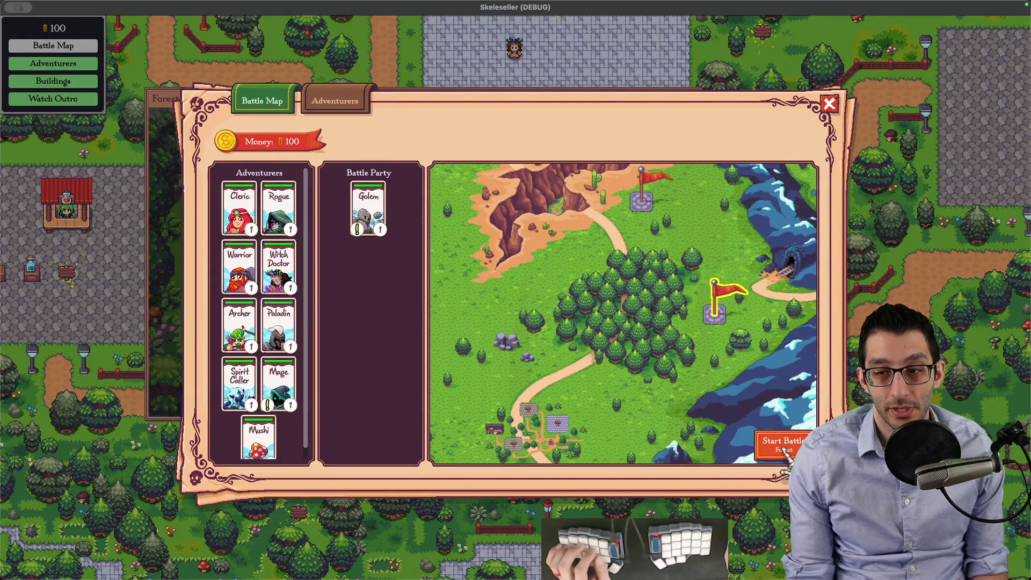
left_click(773, 442)
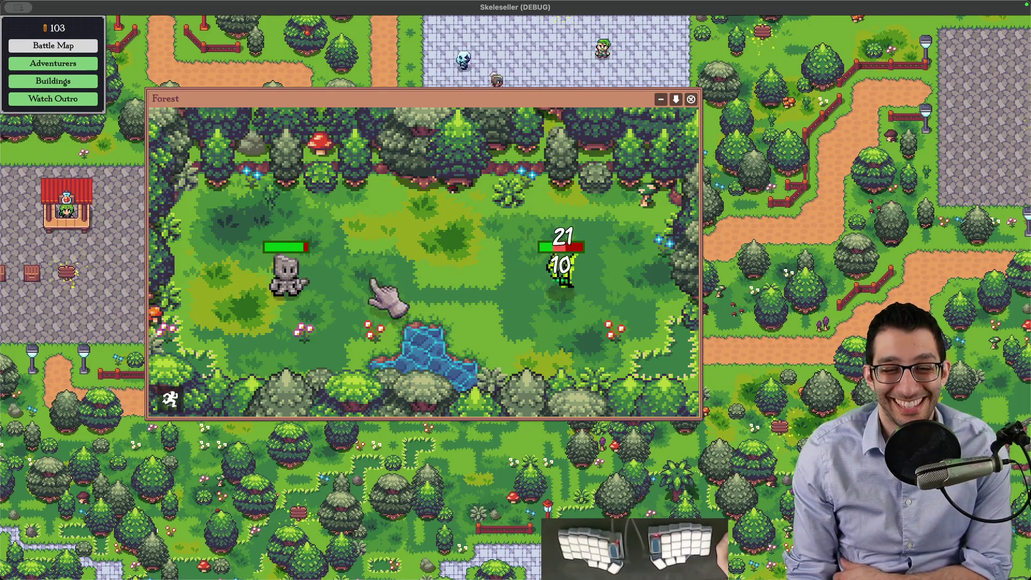
Step: Dismiss the fled battle results and replace the Golem with the Mage in the party
left_click(170, 398)
mouse_move(423, 151)
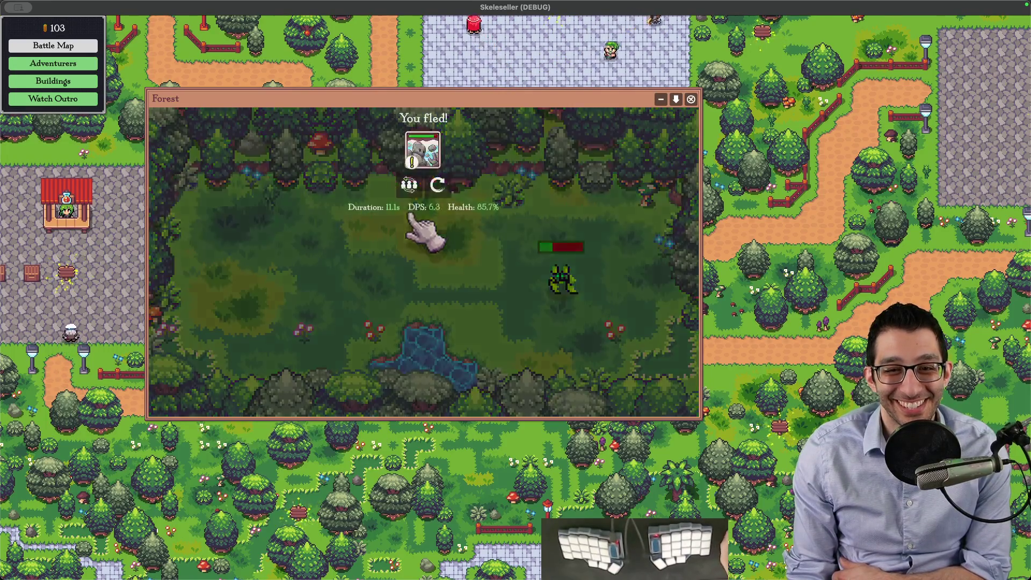
left_click(422, 157)
left_click(368, 207)
left_click(240, 439)
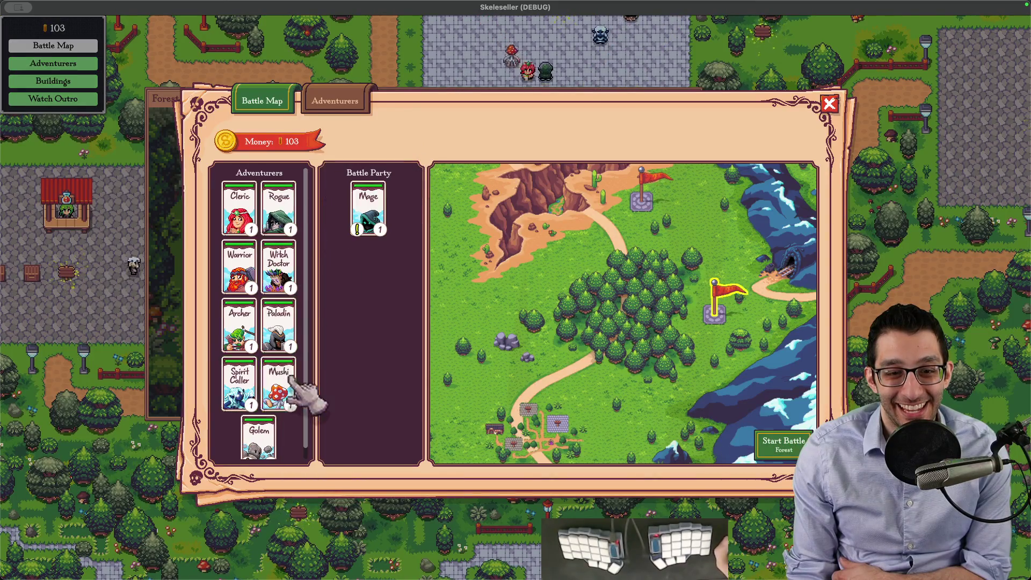
Step: Win the Forest battle with the Mage, then quit the game back to the RockThrow code
left_click(782, 443)
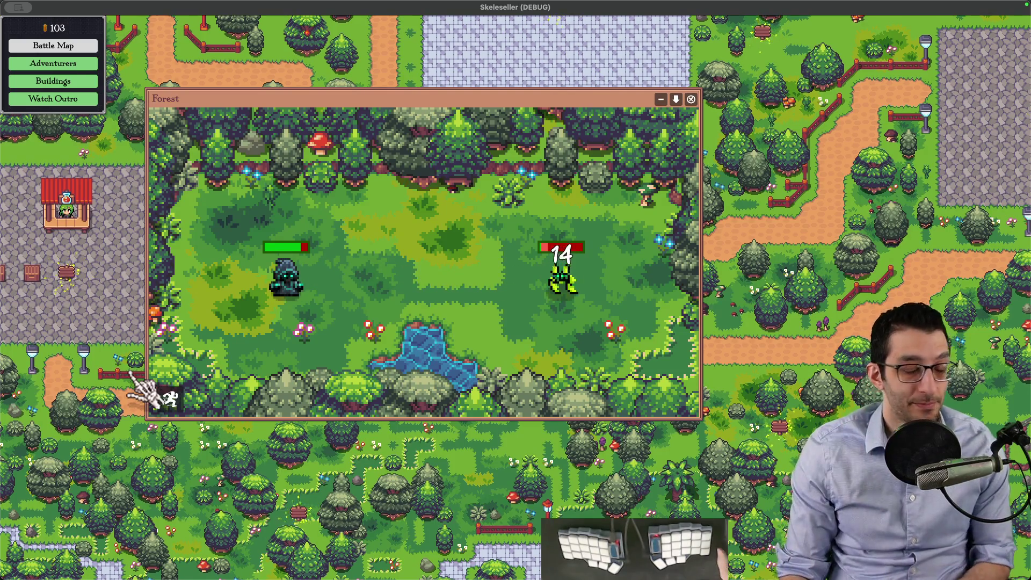
key("Escape")
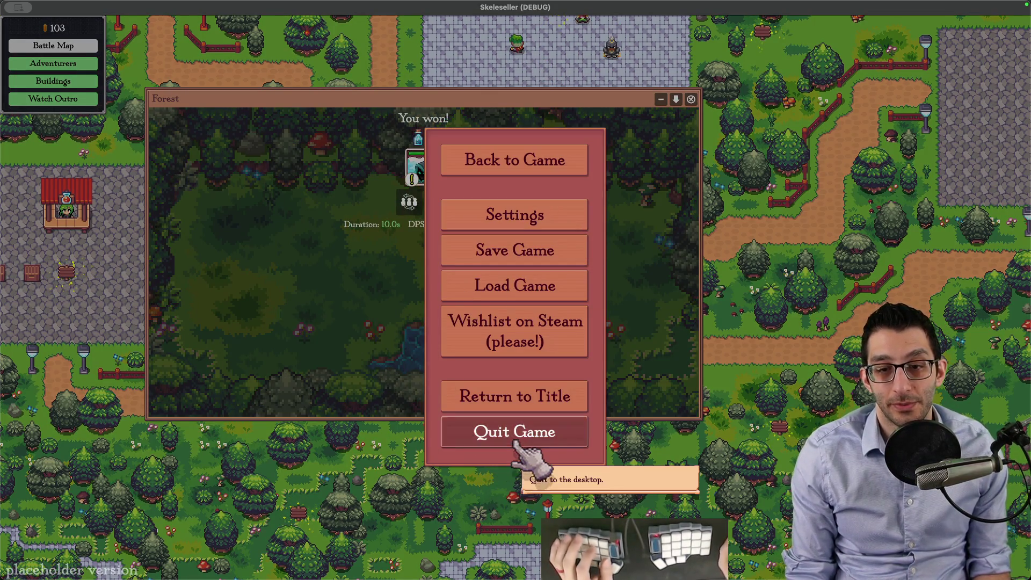
left_click(512, 440)
left_click(527, 425)
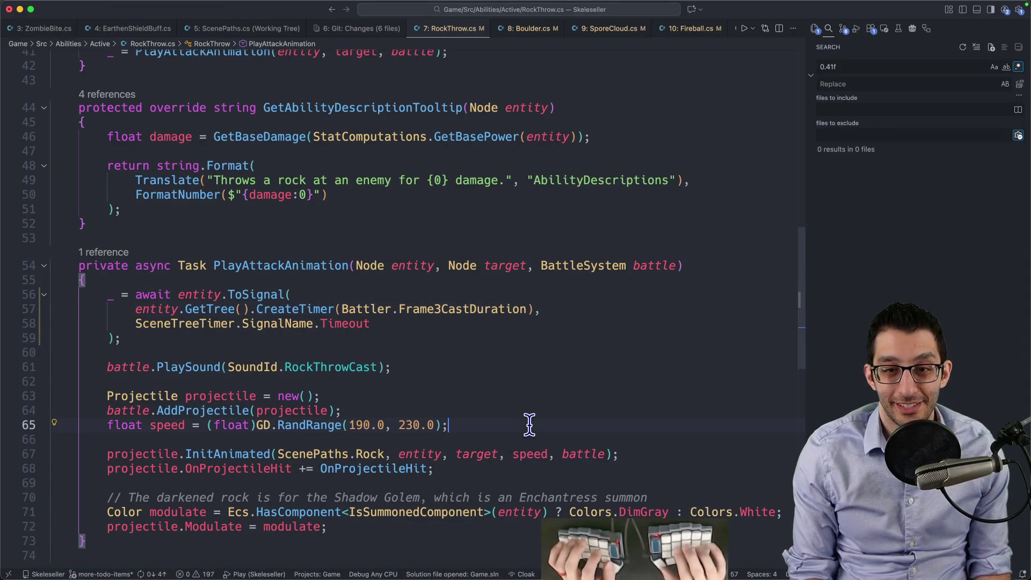
Step: Review the combined diff of the six changed files in Source Control and begin the commit message
key("ctrl+shift+g")
left_click(990, 123)
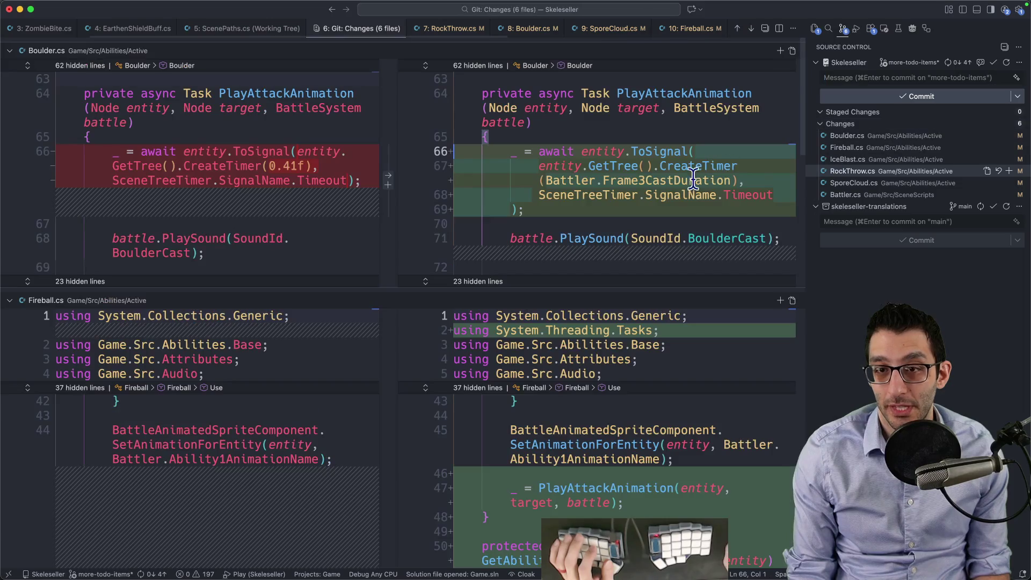
scroll(683, 188, "down", 5)
scroll(683, 187, "down", 3)
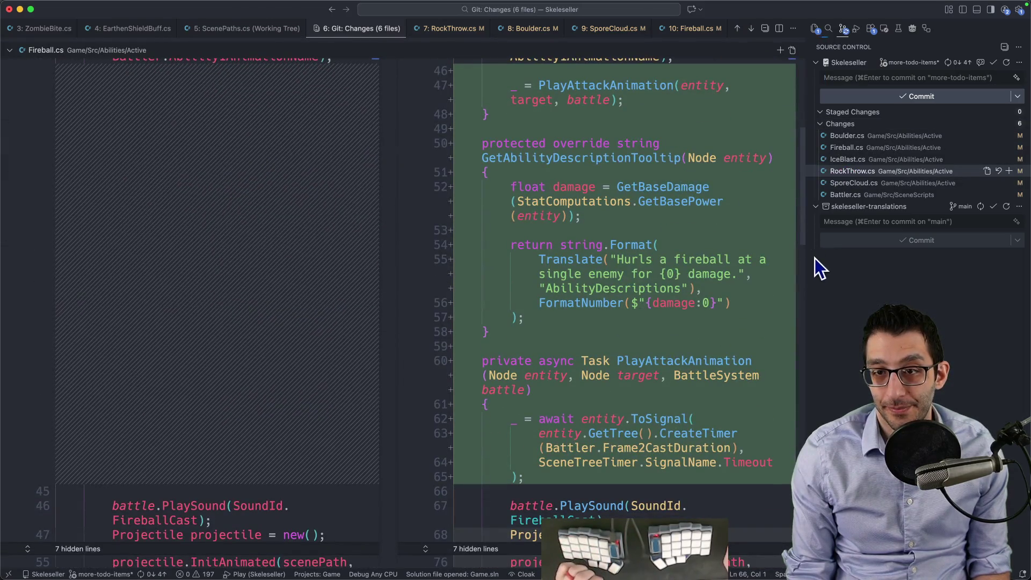
scroll(755, 243, "down", 6)
scroll(755, 247, "down", 2)
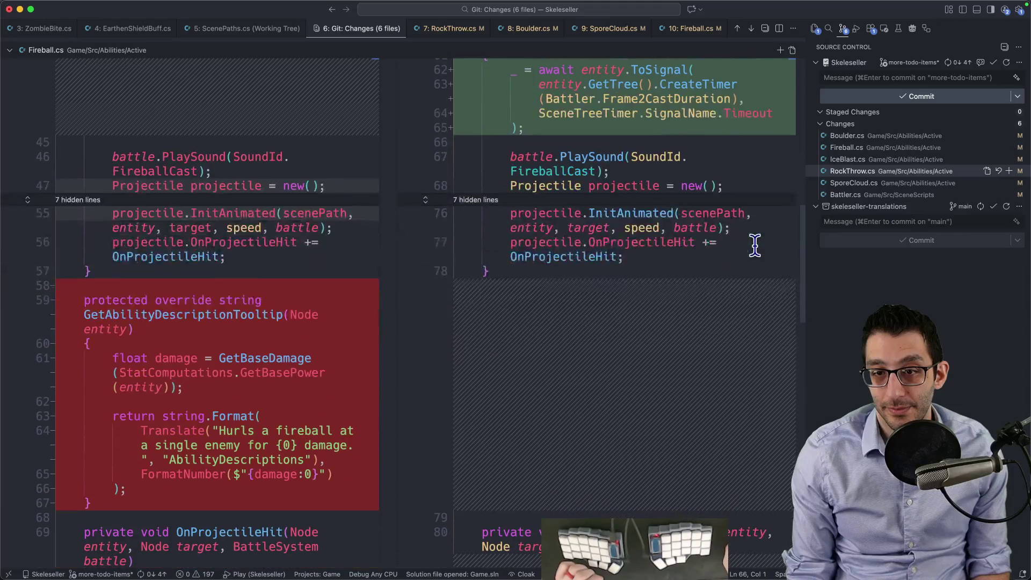
scroll(754, 246, "down", 5)
scroll(754, 245, "down", 4)
scroll(755, 245, "down", 4)
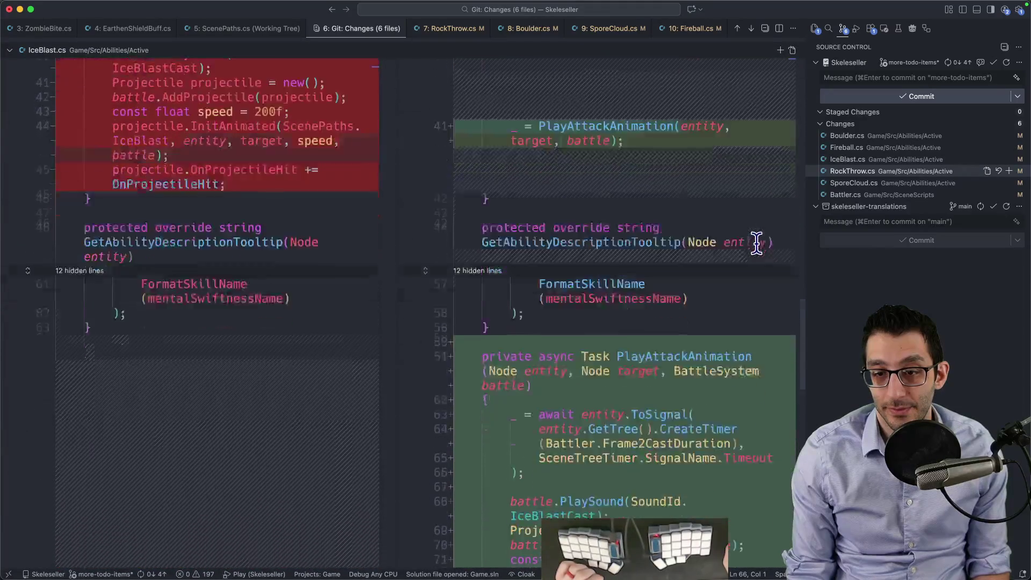
scroll(757, 244, "down", 4)
scroll(756, 244, "down", 5)
scroll(755, 241, "down", 5)
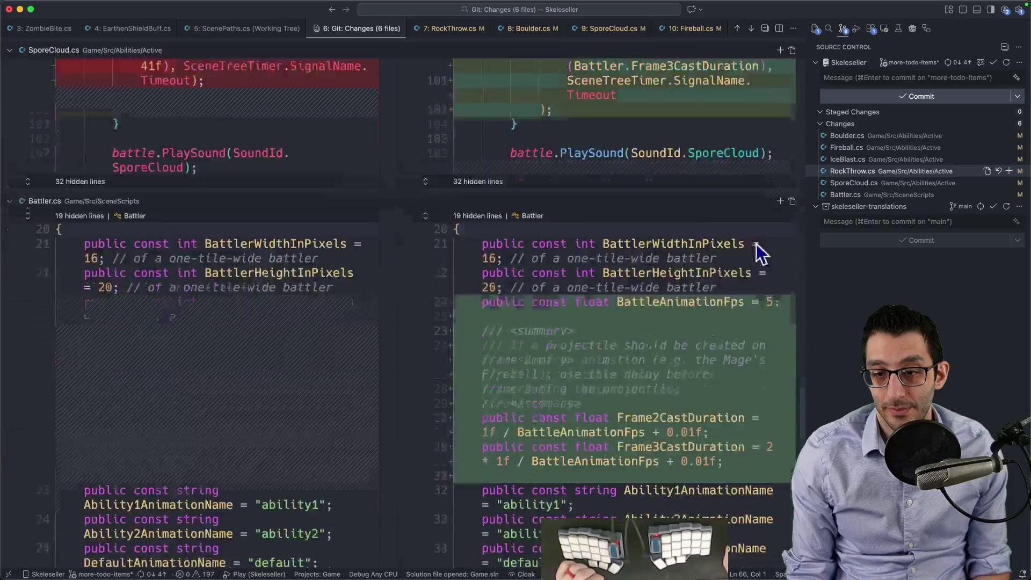
scroll(753, 239, "down", 5)
scroll(753, 240, "down", 6)
scroll(752, 242, "down", 3)
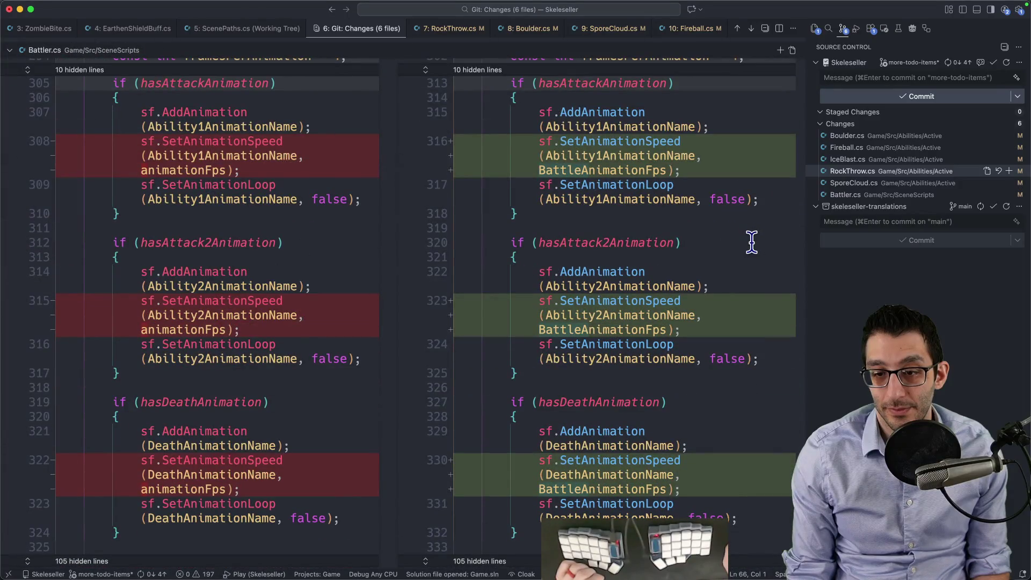
left_click(870, 76)
type("Delay Mage projectiles to match animat")
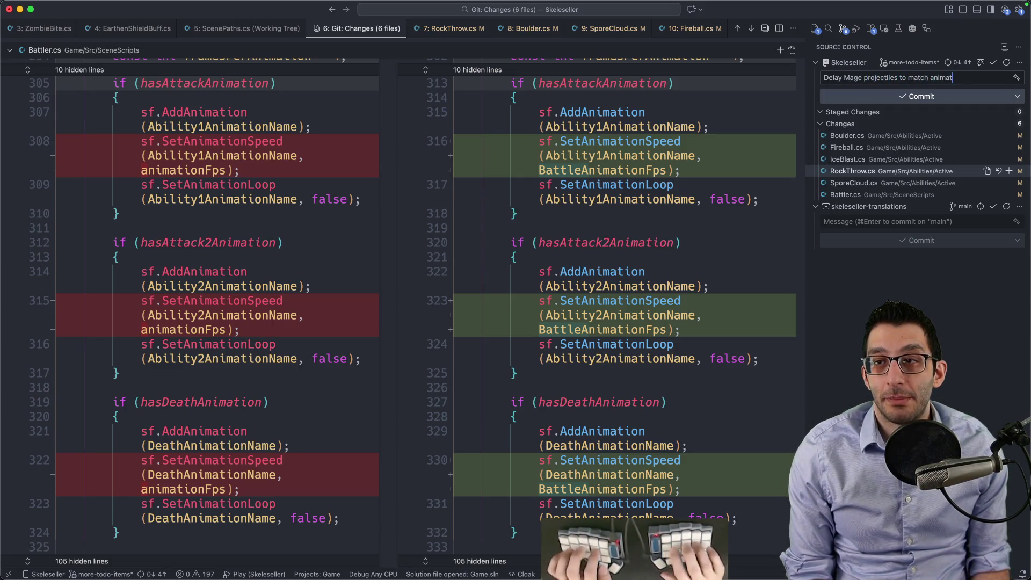
Step: Commit all changes with the message about delaying Mage projectiles to match their animation
key("Return")
key("Return")
type("We now wait for 0.21s before spawning the projectile")
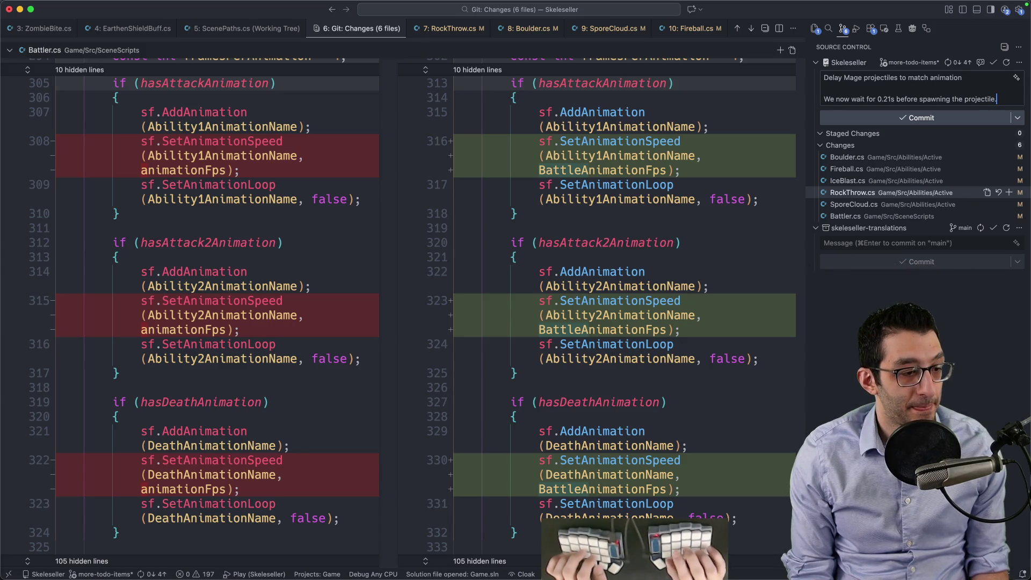
type(".")
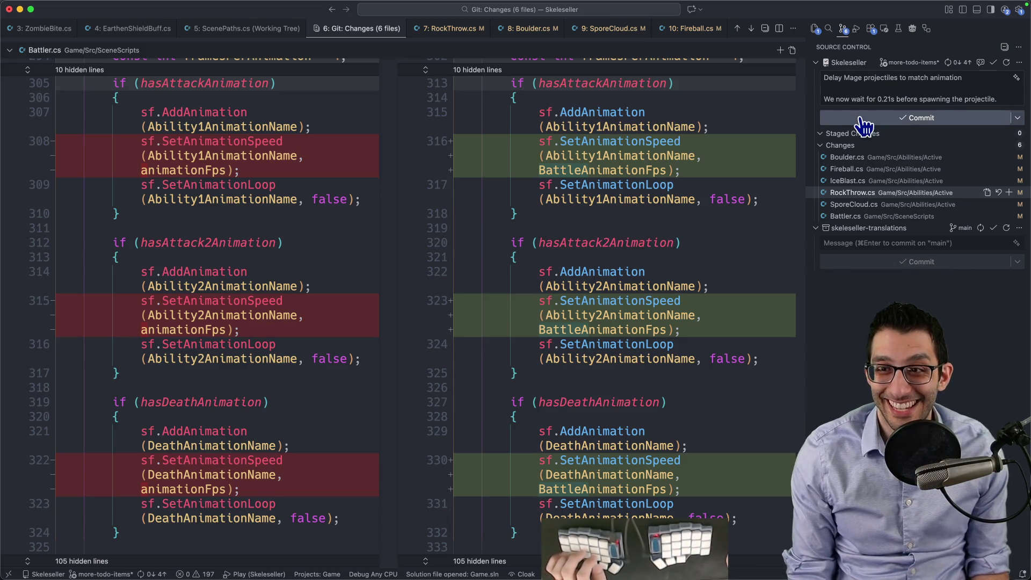
left_click(858, 117)
left_click(501, 313)
Step: Close the 0.2 scratch note and editors, return to the TODO doc and delete the finished Mage bullet
key("super+w")
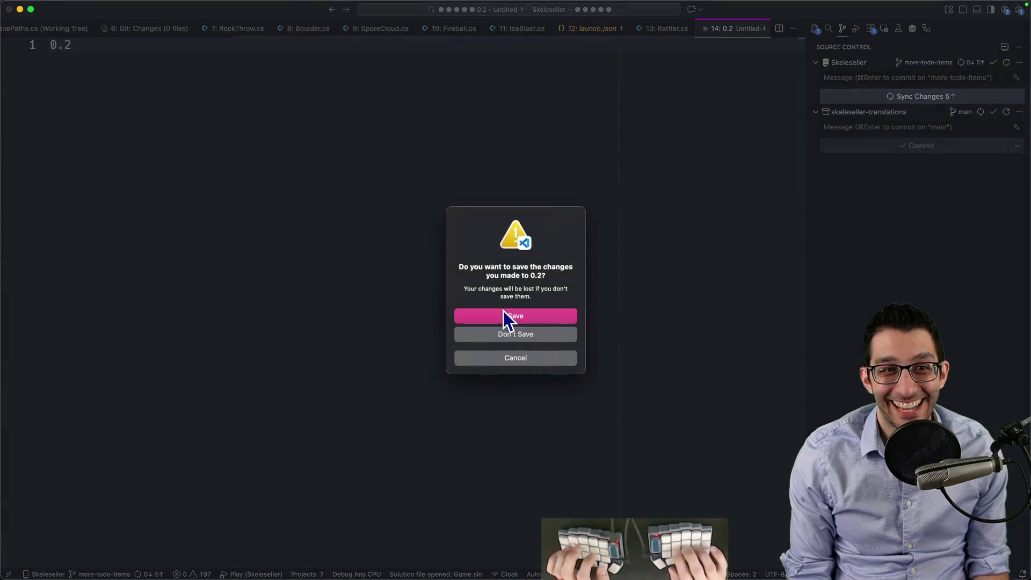
key("super+d")
key("super+w")
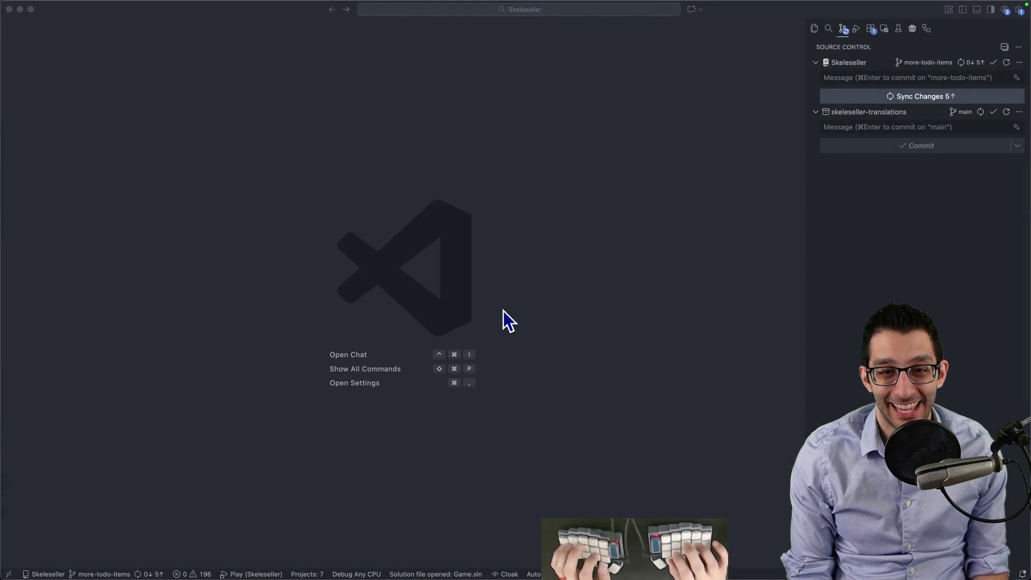
key("super+Tab")
key("shift+Up")
key("shift+Up")
key("shift+Up")
key("BackSpace")
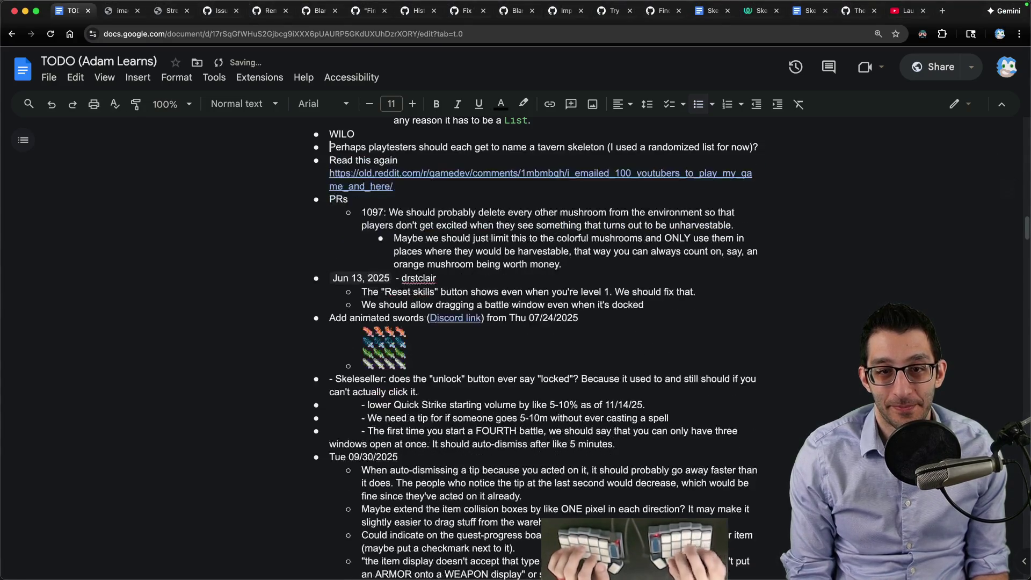
Step: Add 'Maybe just in English...?' to the tavern-skeleton naming bullet and select it
key("shift+Down")
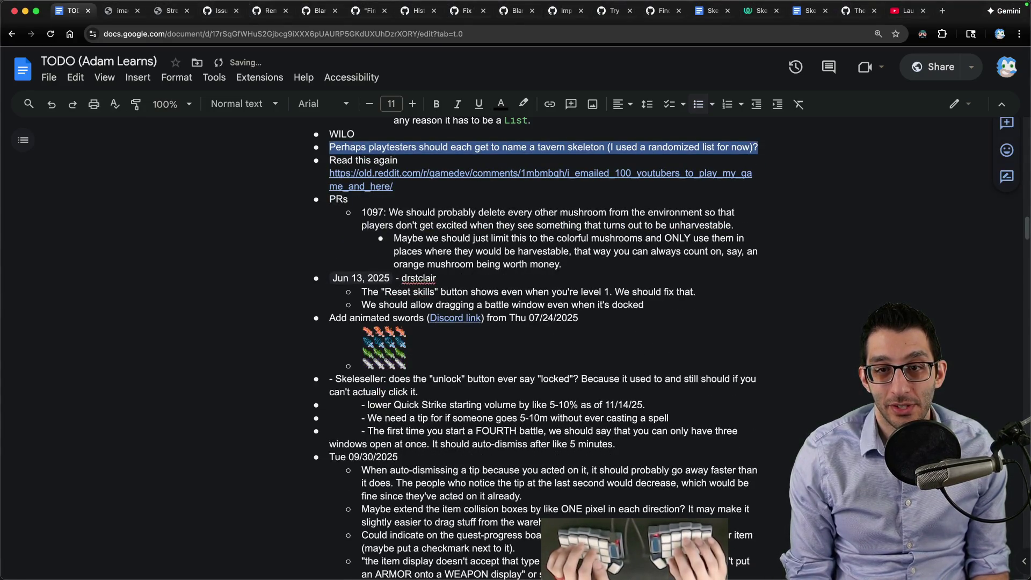
key("shift+Down")
key("shift+Up")
key("shift+Up")
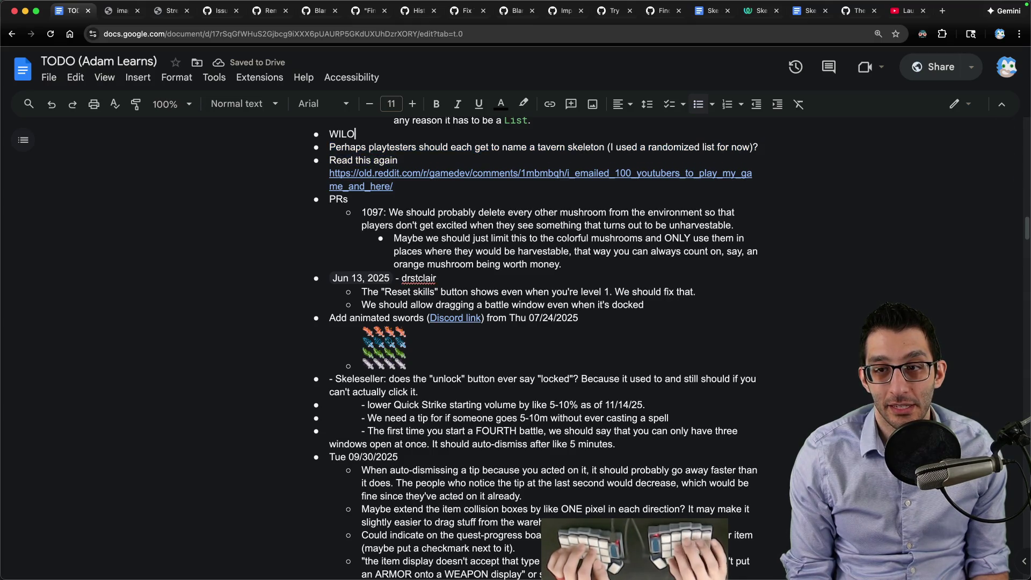
type(" Maybe just in English...?")
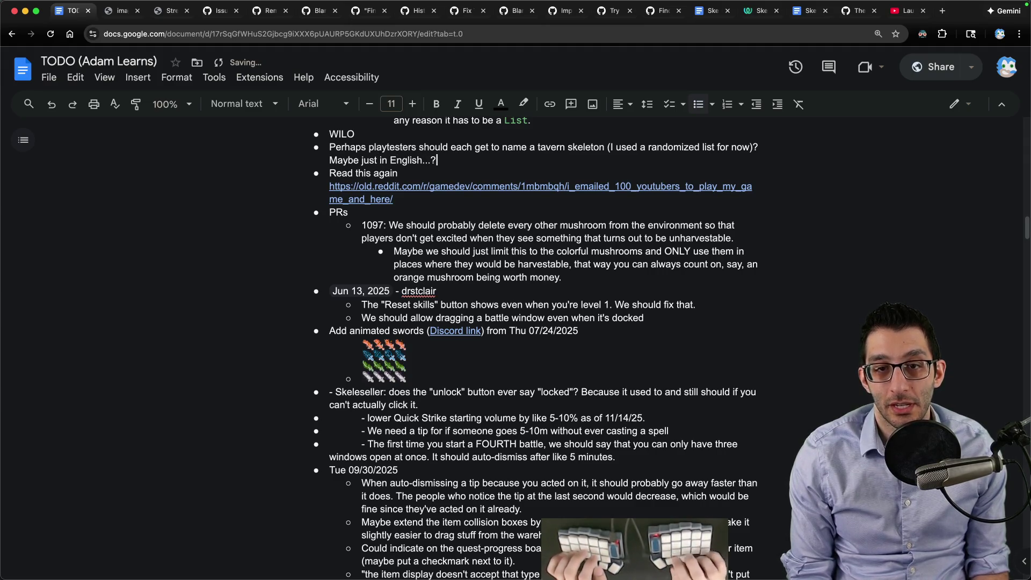
key("alt+shift+Up")
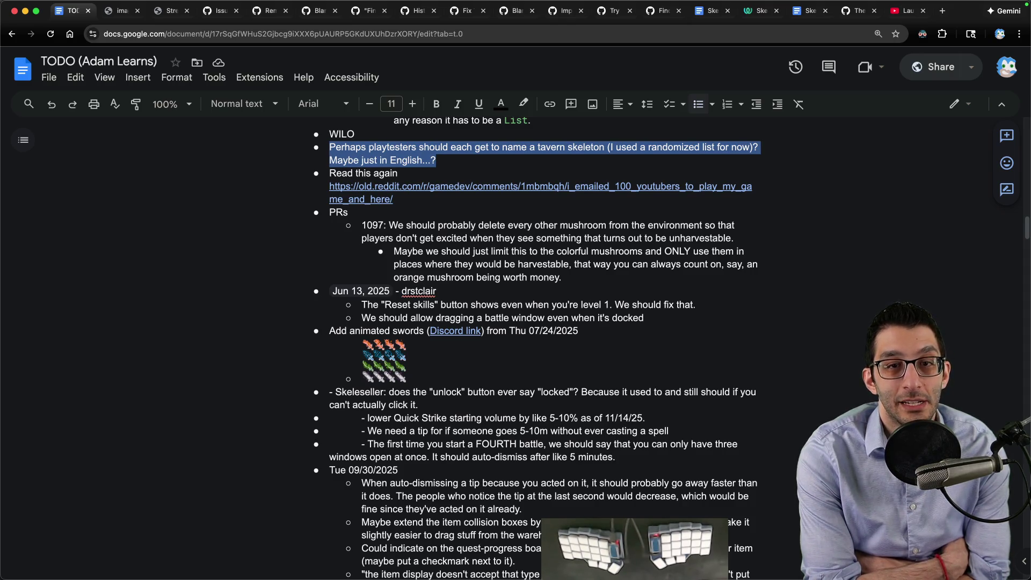
Step: Switch to the code editor and open QuestData.cs via the file finder
key("super+Tab")
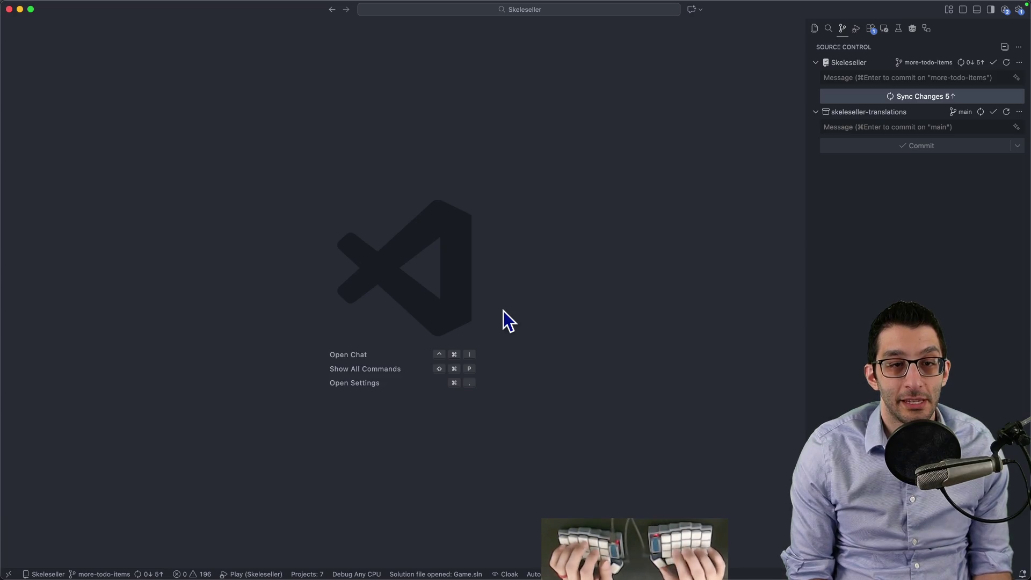
key("super+p")
type("%")
key("Escape")
key("super+p")
type("questdata")
key("Return")
scroll(484, 302, "down", 10)
scroll(439, 278, "down", 15)
scroll(290, 241, "down", 5)
scroll(145, 137, "down", 2)
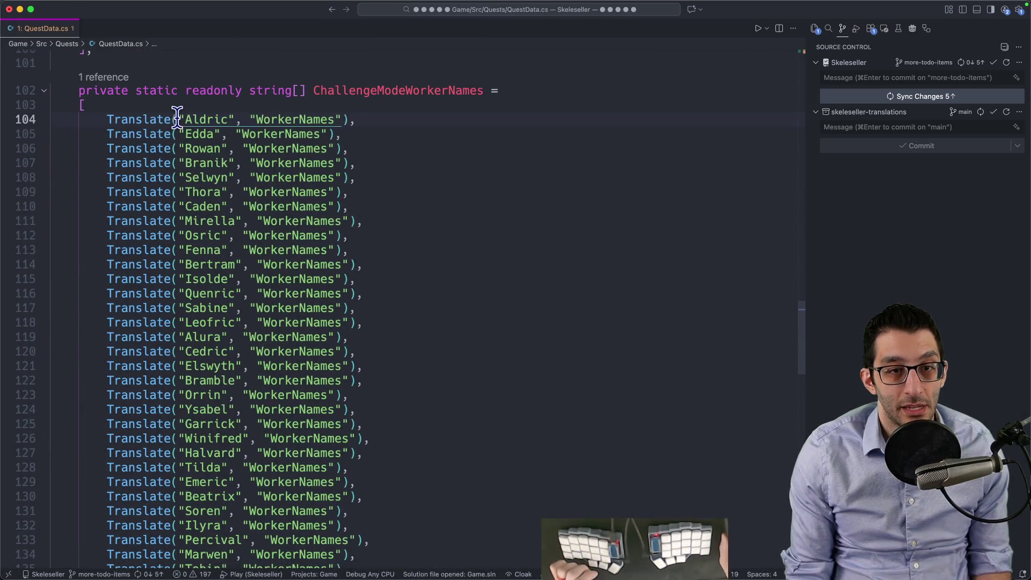
left_click_drag(175, 119, 243, 564)
scroll(299, 377, "down", 3)
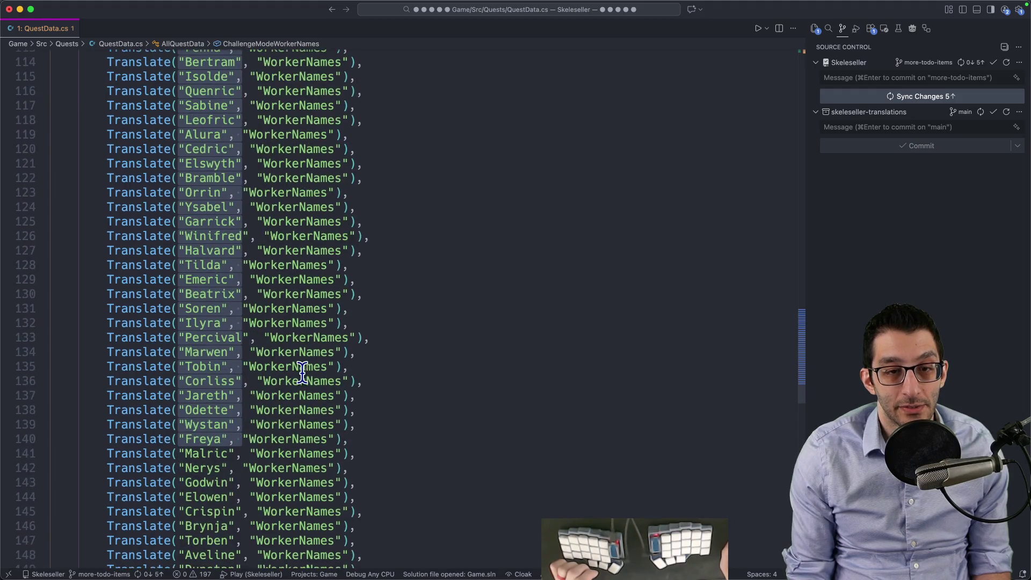
scroll(299, 370, "down", 2)
scroll(303, 370, "up", 4)
scroll(310, 376, "up", 2)
scroll(311, 375, "up", 2)
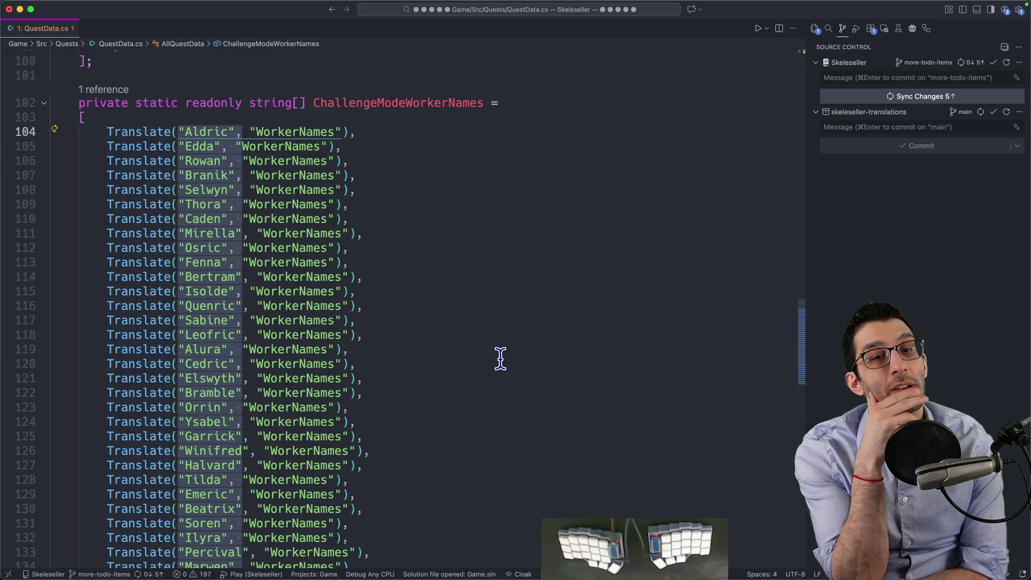
Step: Delete the tavern-skeleton naming bullet and its empty line from the TODO doc
key("super+Tab")
key("Down")
key("Up")
key("shift+Up")
key("BackSpace")
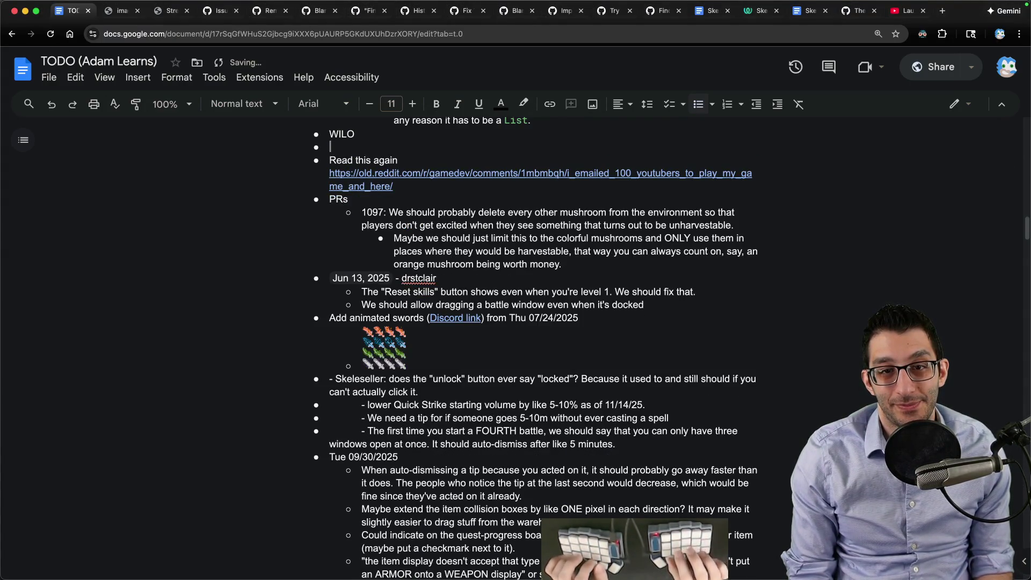
key("Delete")
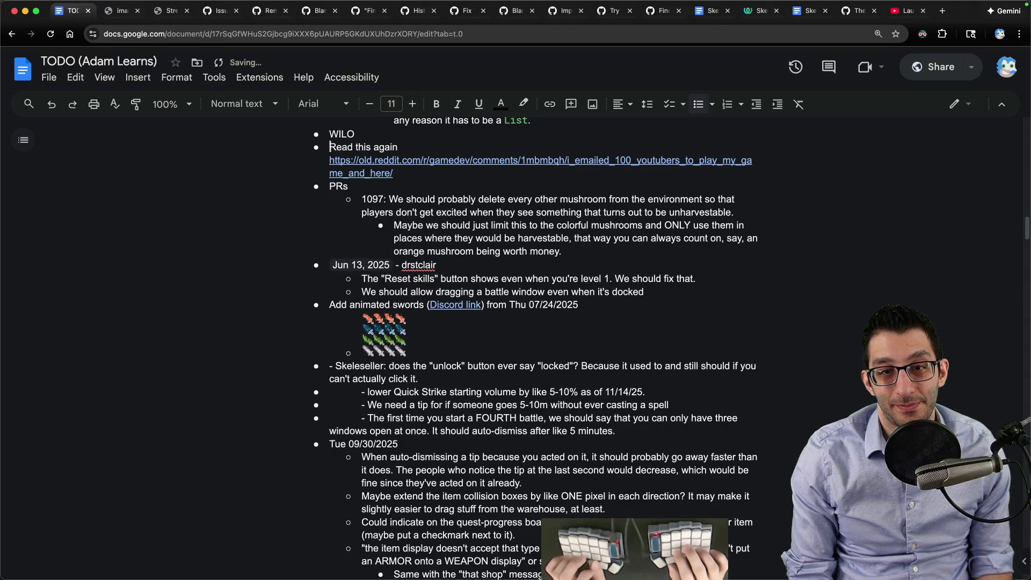
Step: Open the linked Reddit emailing post in a new tab from its link preview
key("Down")
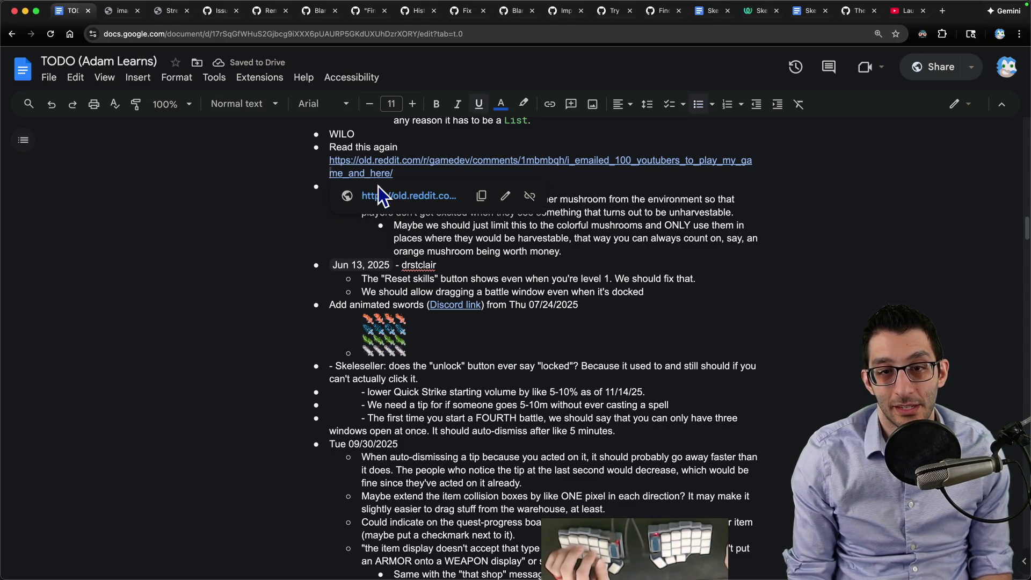
left_click(387, 195)
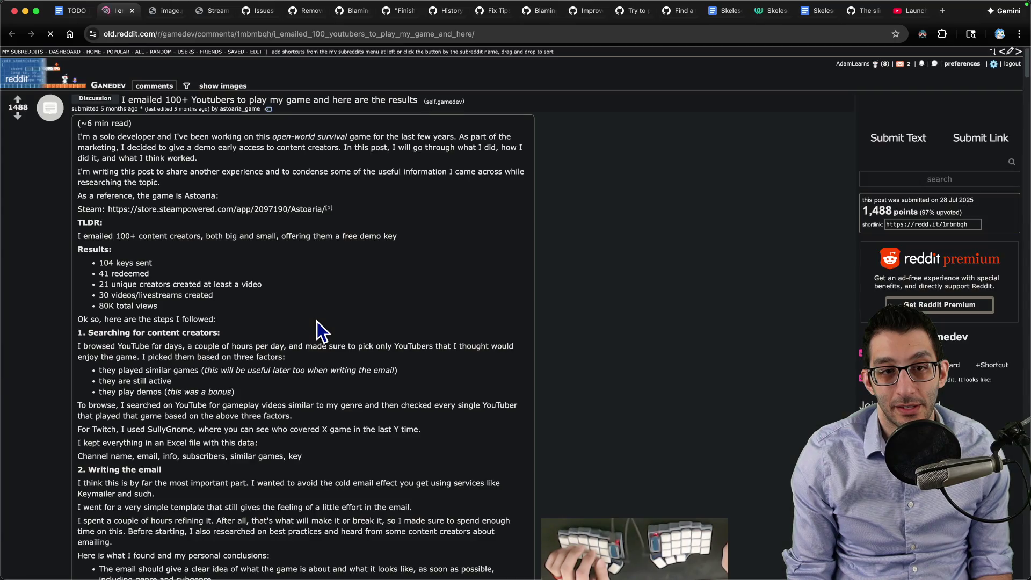
Step: Read the zoomed Reddit post's intro, TLDR and 80K total views result, then return to the code editor
key("super+equal")
key("super+equal")
key("super+equal")
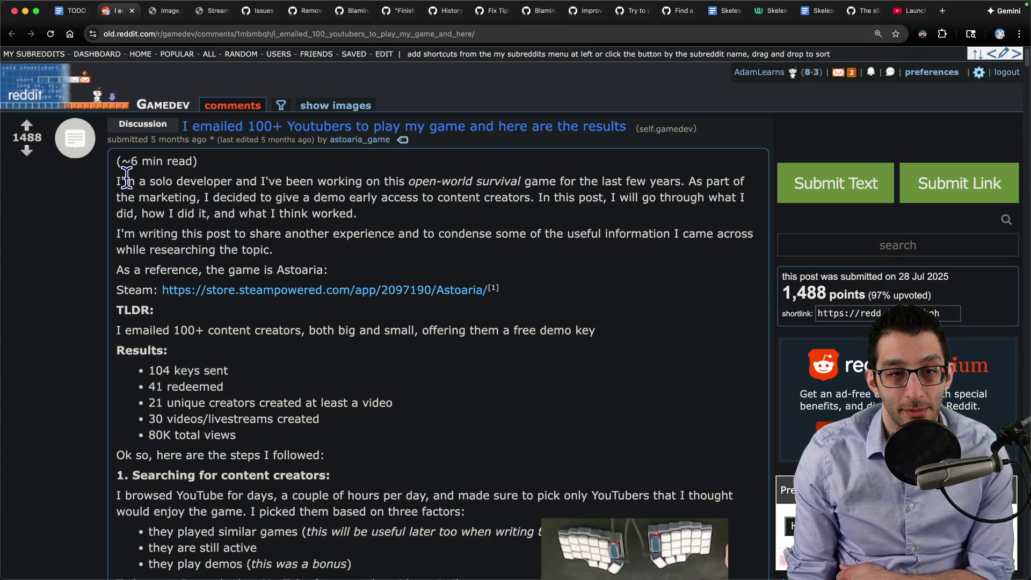
left_click_drag(122, 182, 415, 179)
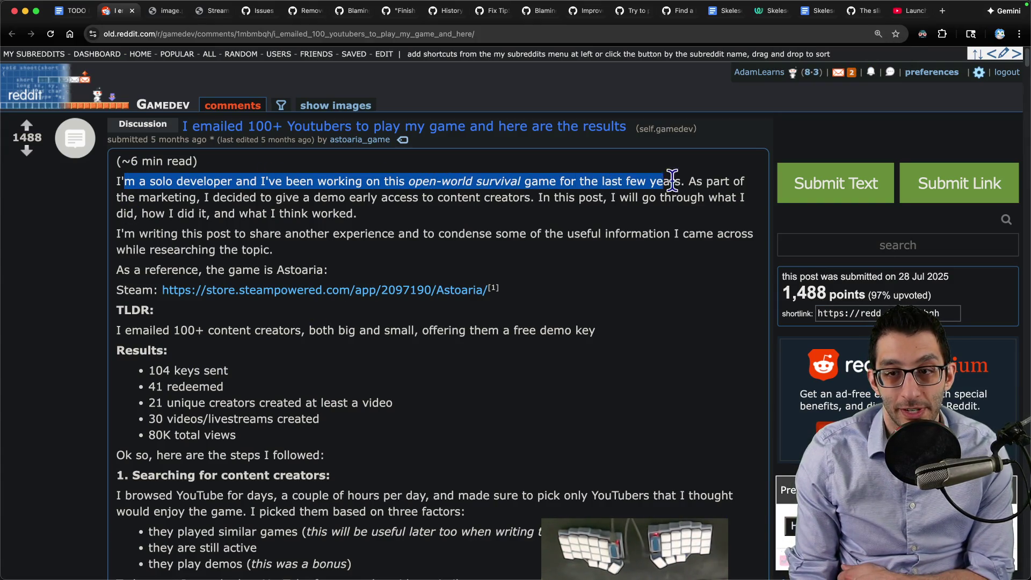
mouse_move(455, 181)
left_mouse_down()
mouse_move(219, 197)
mouse_move(533, 197)
left_mouse_up()
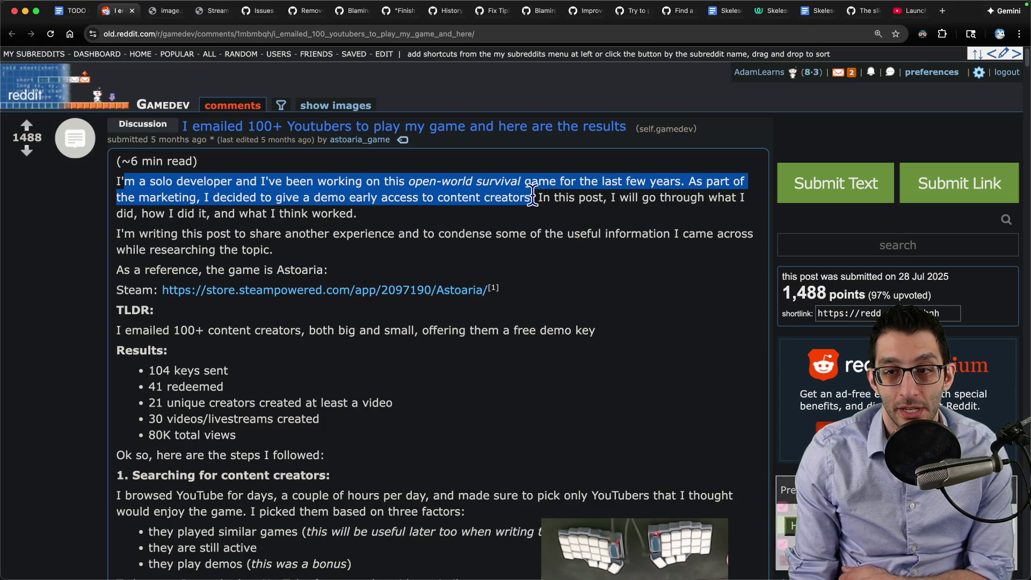
left_click_drag(534, 197, 293, 217)
scroll(292, 214, "down", 2)
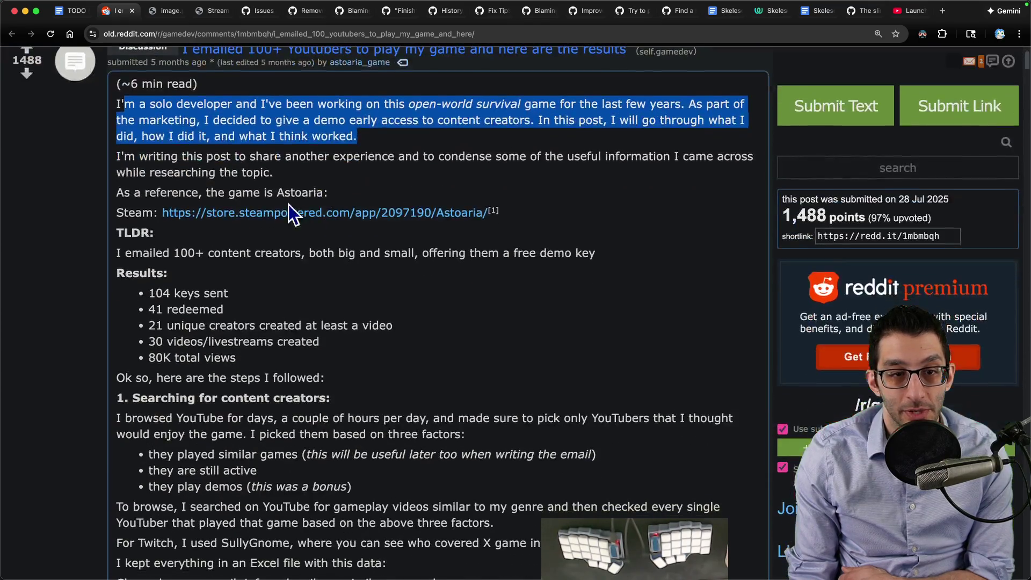
scroll(121, 155, "down", 3)
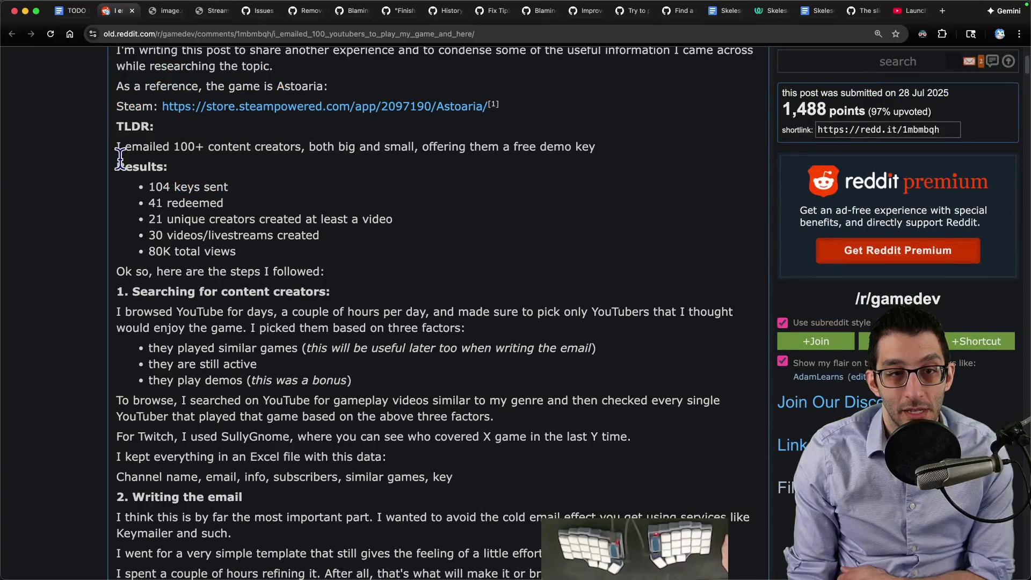
left_click_drag(124, 148, 609, 152)
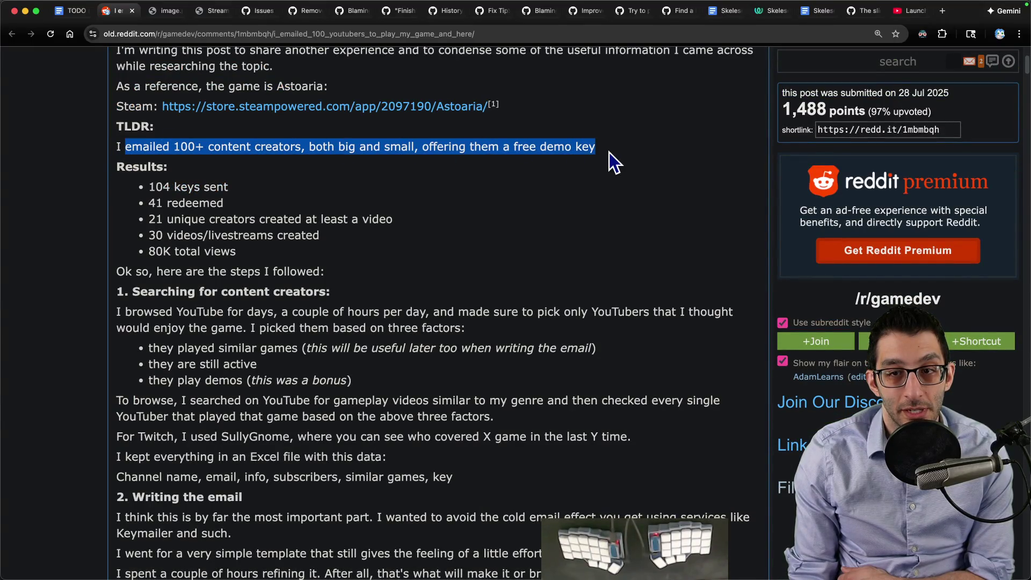
left_click_drag(147, 251, 272, 251)
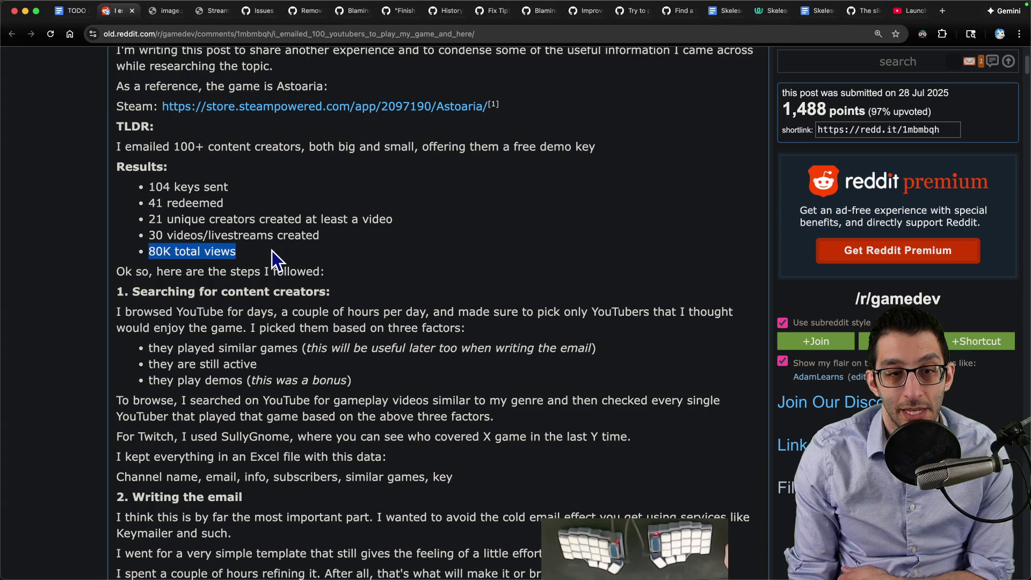
scroll(398, 247, "down", 3)
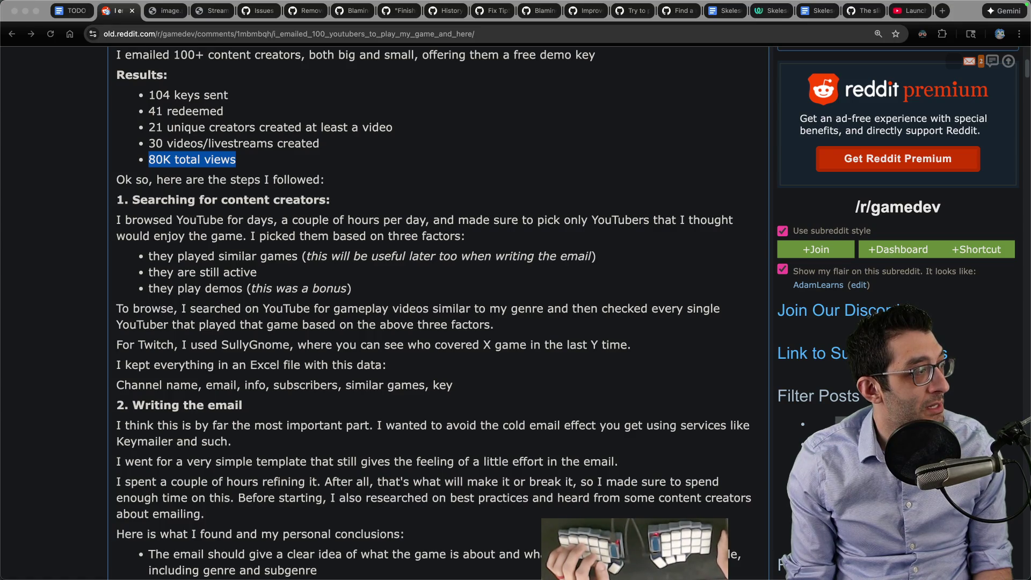
key("ctrl+Left")
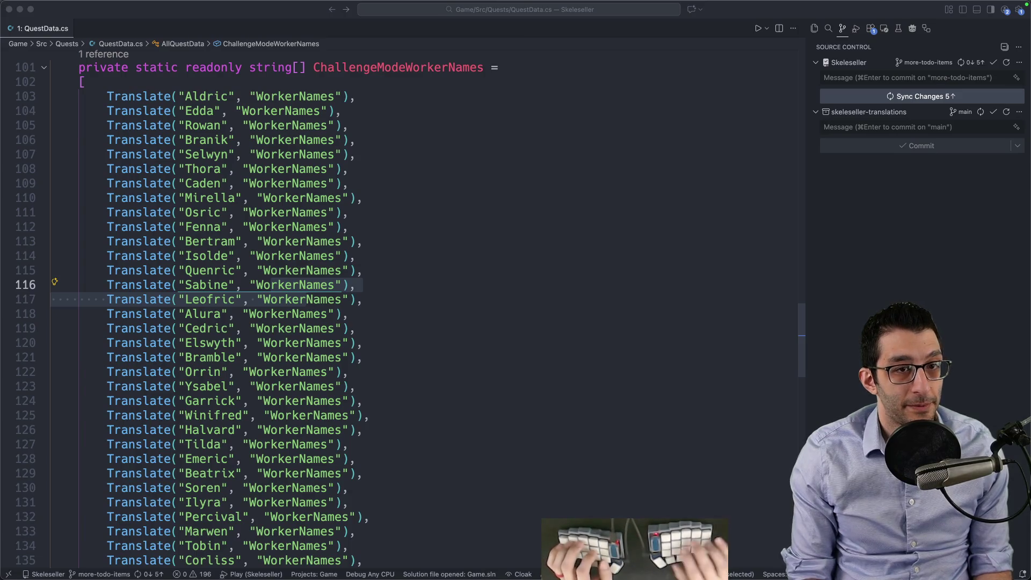
Step: Jot '129 emails' in a new scratch file, then switch back to the Reddit post
left_click(422, 234)
key("super+n")
type("123")
key("BackSpace")
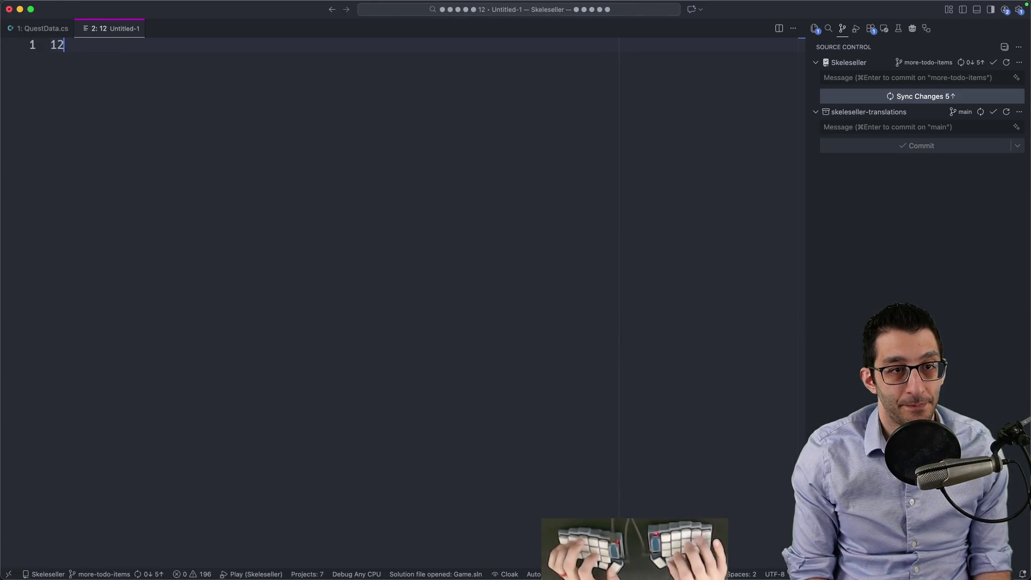
type("9 emails")
key("ctrl+Right")
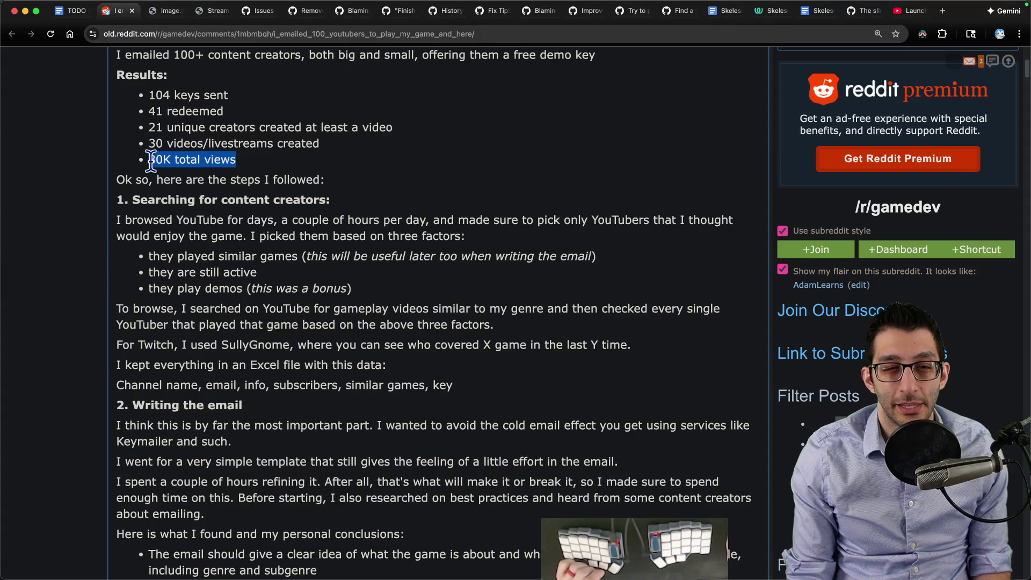
Step: Leave the Reddit post and run a YouTube search for skeleseller in a new tab
left_click(277, 164)
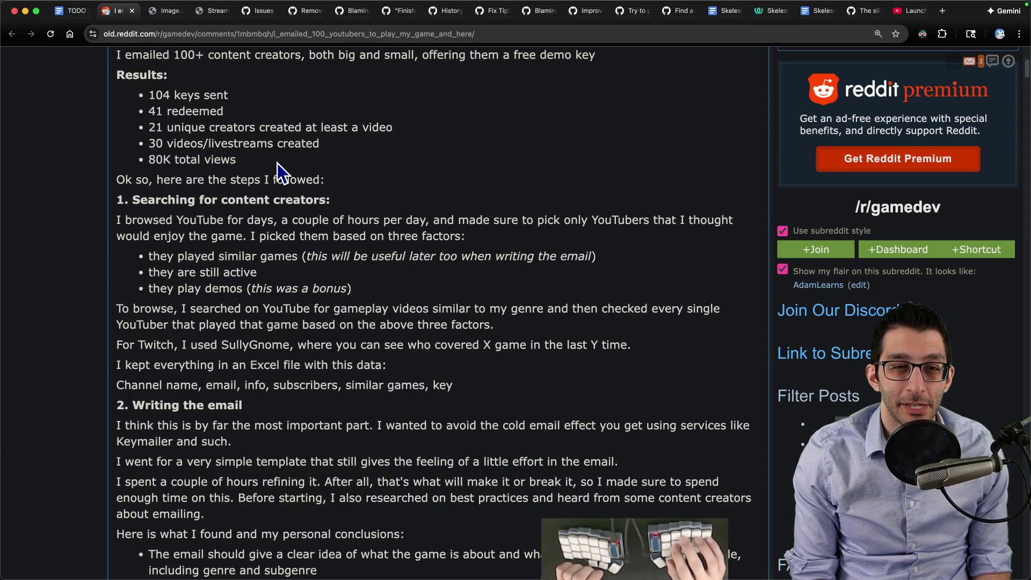
key("super+t")
type("yt")
key("Tab")
type("skeleseller")
key("Return")
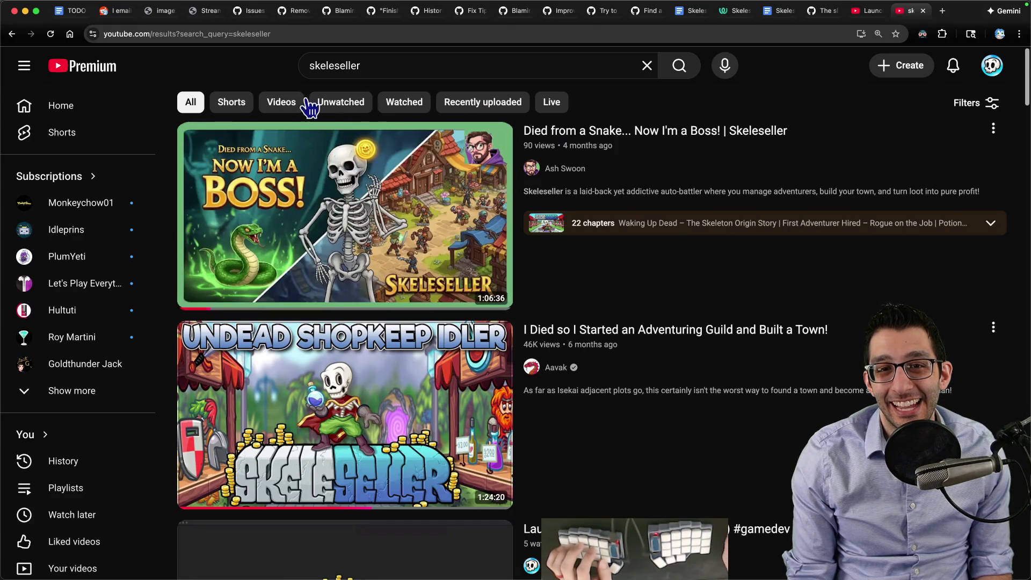
Step: Sort the skeleseller results by view count, review them, then return to the Reddit tab
left_click(950, 109)
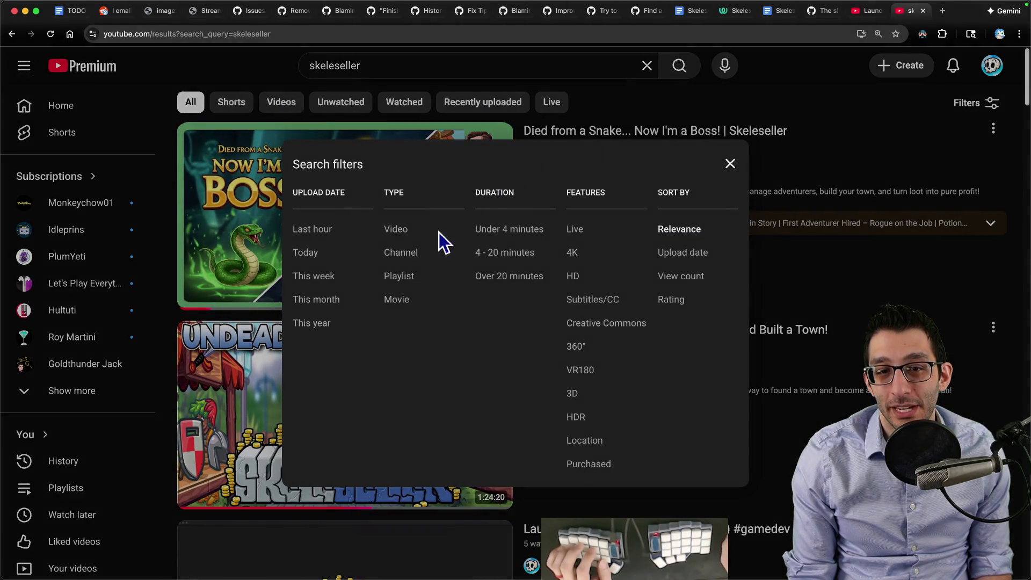
left_click(681, 276)
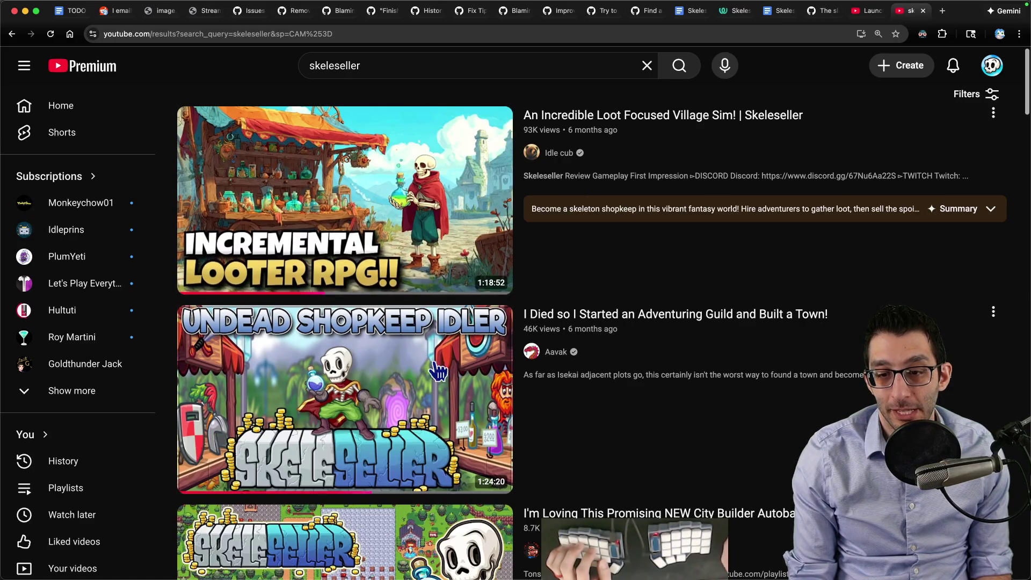
scroll(437, 372, "down", 3)
scroll(592, 380, "down", 3)
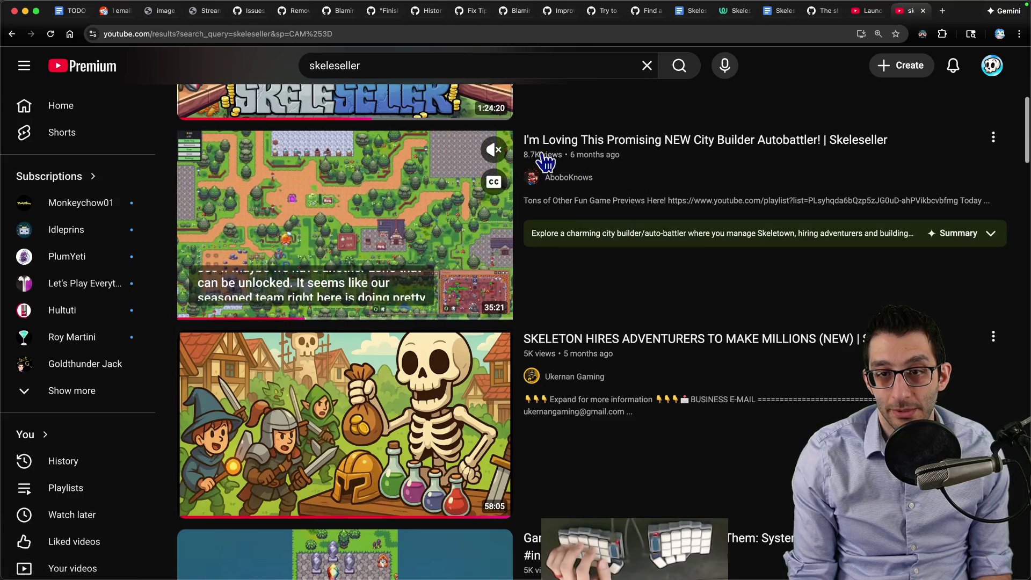
scroll(632, 213, "down", 2)
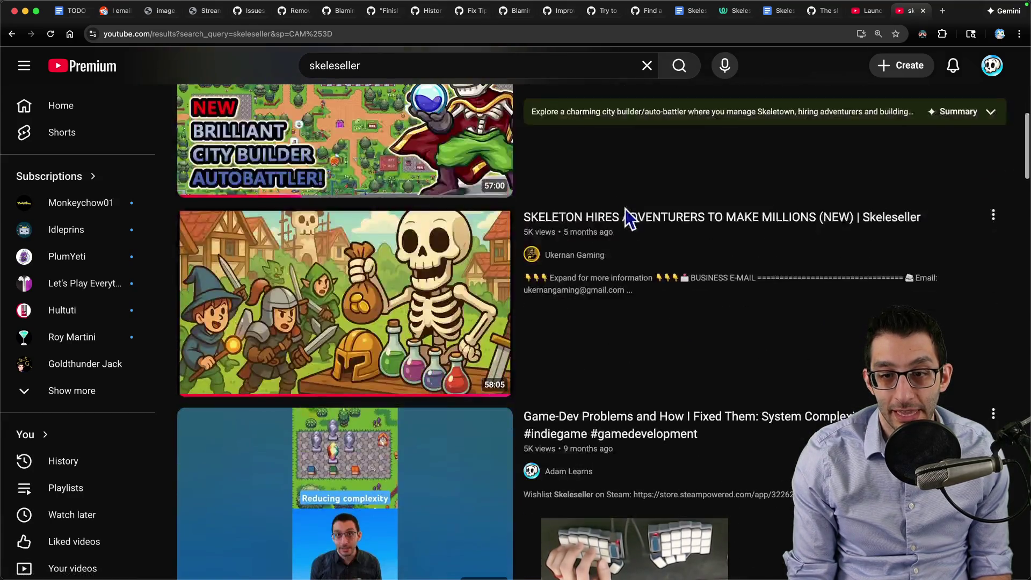
scroll(572, 259, "down", 1)
scroll(616, 235, "down", 3)
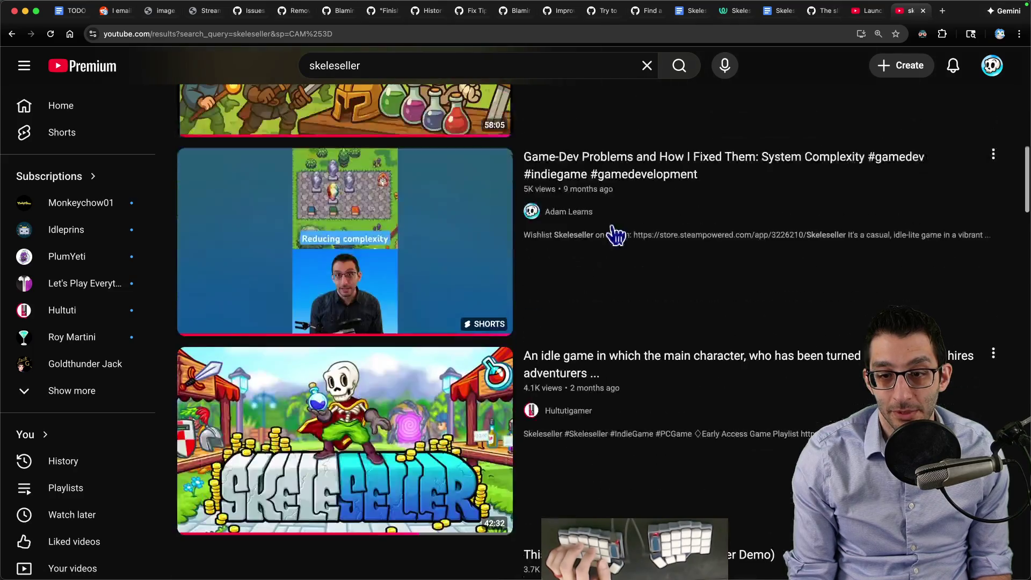
scroll(595, 230, "down", 2)
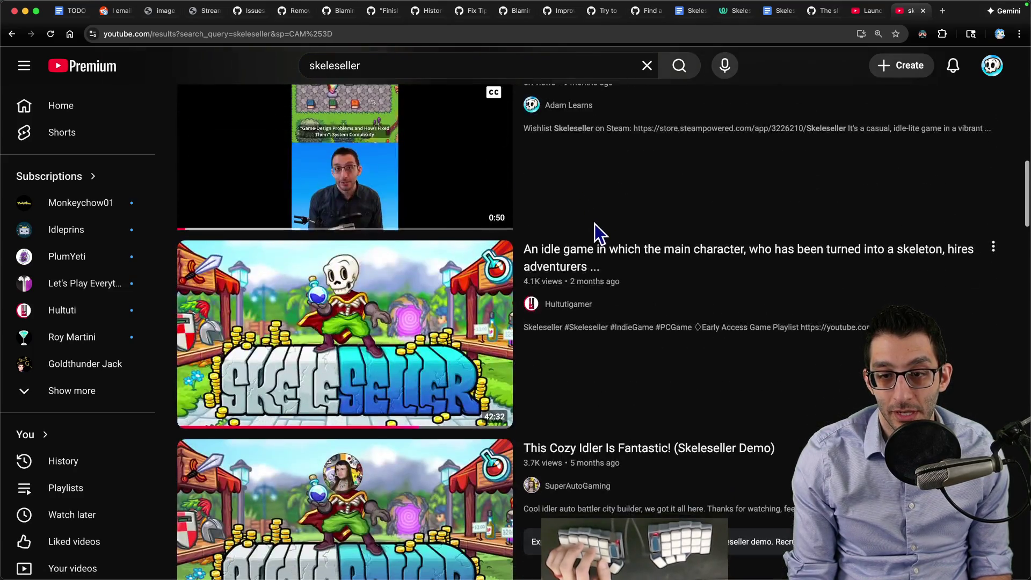
scroll(595, 230, "down", 1)
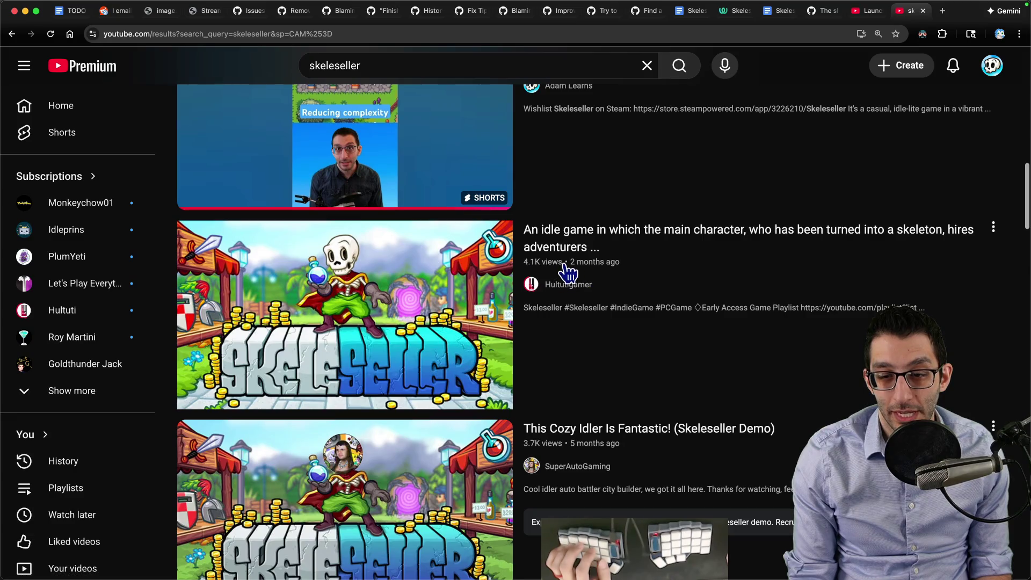
scroll(568, 275, "down", 3)
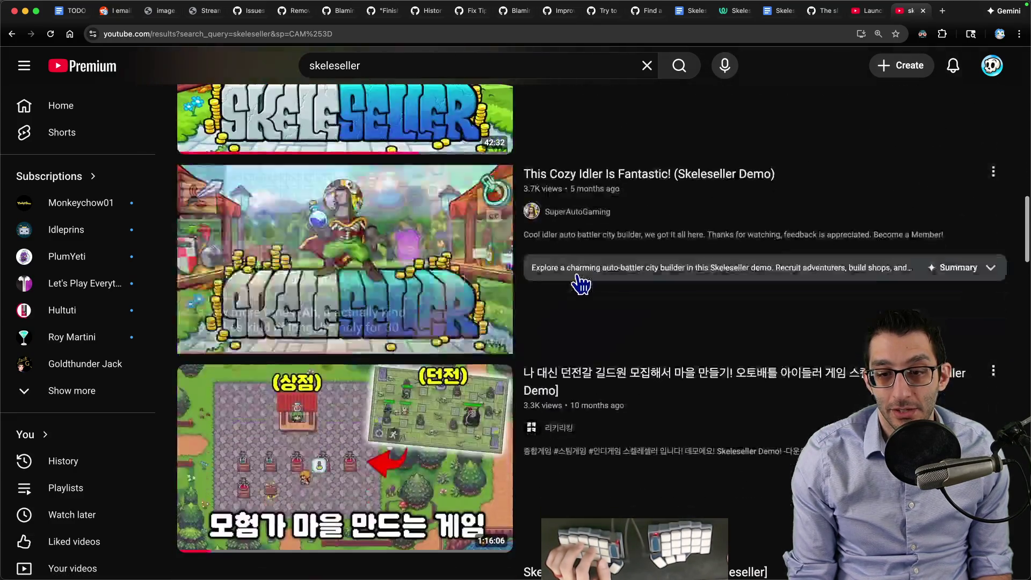
scroll(557, 248, "down", 1)
scroll(554, 245, "down", 1)
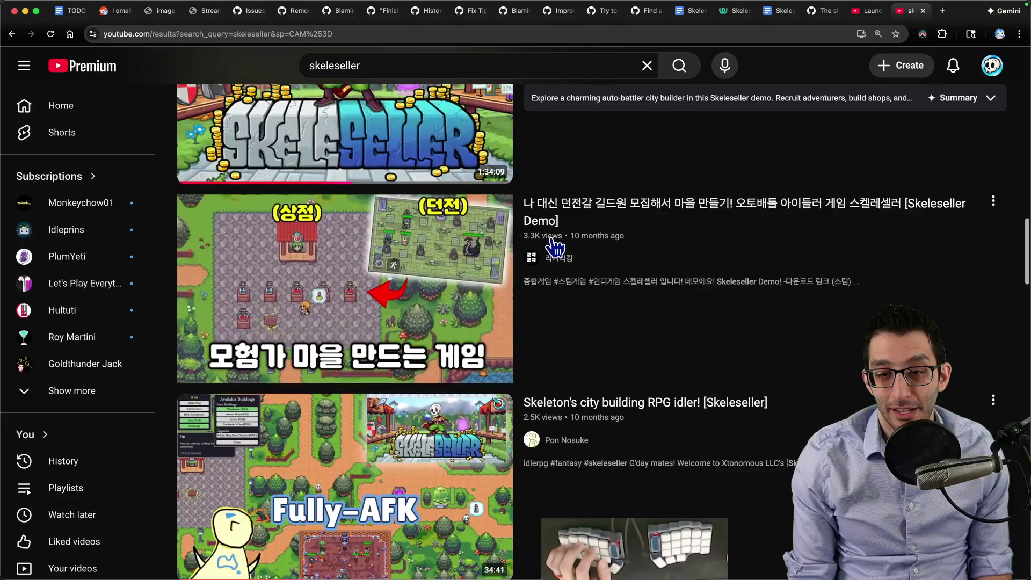
scroll(552, 240, "down", 2)
scroll(550, 241, "down", 1)
scroll(546, 242, "down", 3)
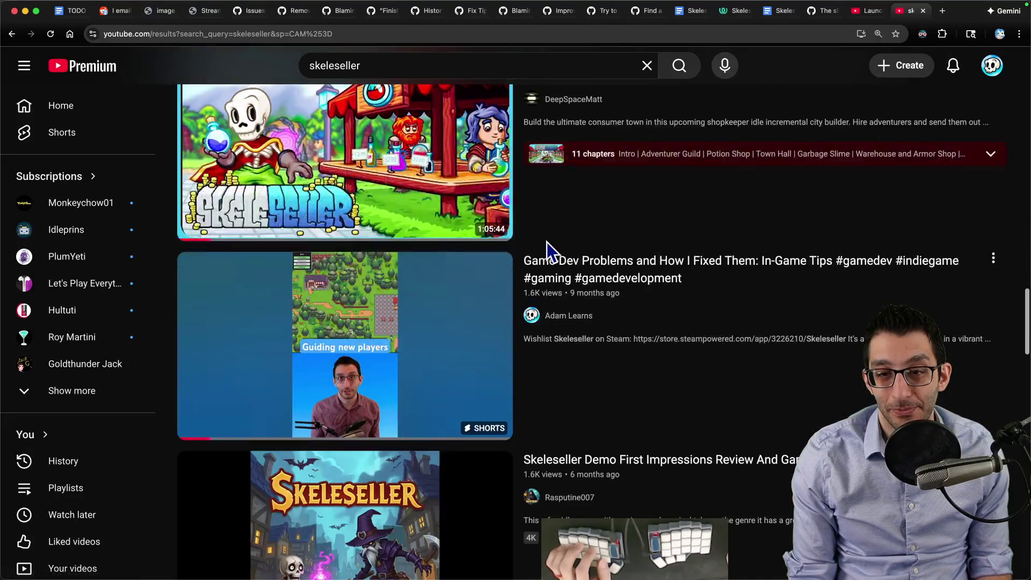
scroll(547, 243, "down", 4)
scroll(550, 240, "down", 4)
scroll(554, 248, "down", 3)
scroll(553, 246, "down", 2)
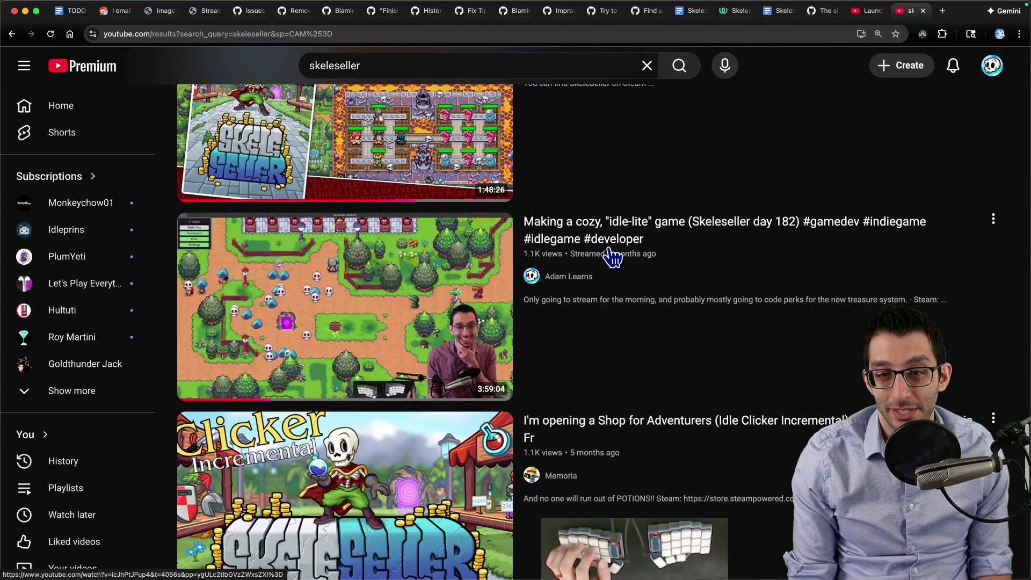
scroll(602, 253, "up", 14)
scroll(603, 253, "up", 4)
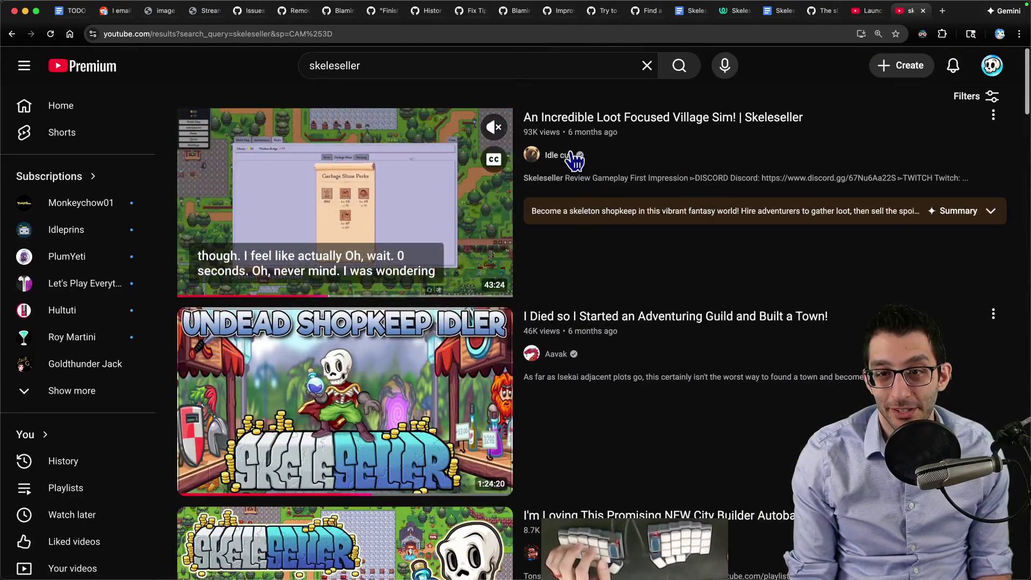
mouse_move(725, 202)
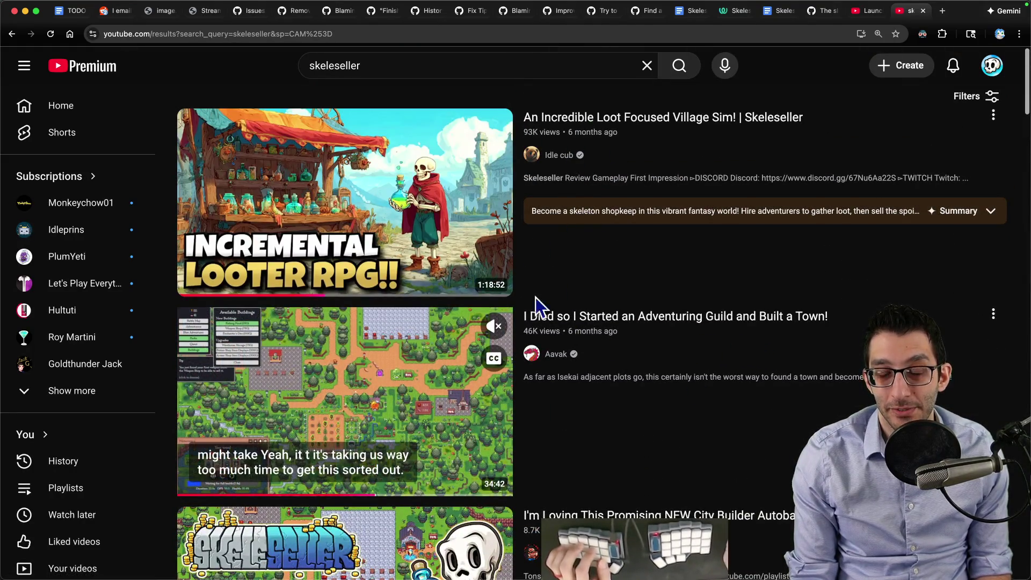
mouse_move(344, 201)
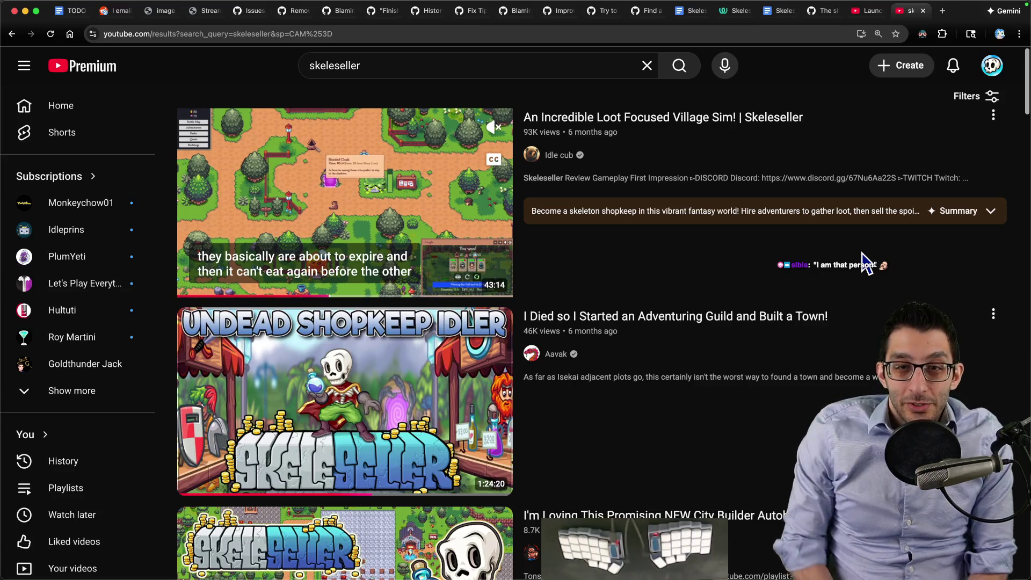
key("ctrl+Tab")
key("ctrl+Tab")
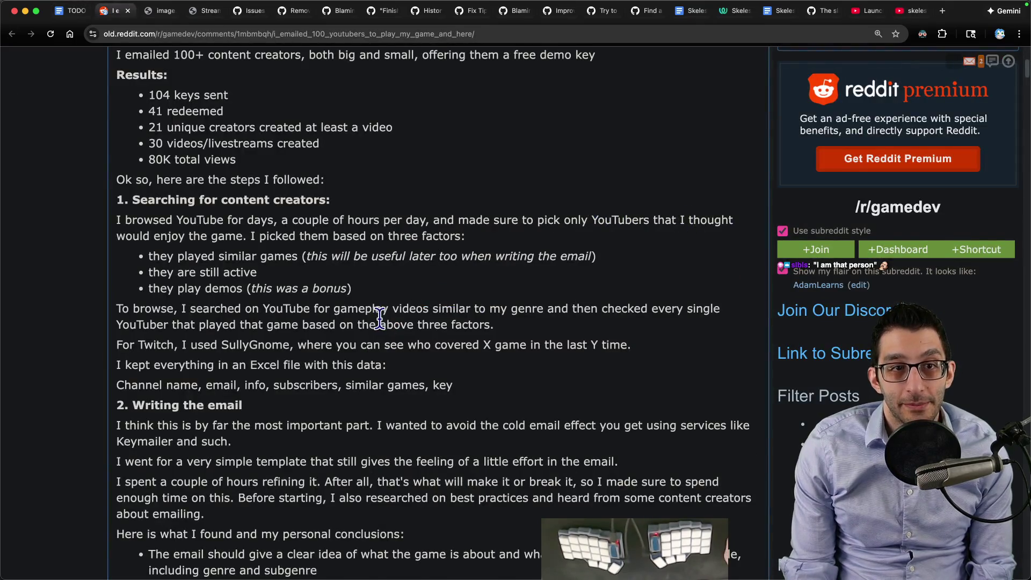
scroll(380, 316, "up", 3)
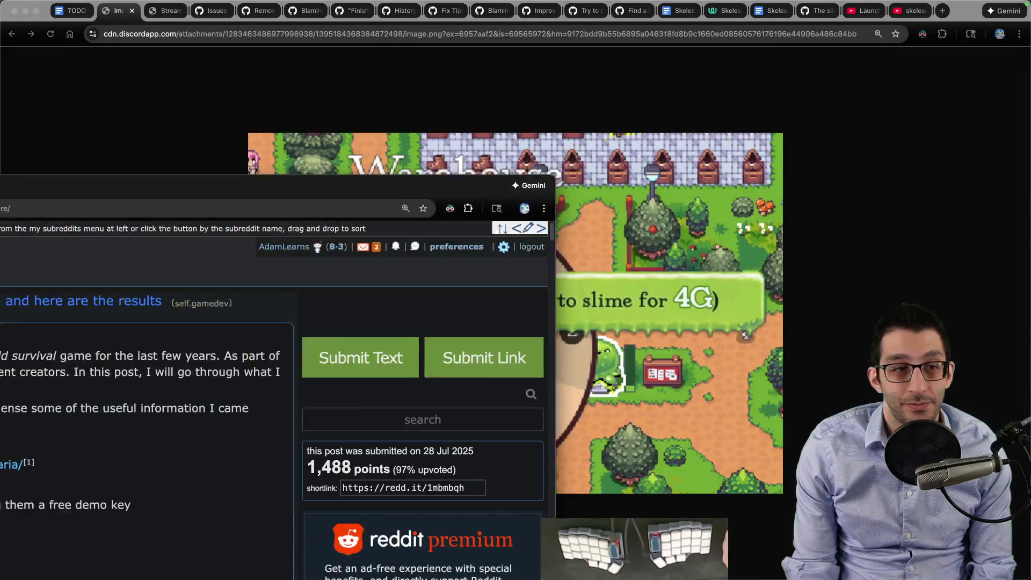
Step: Close the tab, return to the Reddit post and read the tip about browsing YouTube for days
left_click(126, 11)
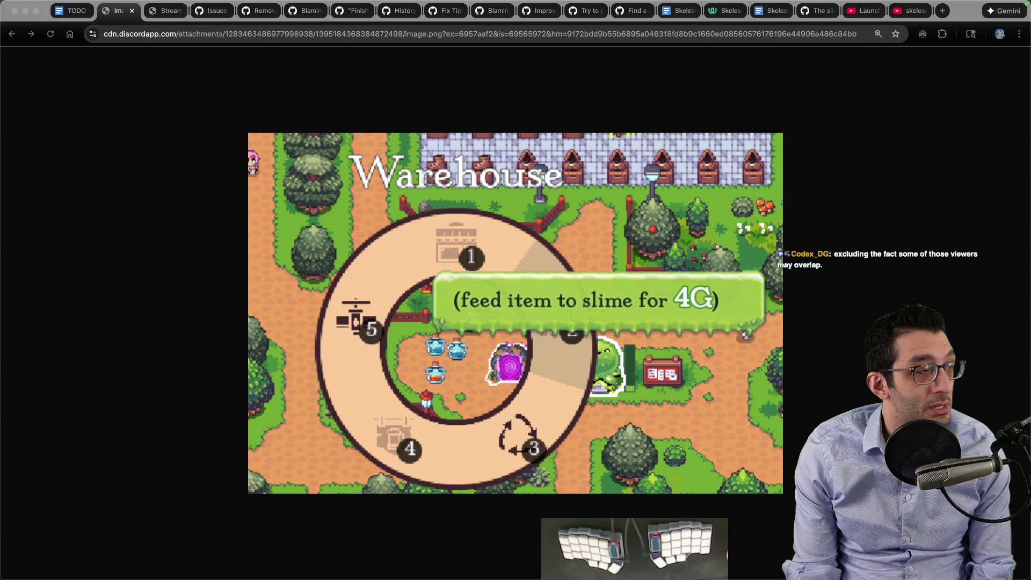
key("super+Tab")
scroll(575, 299, "down", 2)
scroll(554, 294, "down", 1)
scroll(554, 295, "down", 3)
scroll(484, 272, "down", 2)
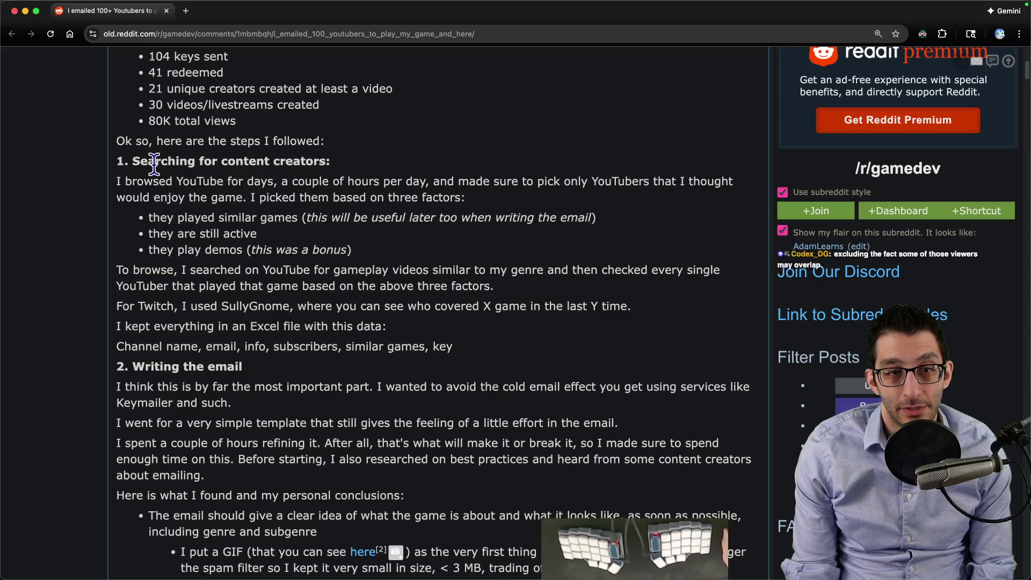
mouse_move(123, 182)
left_mouse_down()
mouse_move(696, 178)
mouse_move(196, 199)
mouse_move(511, 215)
mouse_move(212, 234)
mouse_move(171, 224)
mouse_move(609, 231)
mouse_move(329, 237)
mouse_move(375, 234)
mouse_move(401, 255)
left_mouse_up()
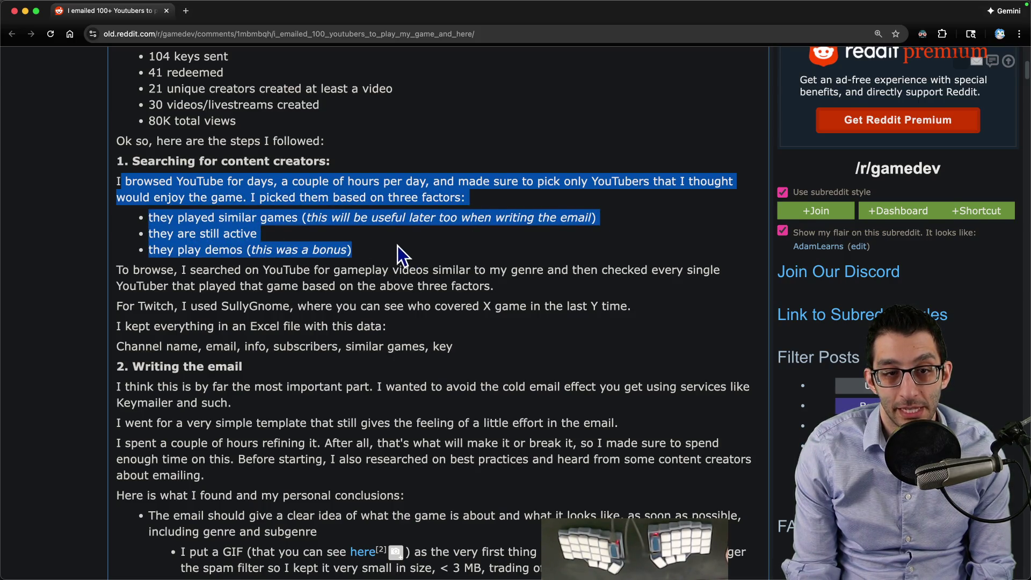
scroll(400, 255, "down", 1)
scroll(368, 237, "down", 2)
mouse_move(121, 161)
left_mouse_down()
mouse_move(488, 161)
mouse_move(548, 172)
left_mouse_up()
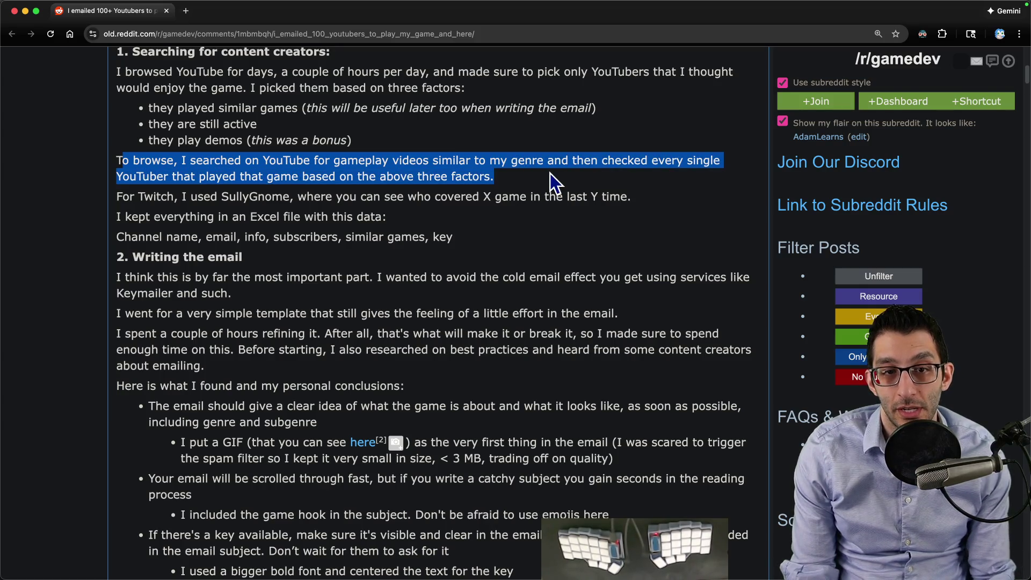
Step: Read the line about using SullyGnome for Twitch, then switch to the TODO doc window
left_click_drag(189, 197, 632, 196)
triple_click(244, 194)
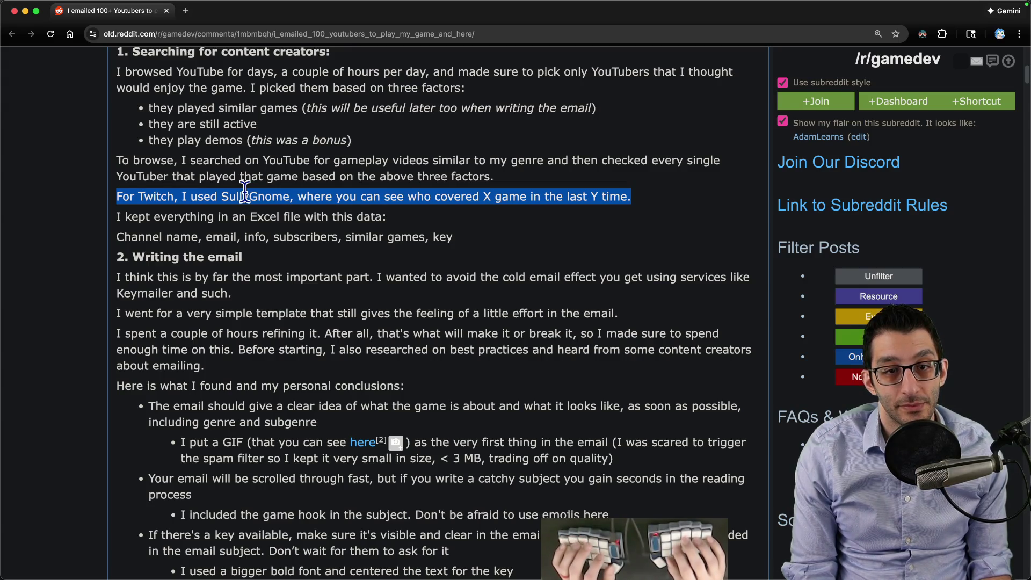
key("super+grave")
key("super+grave")
Step: Add sub-bullets under MUST START MARKETING about contacting Twitch streamers found via SullyGnome
key("super+Up")
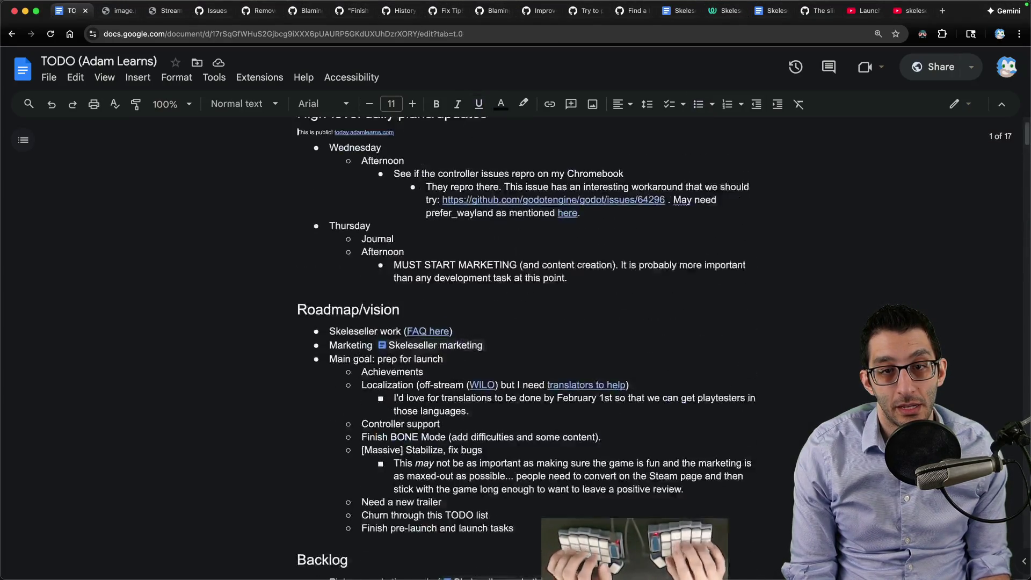
key("Return")
key("Tab")
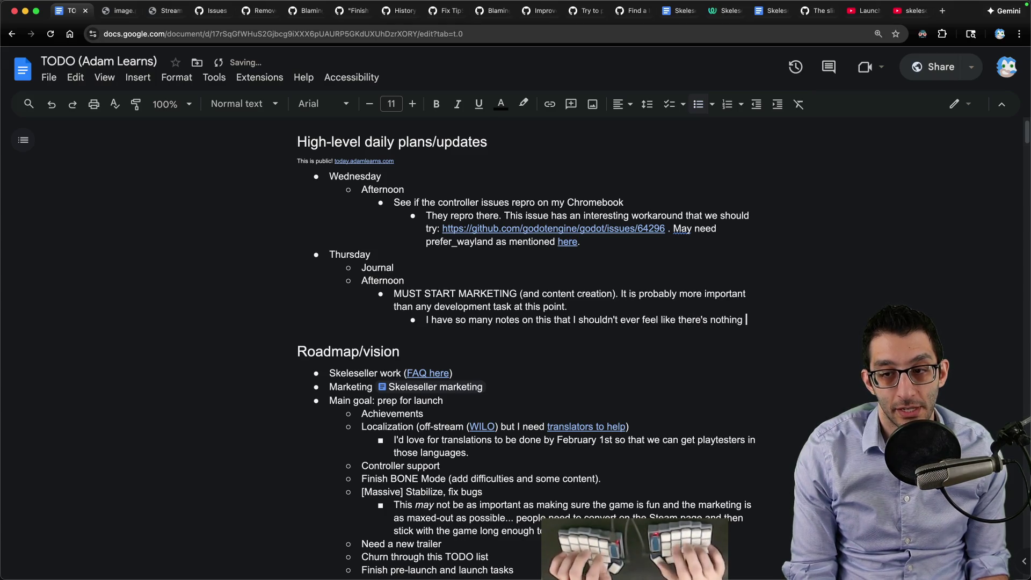
type("I can do.")
key("Return")
type("I")
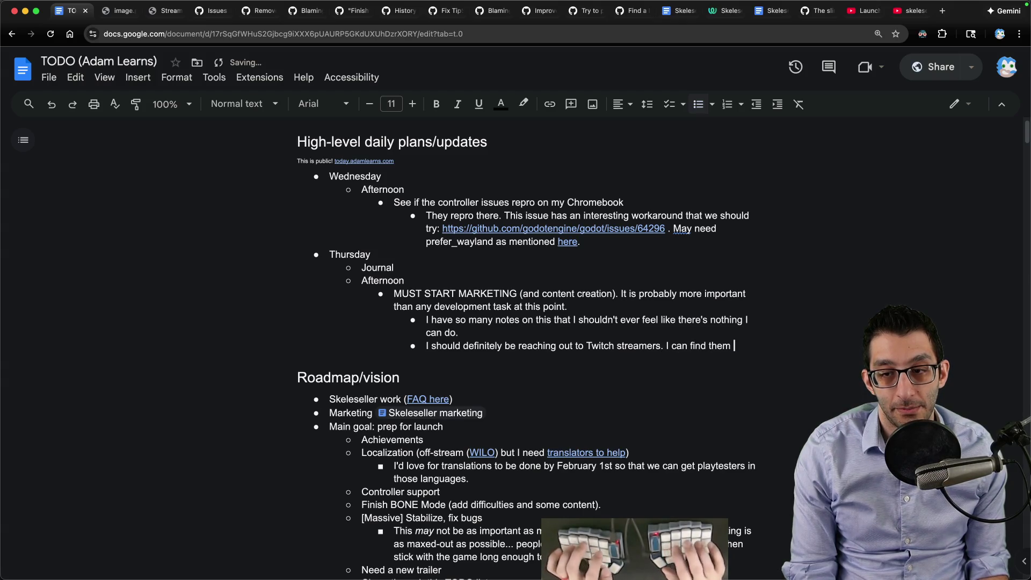
type("arching Sully")
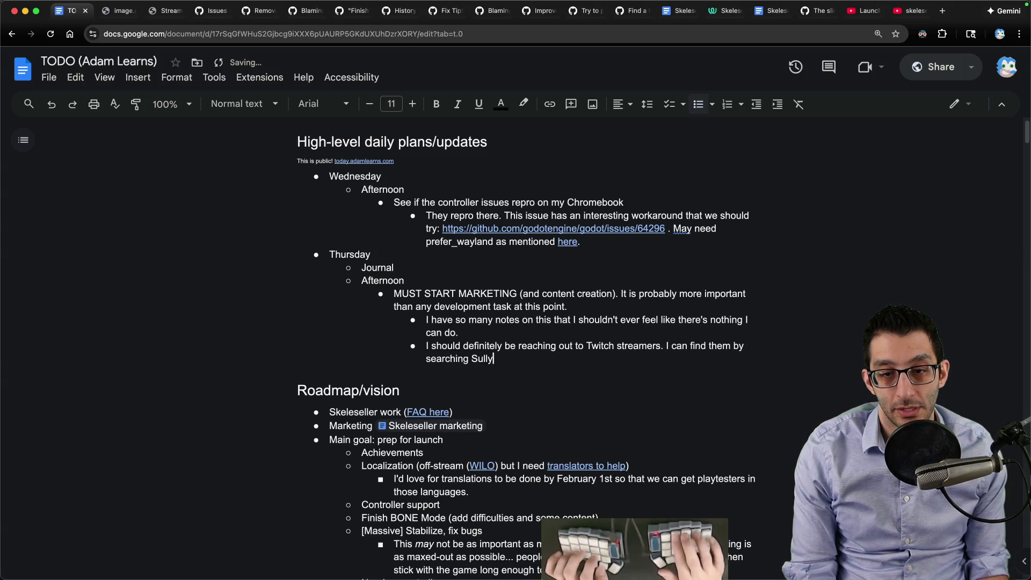
type("Gnome.")
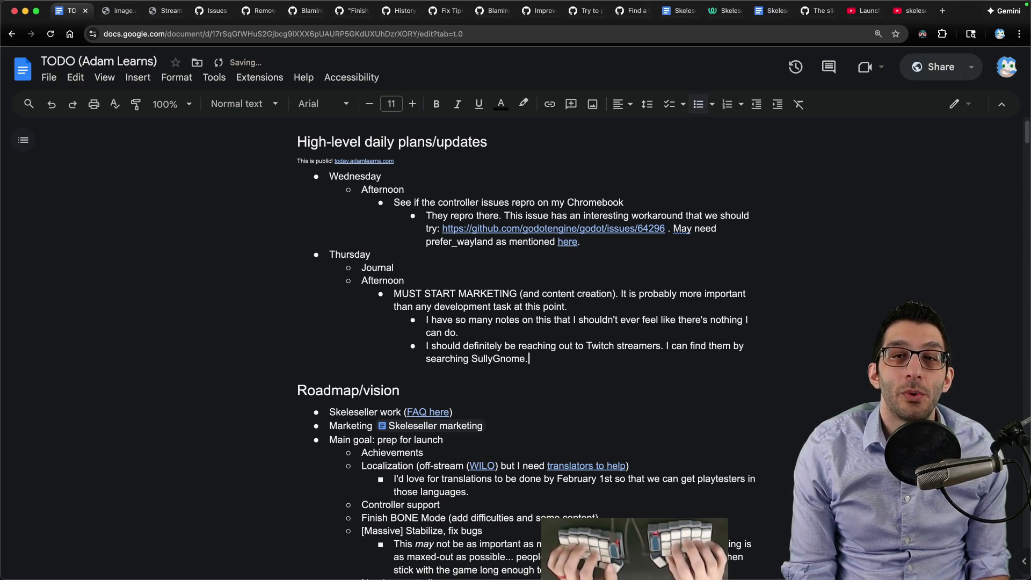
key("super+t")
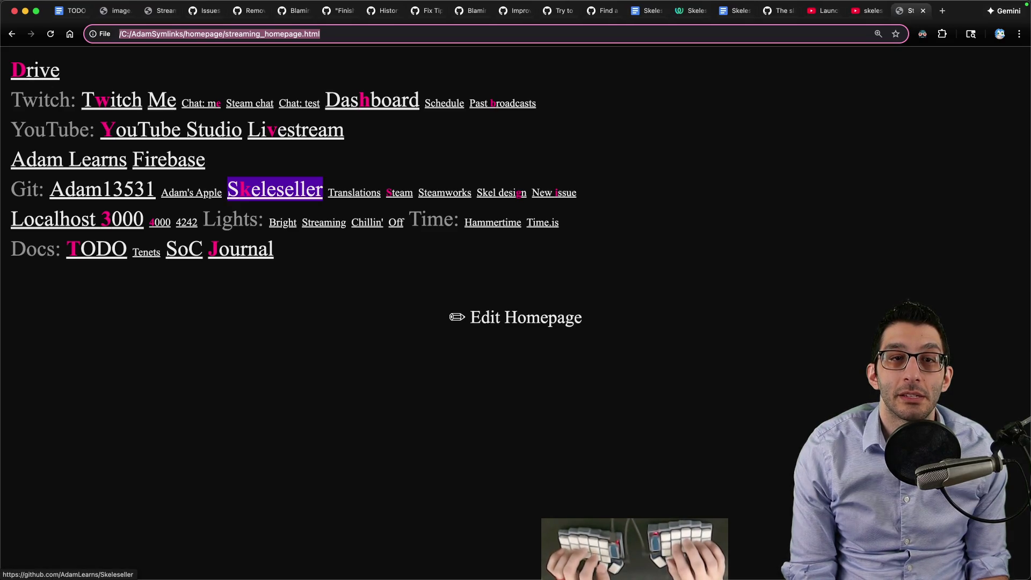
type("sully")
Step: Look up the adamlearnslive channel on SullyGnome and open its Software and Game Development game stats
key("Tab")
type("adamlearnsl")
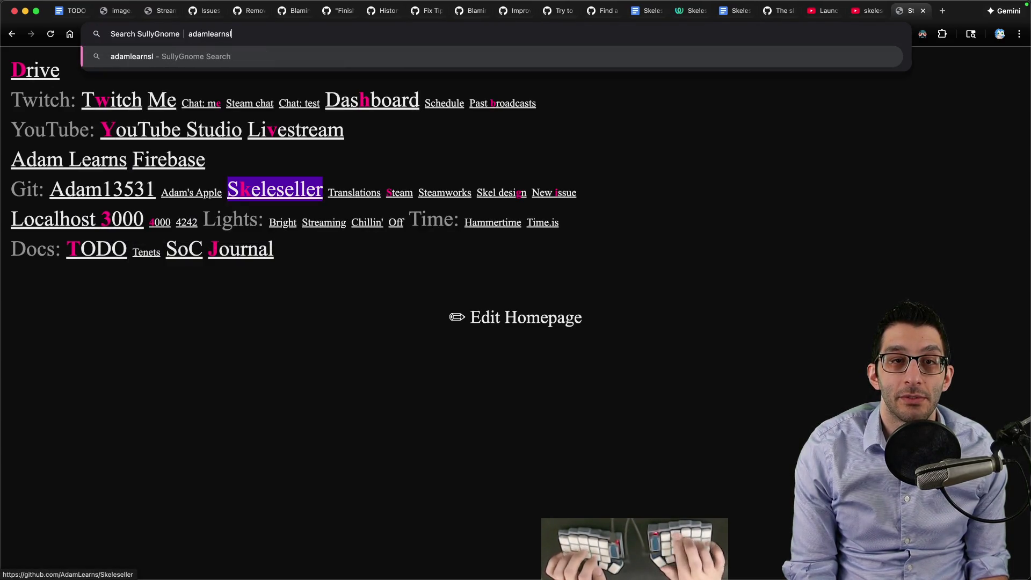
key("Return")
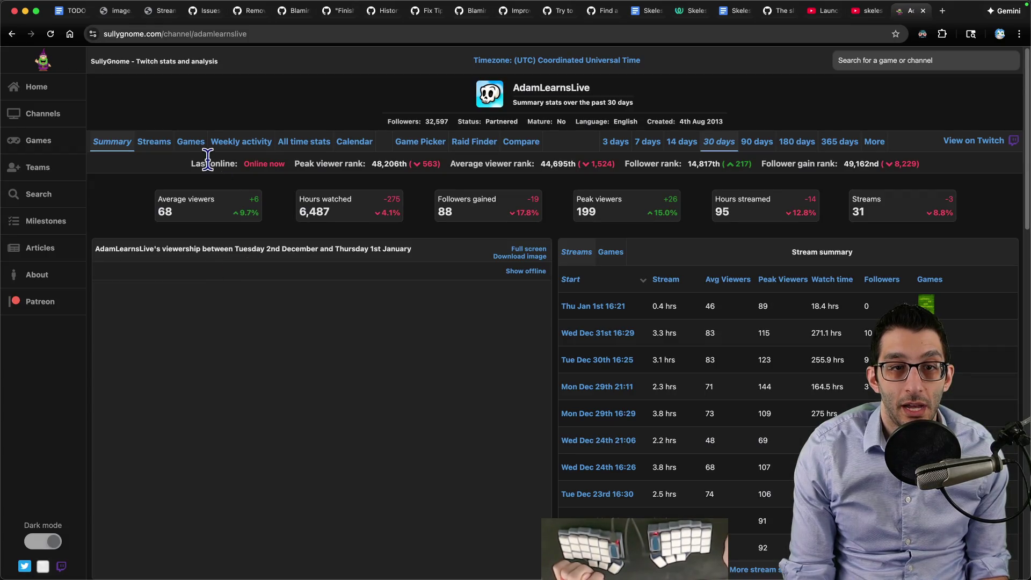
left_click(192, 142)
left_click(178, 275)
Step: Edit the URL's game segment to load the Skeleseller 30-day stats page
double_click(225, 33)
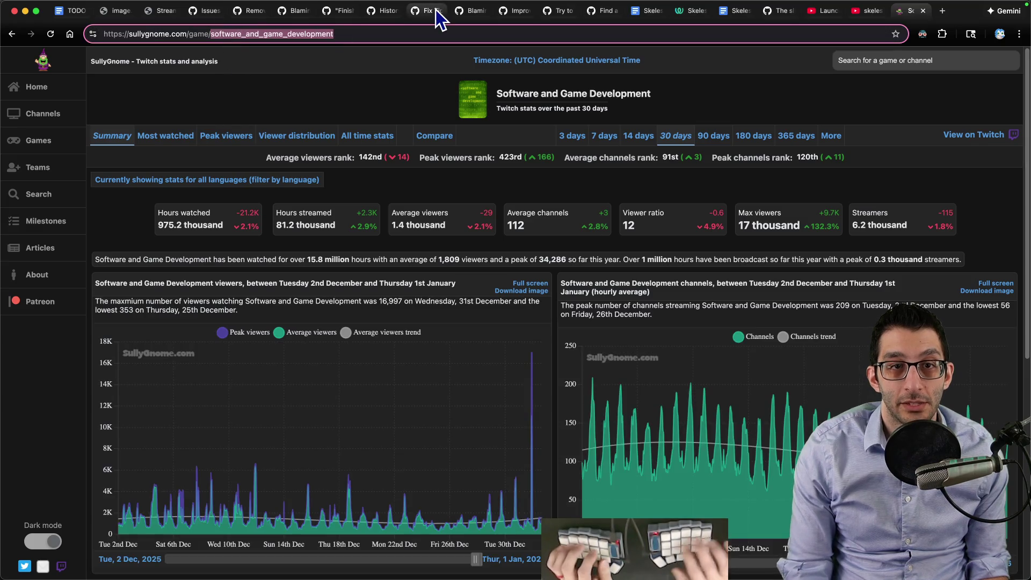
type("Skeleseller")
key("Return")
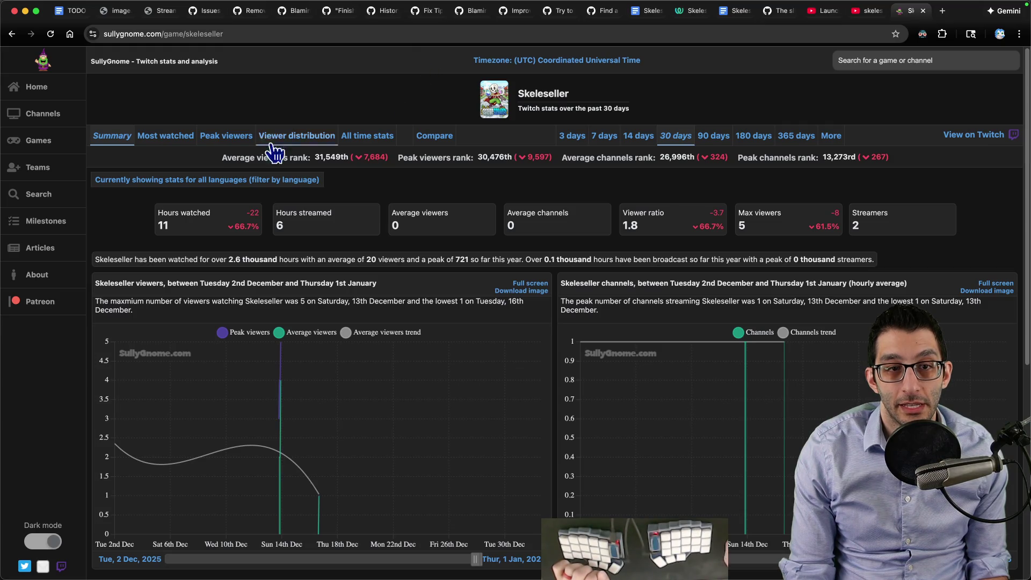
scroll(339, 212, "down", 4)
scroll(435, 226, "up", 4)
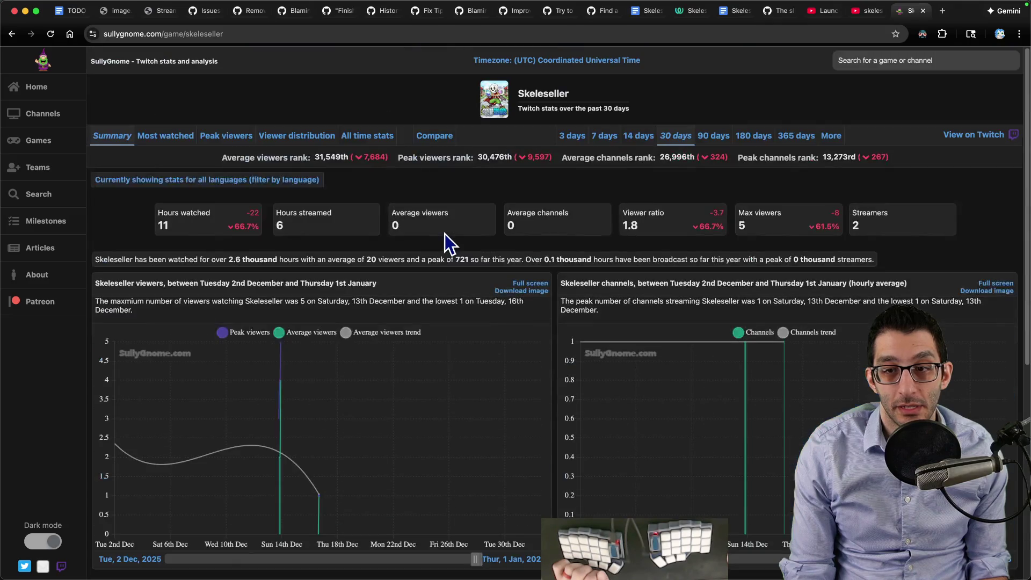
mouse_move(441, 220)
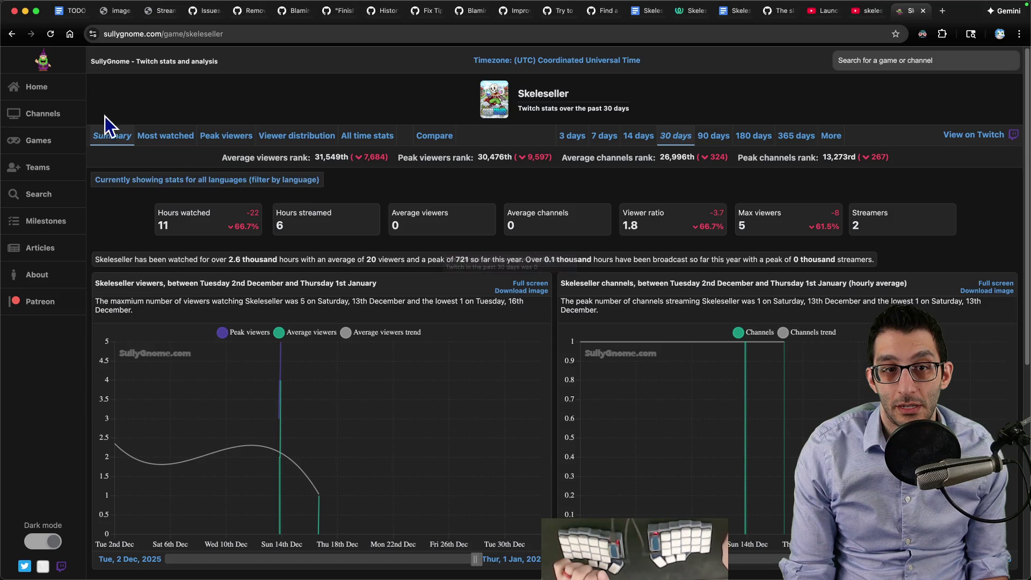
Step: View Skeleseller's most watched channels, then change the URL to stardew_valley's most watched list
left_click(193, 140)
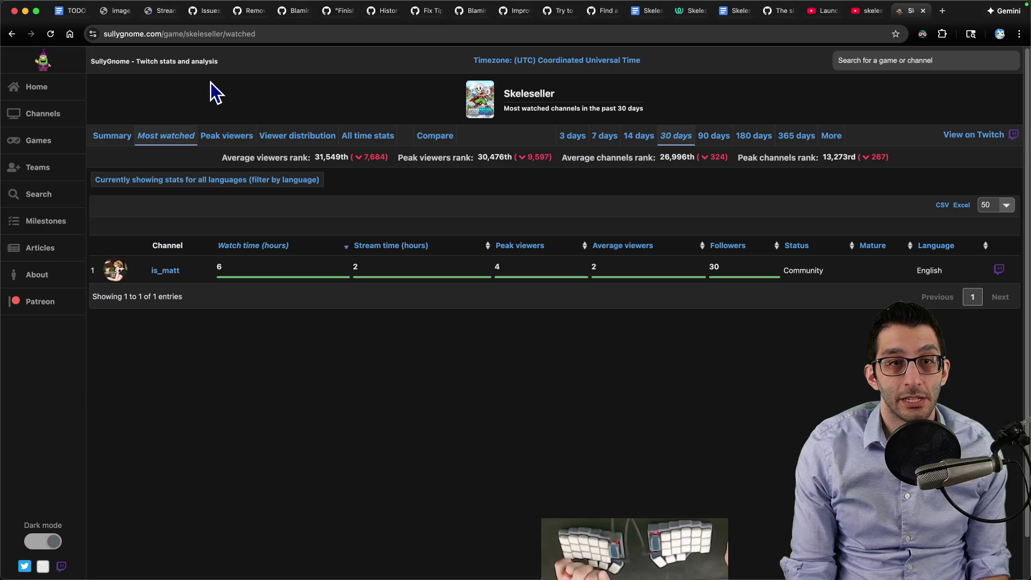
left_click(215, 34)
double_click(216, 34)
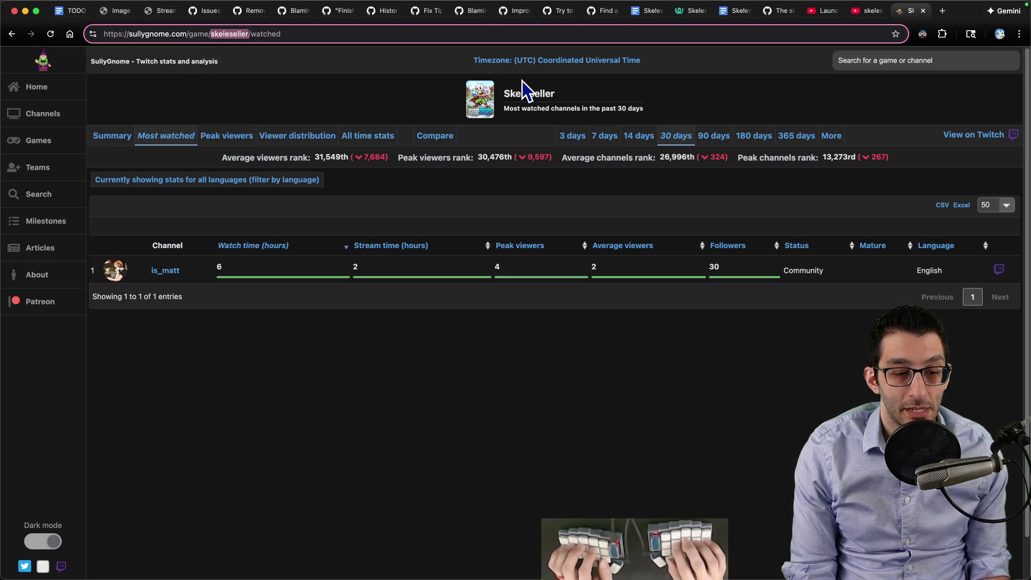
type("Stardew_valley")
key("Return")
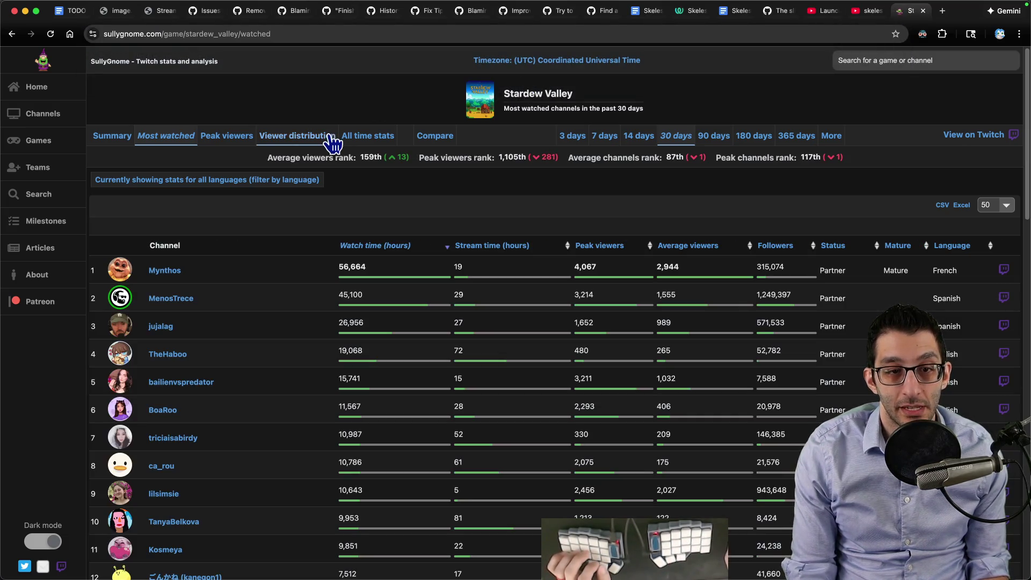
scroll(217, 306, "down", 5)
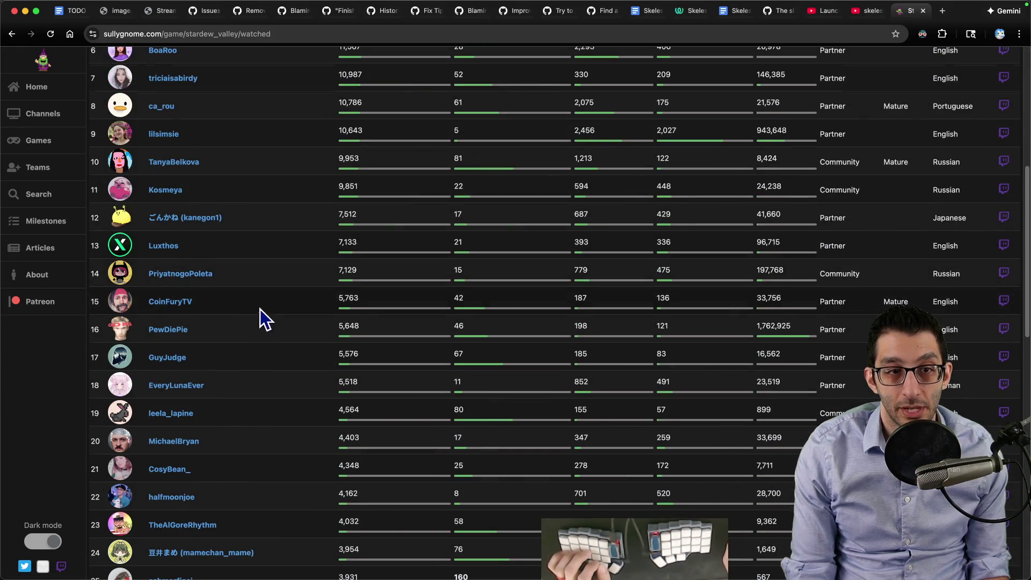
scroll(260, 310, "up", 5)
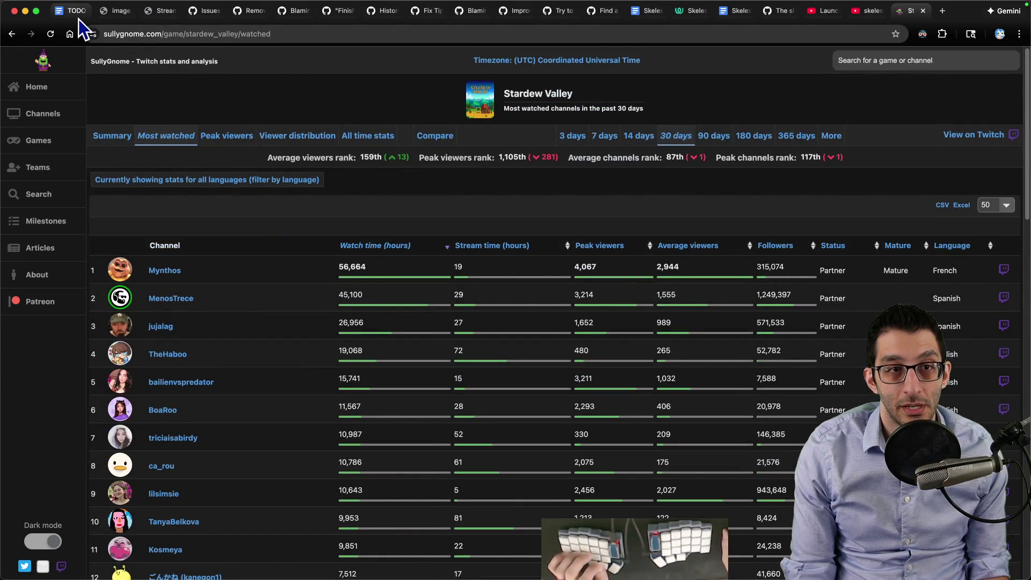
Step: Switch away from SullyGnome, cycling through the TODO doc and other open tabs
left_click(78, 13)
key("super+3")
key("super+t")
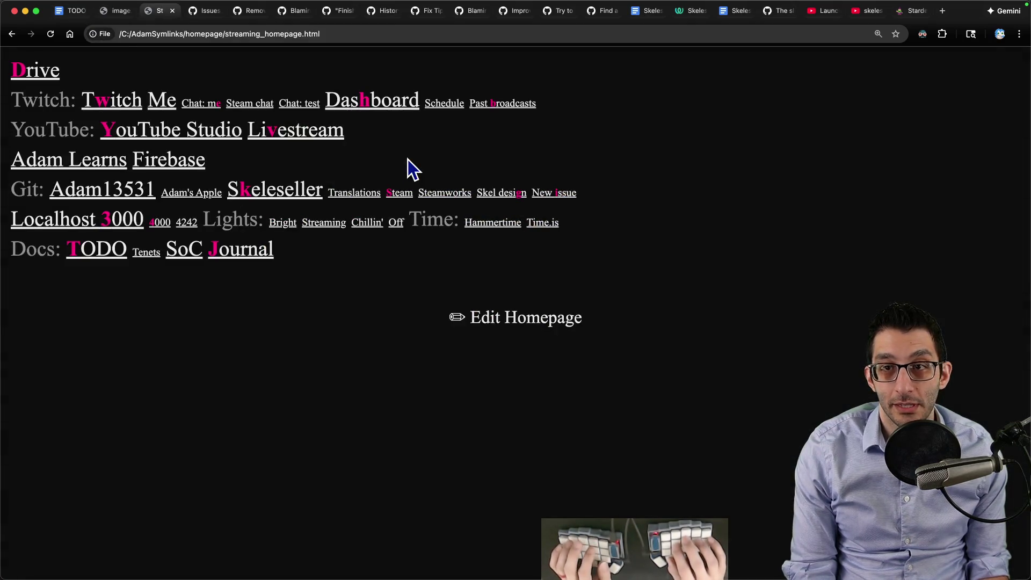
Step: Return to the Reddit emailing post and reread the Excel tracking, cold-email and simple-template advice
key("super+w")
key("super+grave")
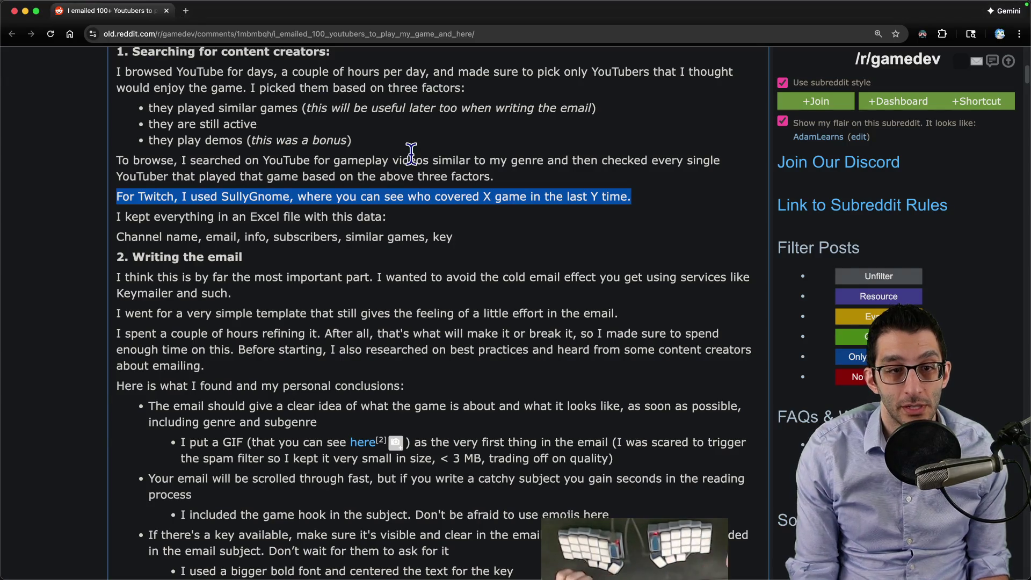
left_click_drag(200, 217, 443, 222)
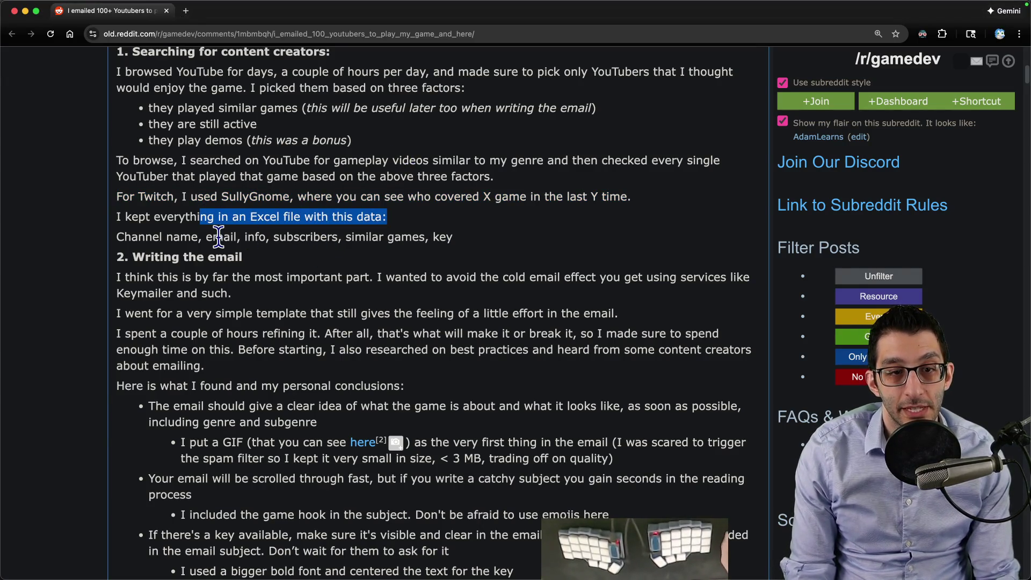
left_click_drag(168, 236, 442, 236)
scroll(173, 228, "down", 3)
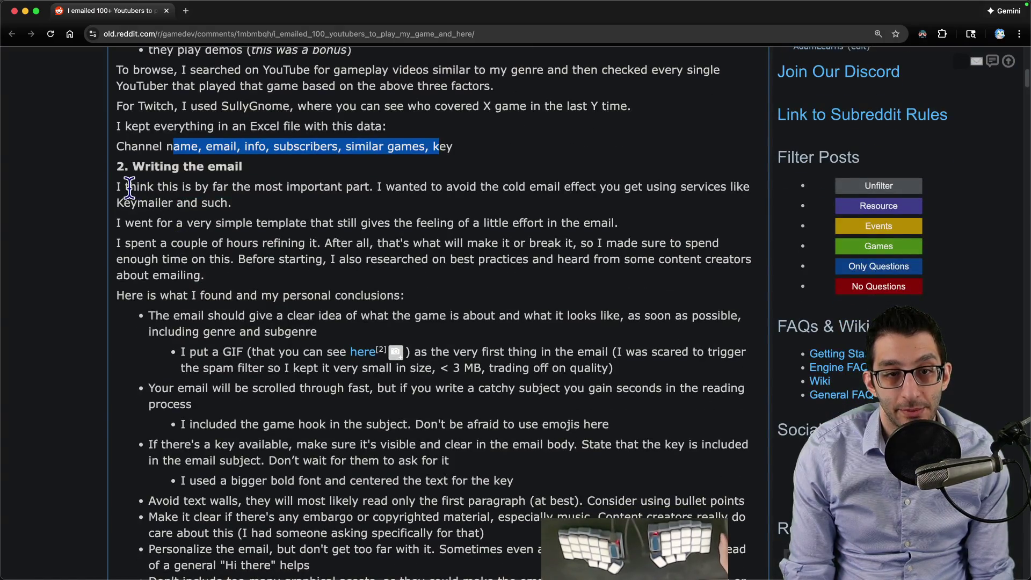
left_click_drag(125, 186, 254, 206)
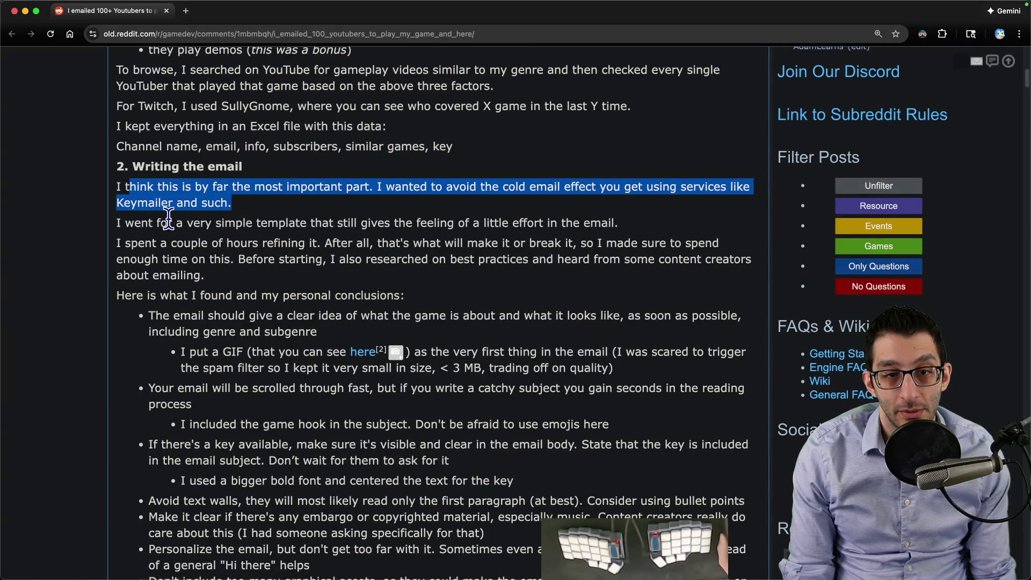
left_click_drag(169, 223, 614, 223)
left_click_drag(125, 242, 403, 243)
scroll(299, 253, "down", 2)
scroll(218, 226, "down", 2)
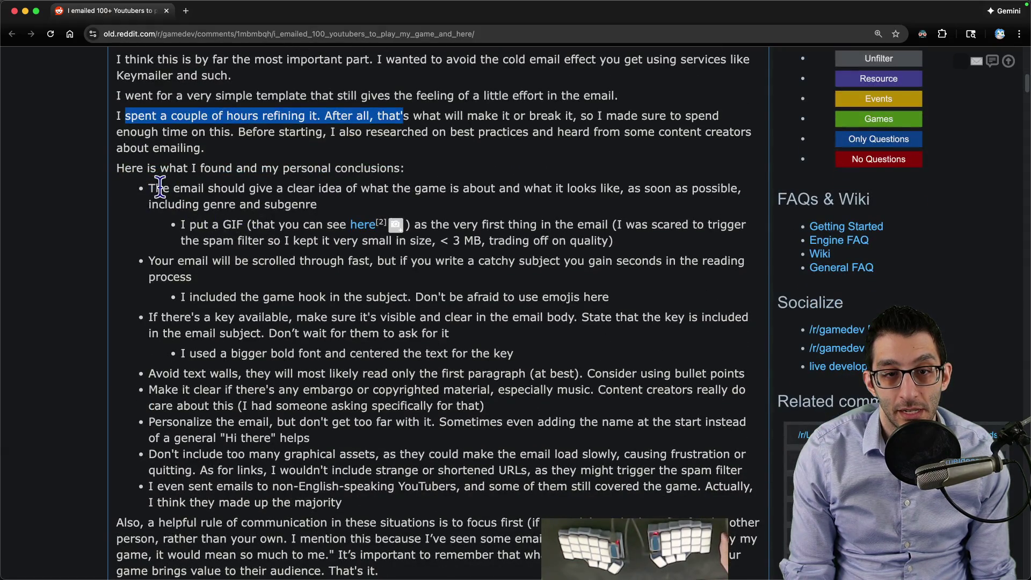
Step: Read the rules on conveying the game and their benefits, then the results: 41 redeemed, 30 videos created
left_click_drag(149, 188, 329, 202)
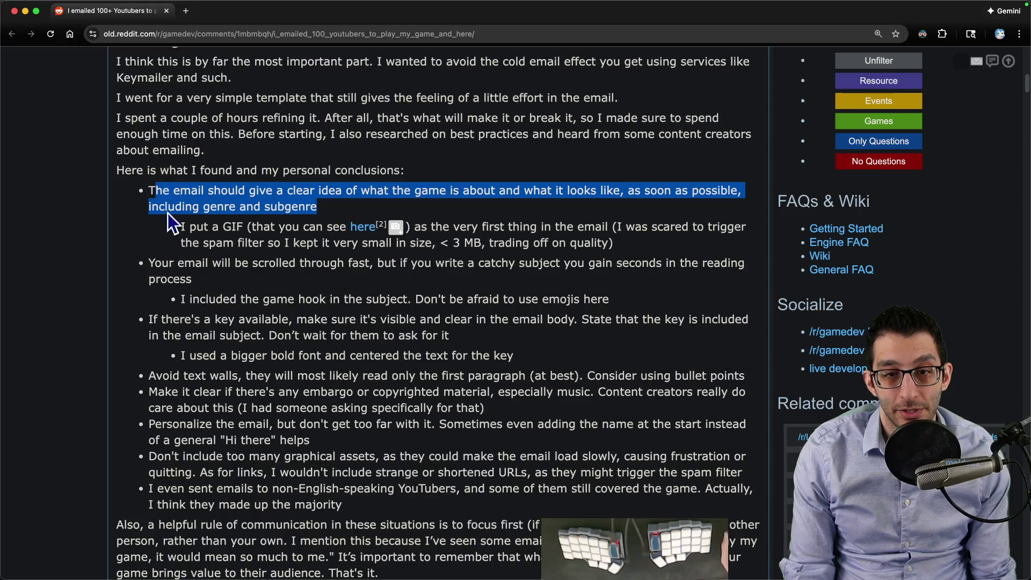
scroll(314, 427, "down", 5)
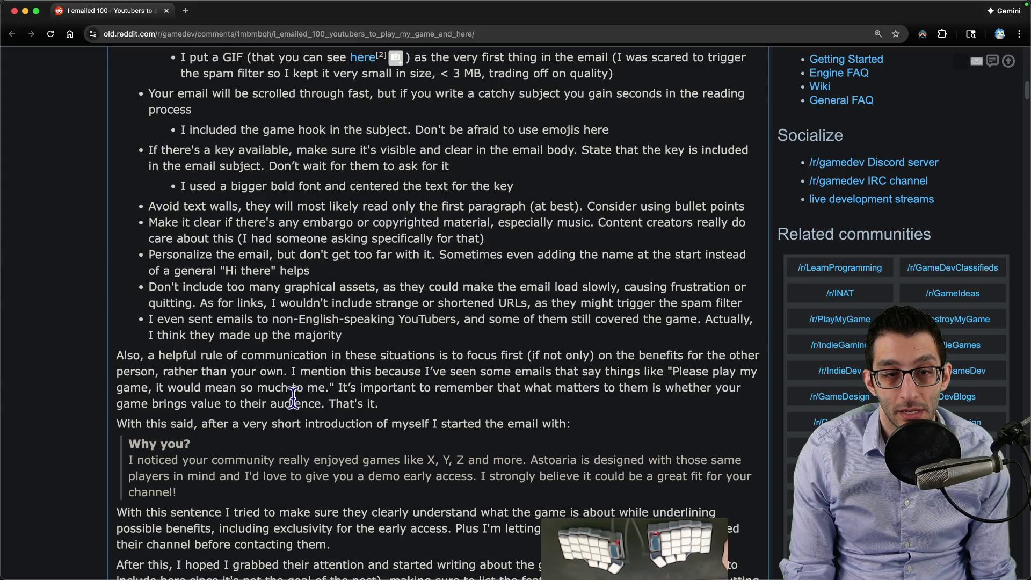
scroll(287, 397, "down", 5)
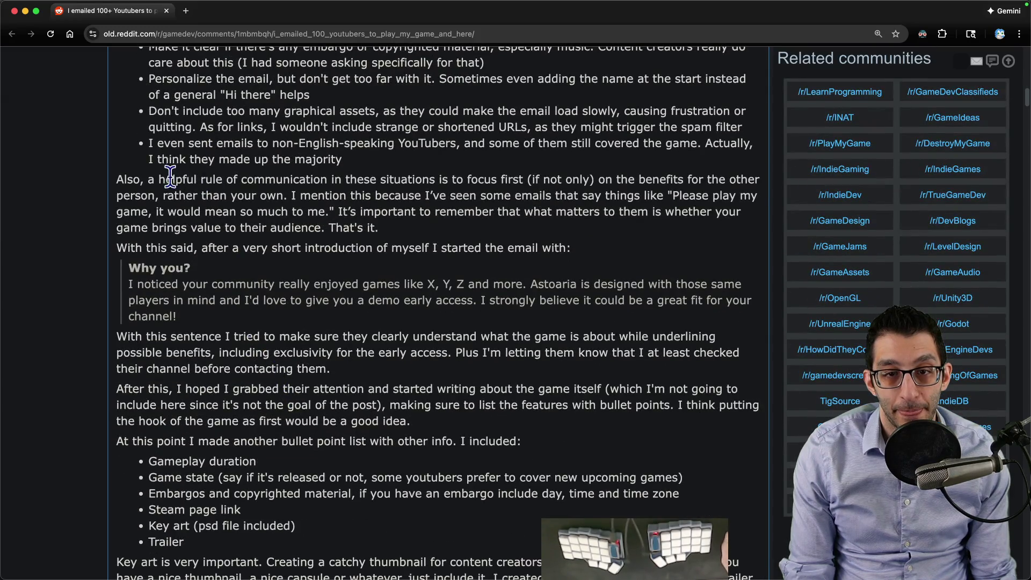
left_click_drag(165, 179, 611, 177)
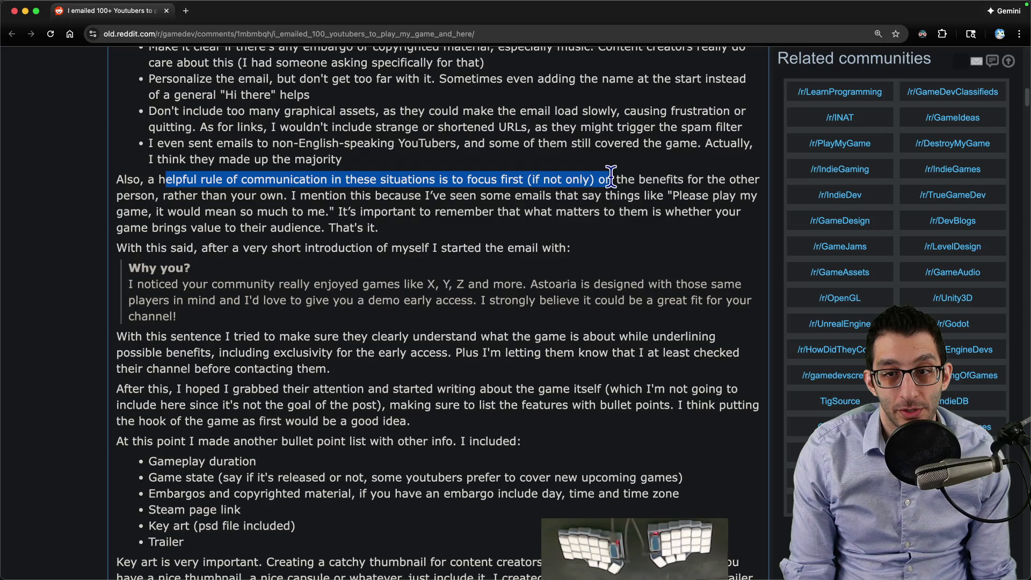
left_click_drag(611, 177, 321, 196)
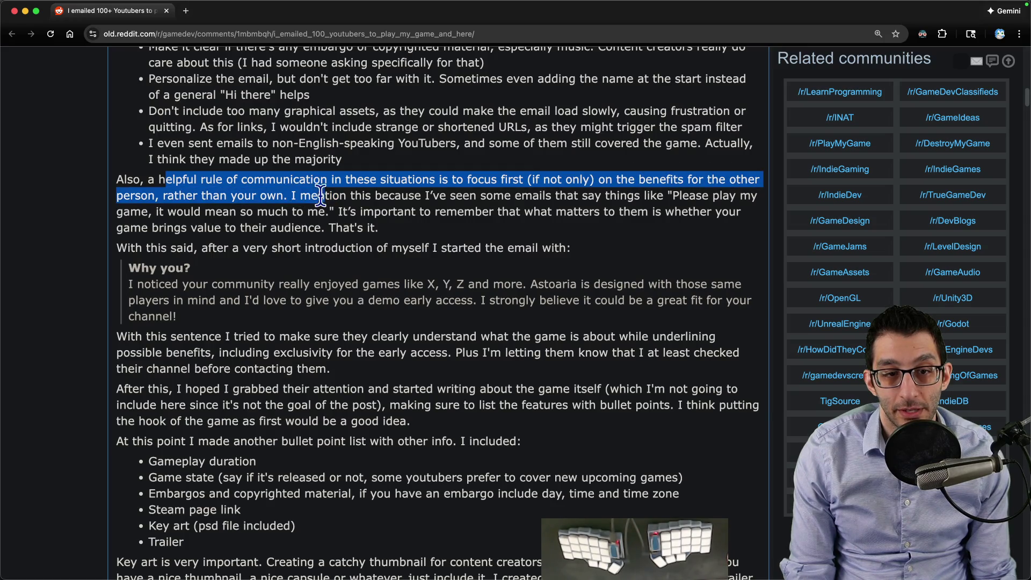
scroll(314, 190, "down", 4)
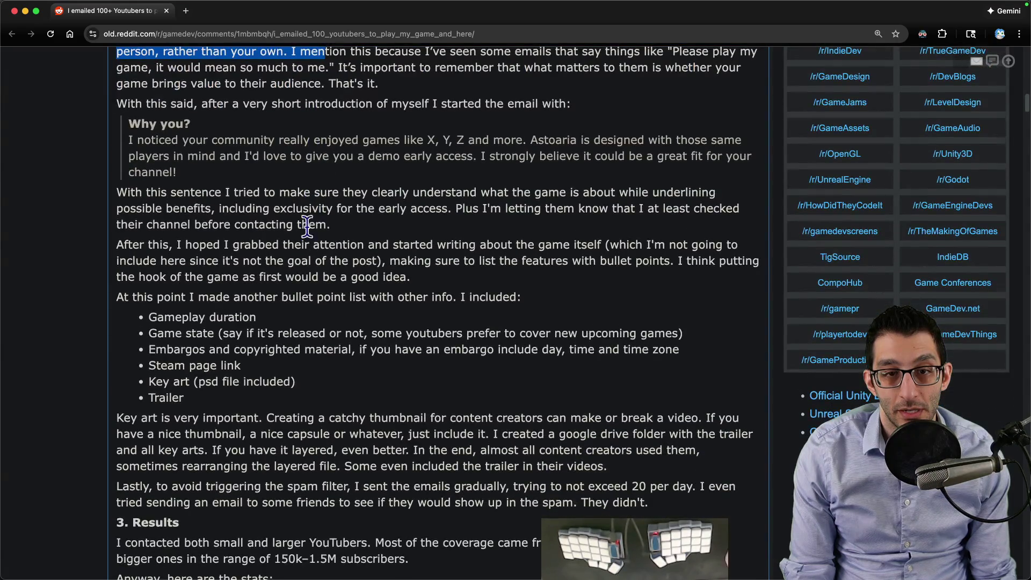
scroll(242, 242, "up", 15)
scroll(202, 237, "up", 3)
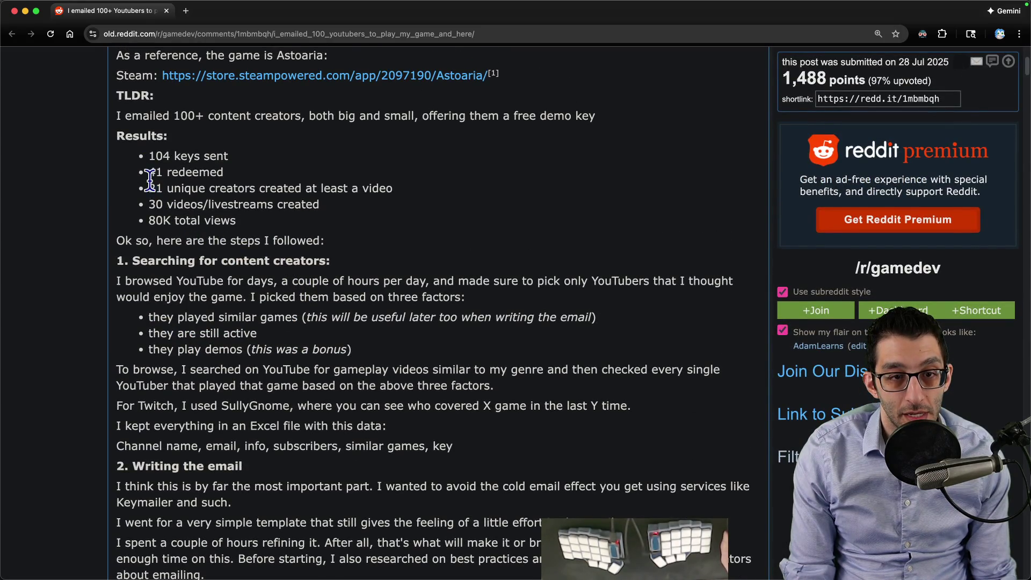
left_click_drag(150, 175, 258, 176)
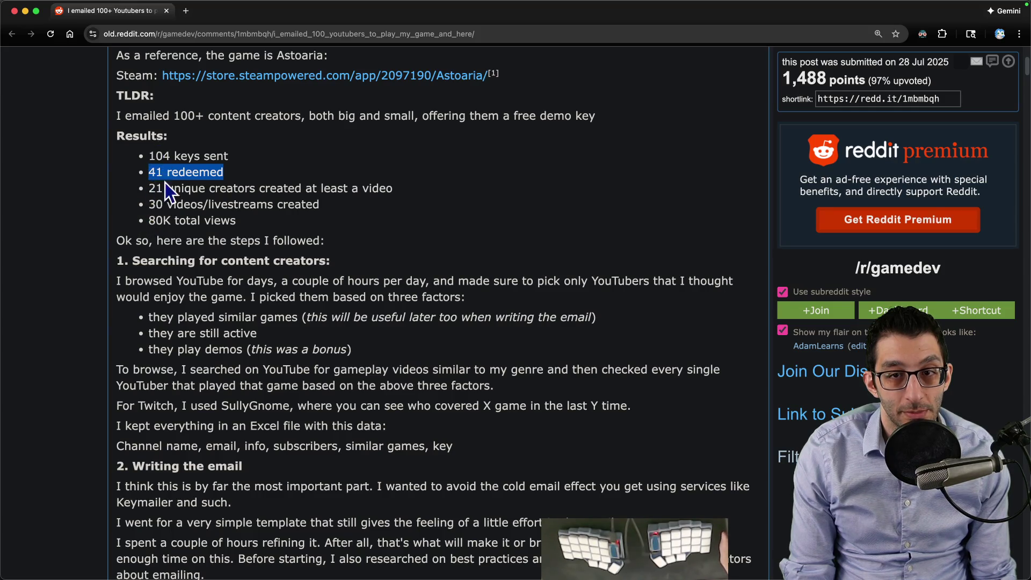
left_click_drag(147, 205, 312, 206)
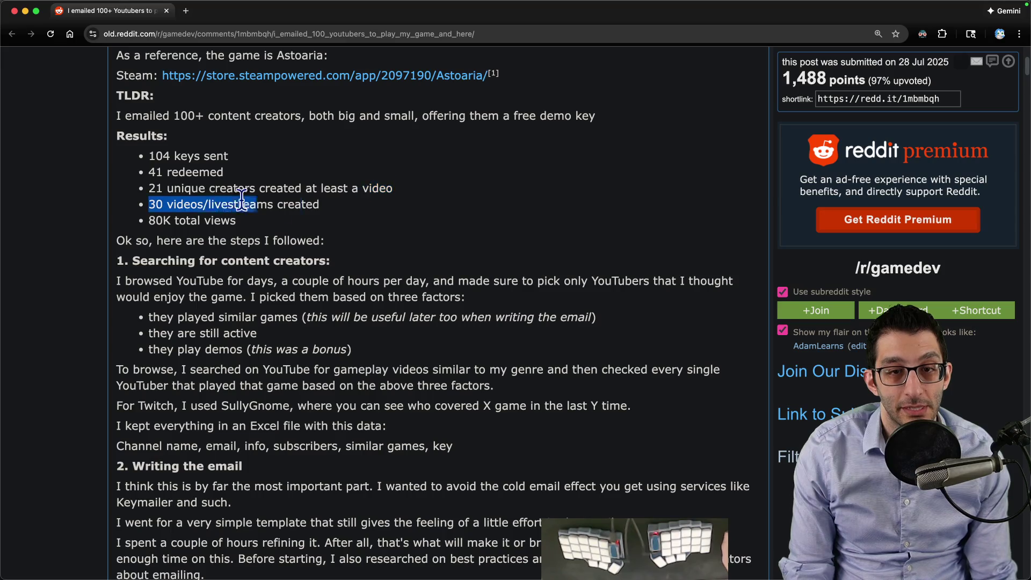